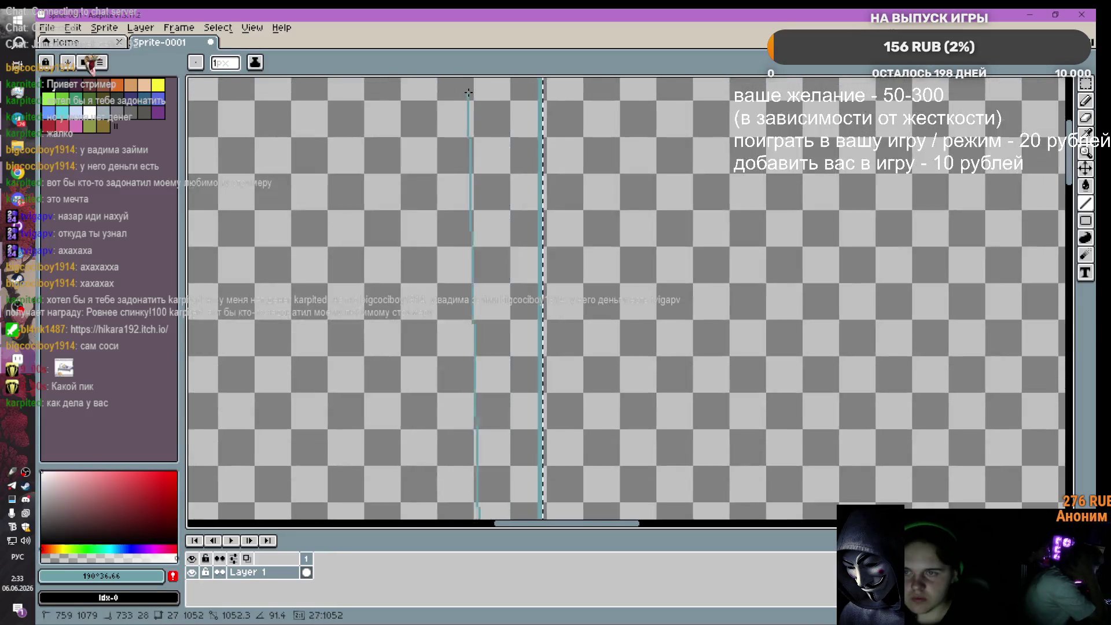
# - Draw a teal vertical line down the full height of the 1920×1080 sprite with the Line tool
pyautogui.scroll(3, 590, 77)
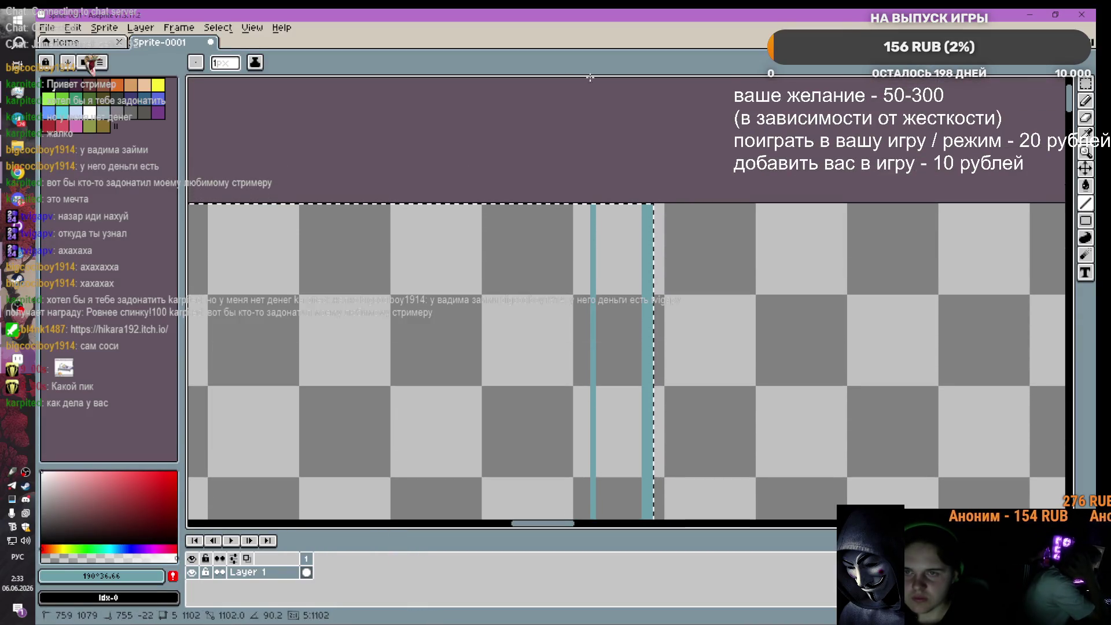
pyautogui.scroll(-5, 593, 182)
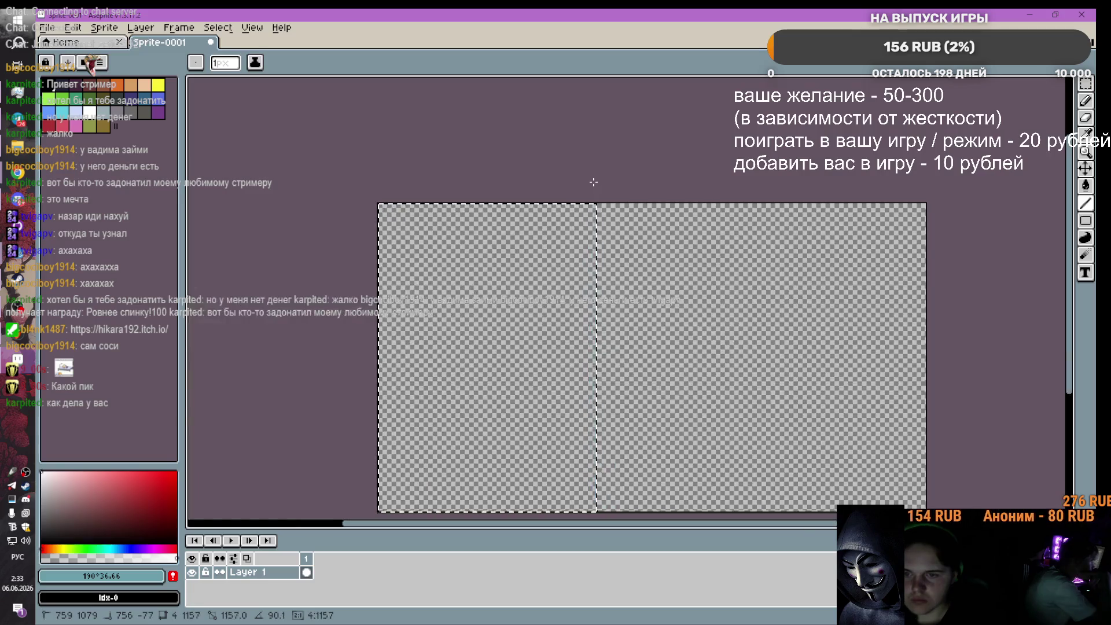
pyautogui.scroll(3, 593, 181)
pyautogui.scroll(-1, 593, 182)
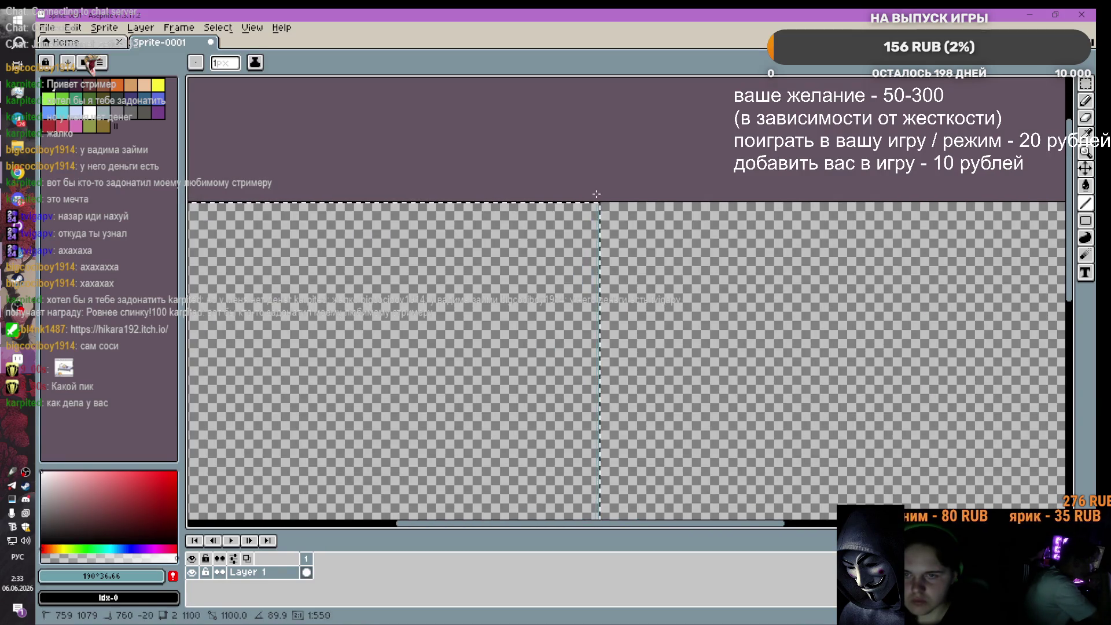
pyautogui.scroll(4, 596, 193)
pyautogui.scroll(-3, 599, 289)
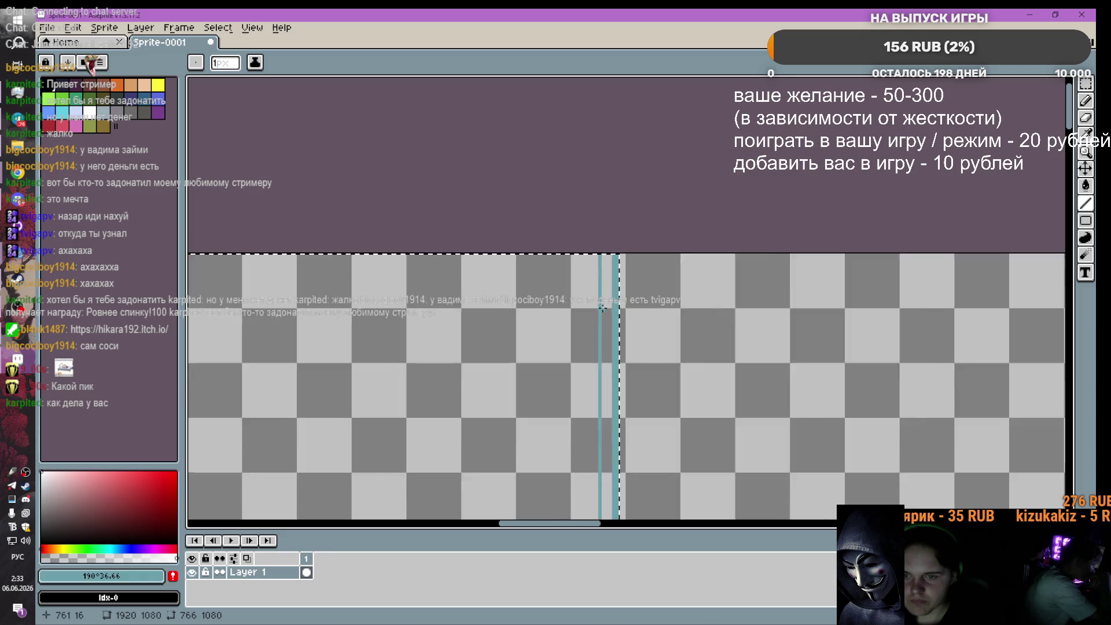
pyautogui.scroll(2, 599, 290)
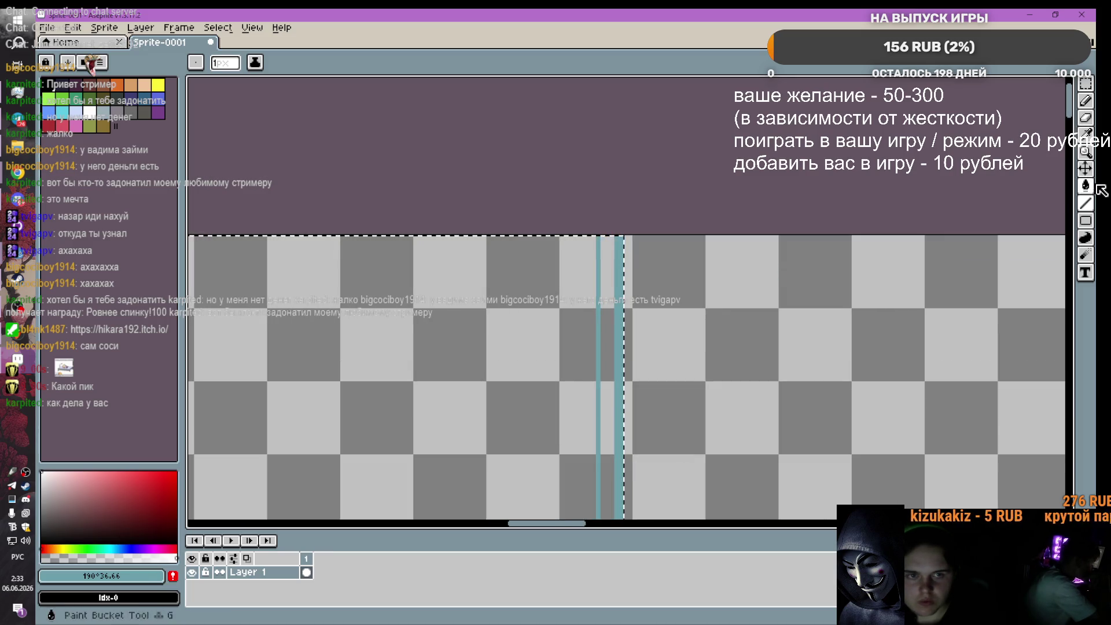
pyautogui.click(1086, 187)
pyautogui.scroll(-3, 602, 298)
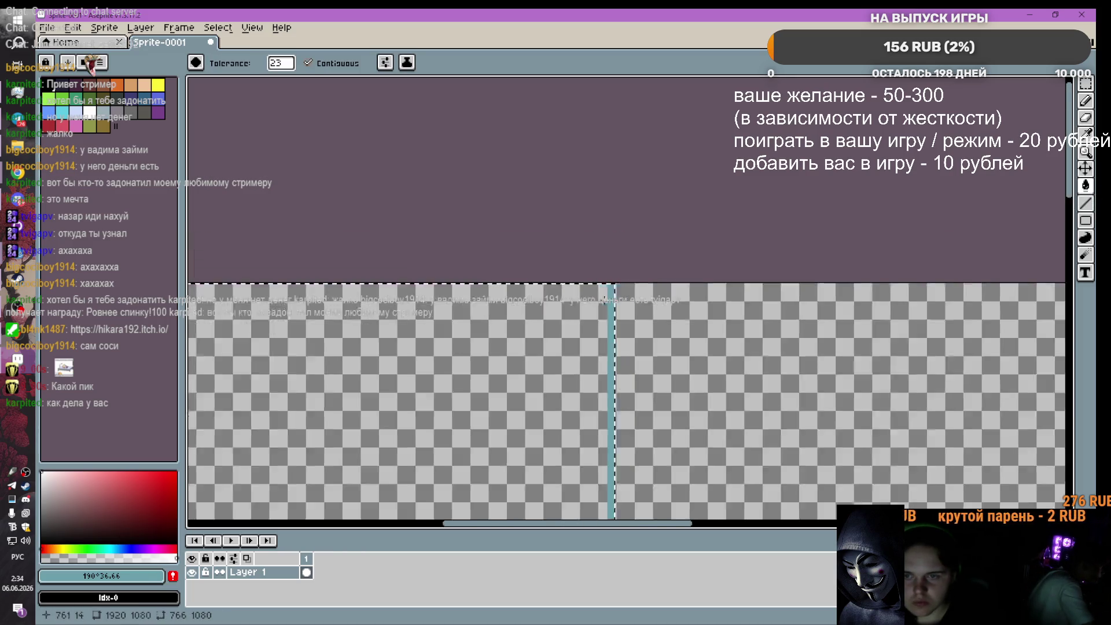
pyautogui.scroll(2, 584, 403)
pyautogui.scroll(-2, 584, 403)
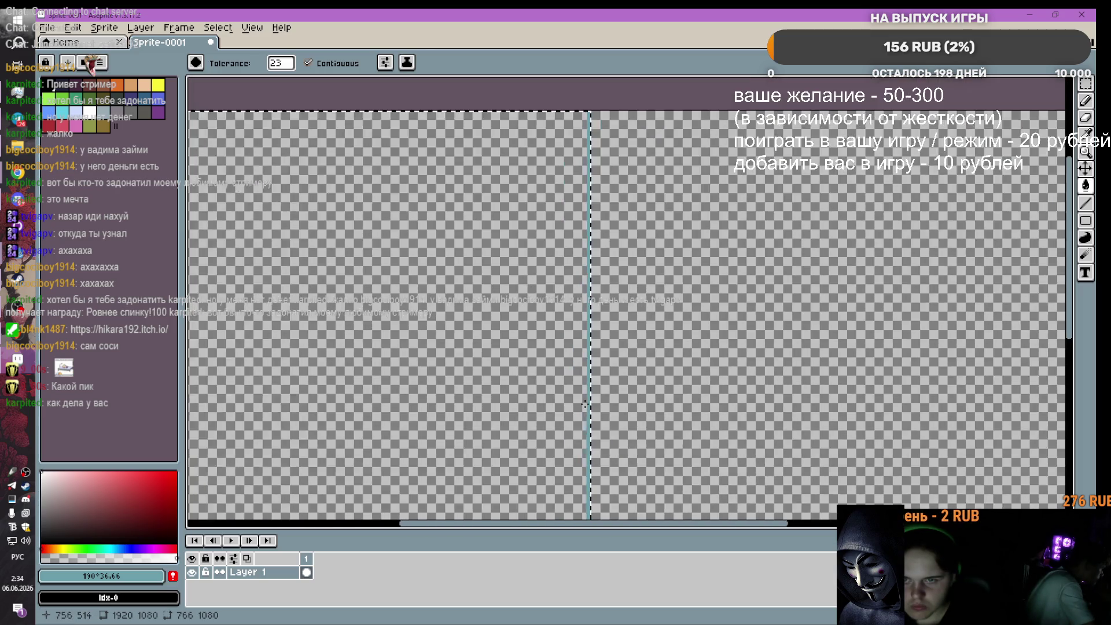
pyautogui.scroll(2, 584, 403)
pyautogui.scroll(-1, 607, 360)
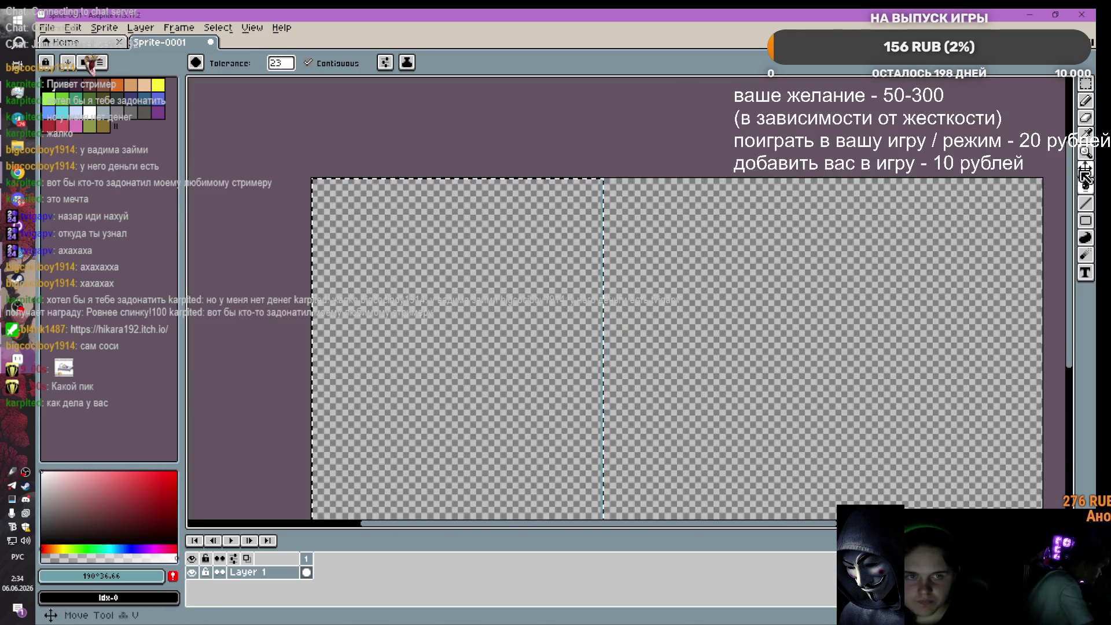
pyautogui.click(1085, 204)
pyautogui.scroll(1, 537, 511)
pyautogui.scroll(-4, 536, 510)
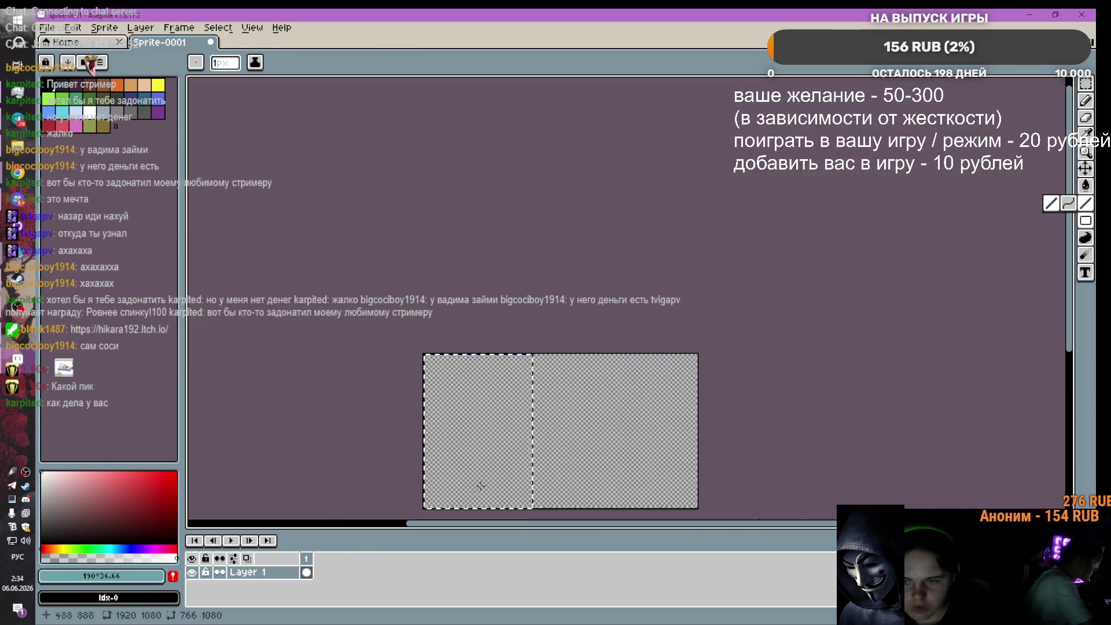
pyautogui.scroll(5, 537, 510)
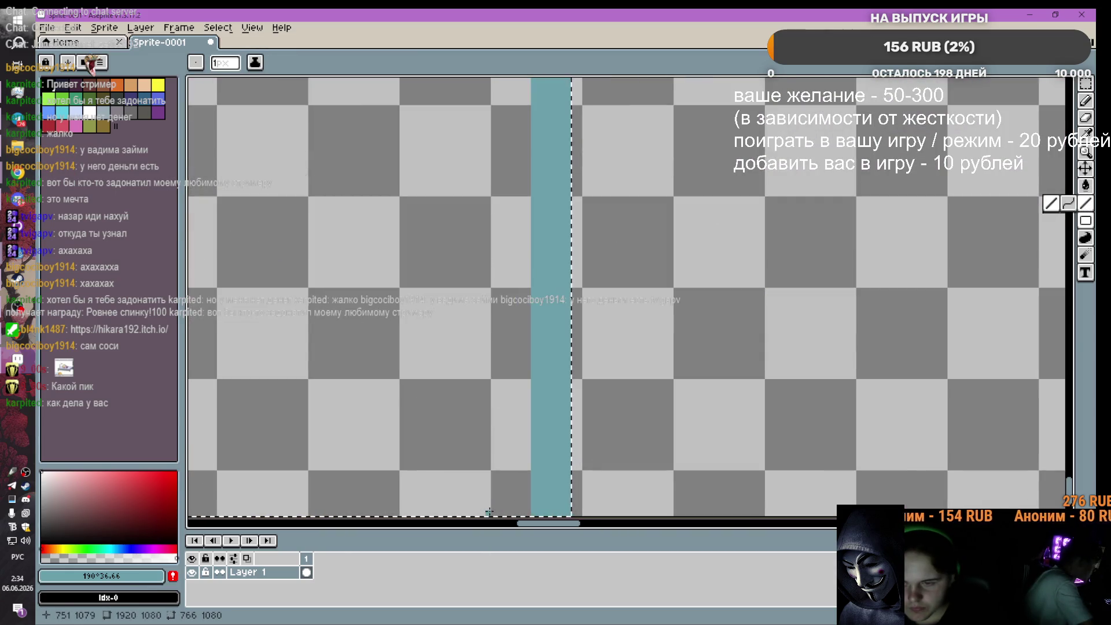
pyautogui.scroll(-3, 489, 238)
pyautogui.moveTo(489, 238)
pyautogui.mouseDown()
pyautogui.moveTo(495, 76)
pyautogui.moveTo(354, 108)
pyautogui.moveTo(354, 100)
pyautogui.mouseUp()
# - Rework the line with the fill and pencil tools so only a thin teal vertical line remains
pyautogui.scroll(2, 491, 174)
pyautogui.scroll(-3, 486, 79)
pyautogui.scroll(5, 480, 87)
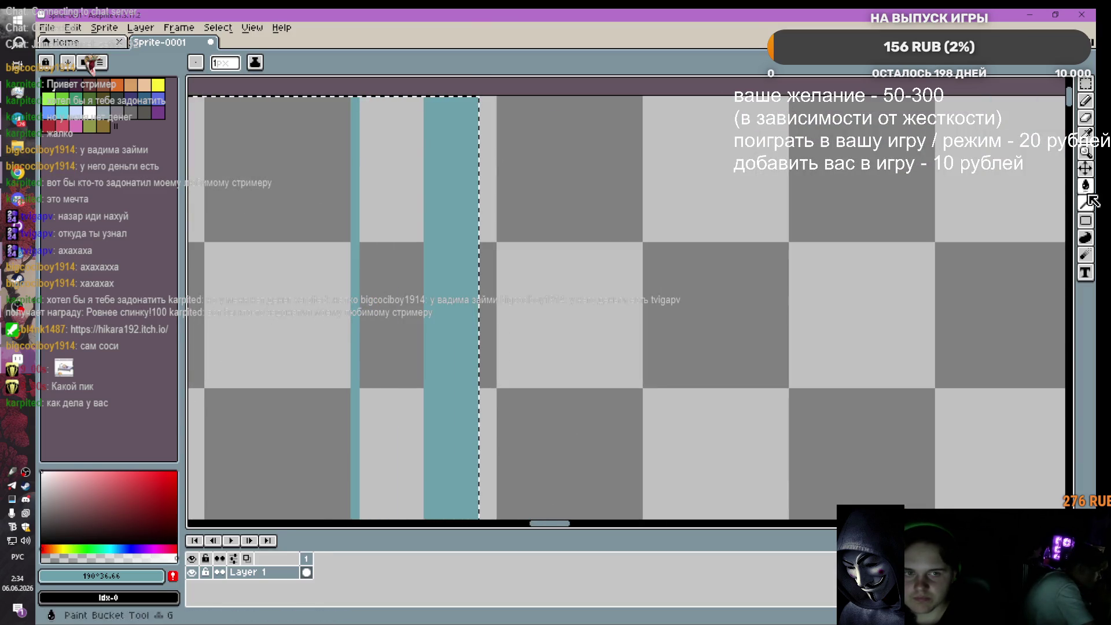
pyautogui.click(1086, 185)
pyautogui.scroll(-4, 388, 257)
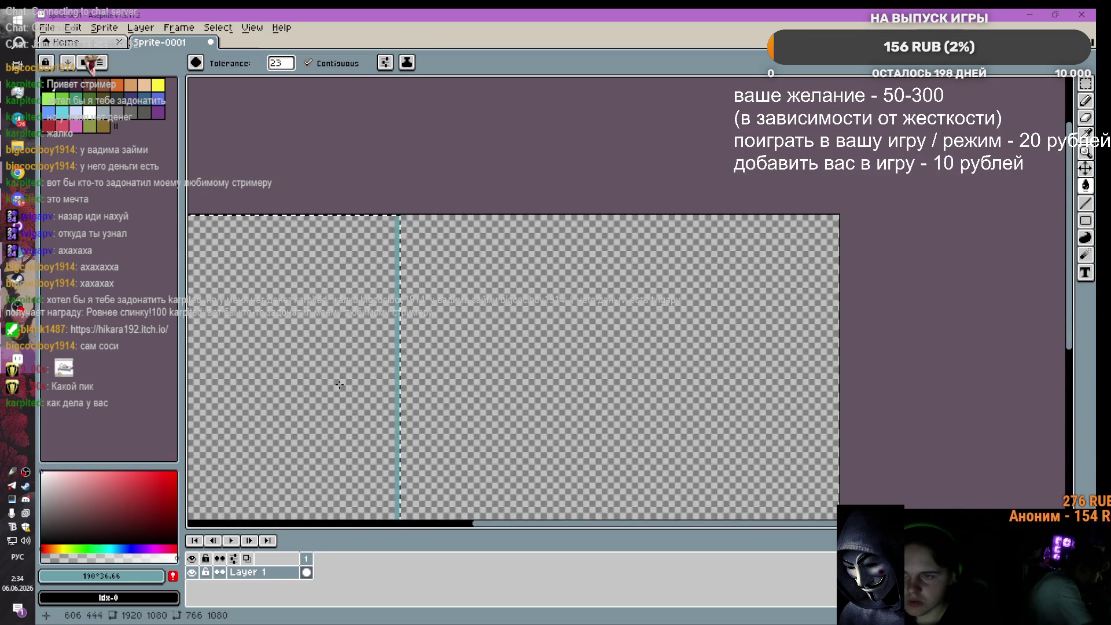
pyautogui.scroll(-2, 315, 422)
pyautogui.scroll(1, 329, 416)
pyautogui.scroll(-1, 398, 428)
pyautogui.scroll(3, 398, 428)
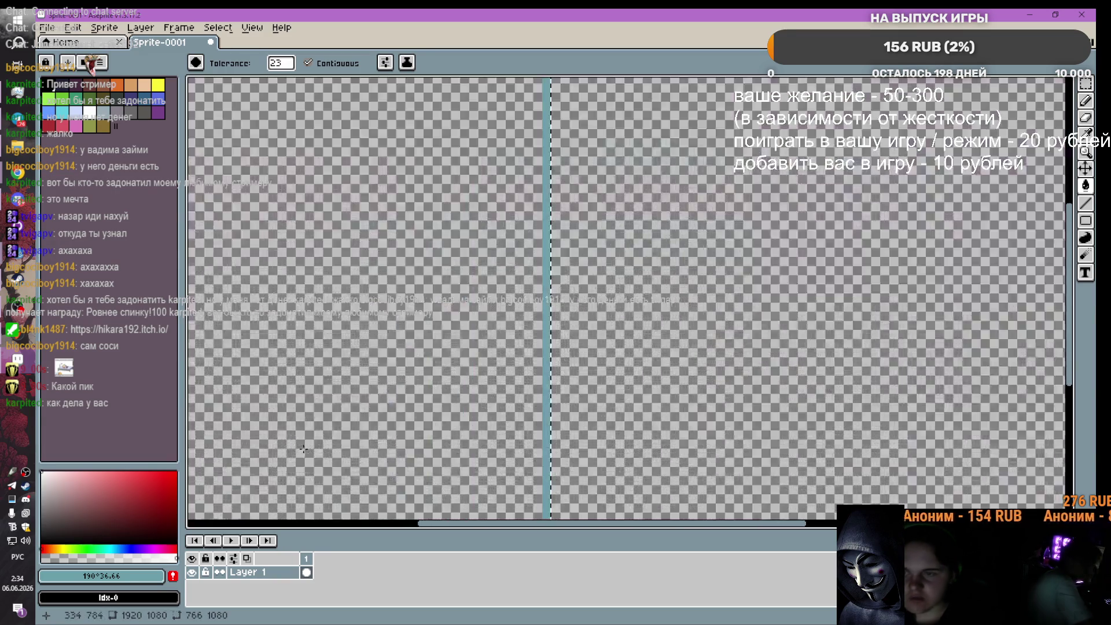
pyautogui.scroll(-3, 1066, 304)
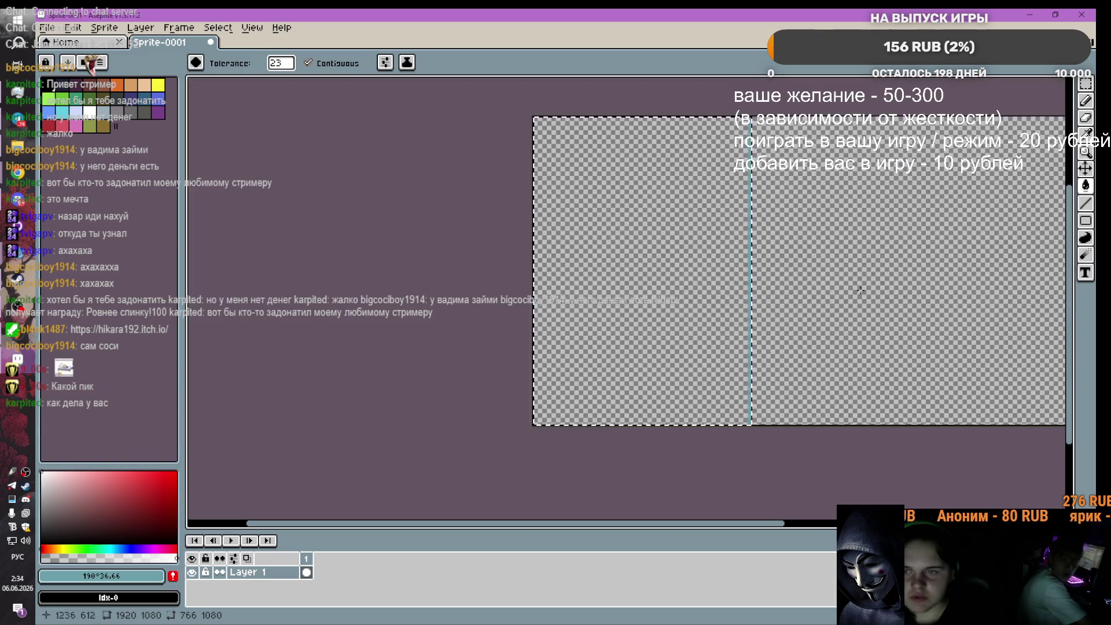
pyautogui.scroll(1, 860, 238)
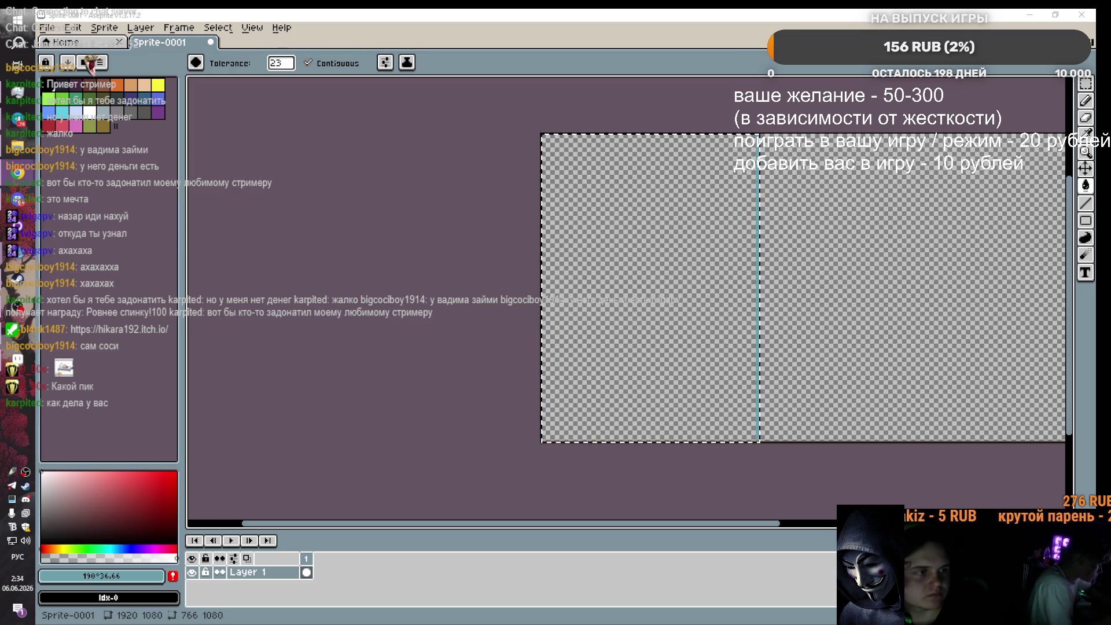
pyautogui.scroll(-1, 899, 272)
pyautogui.scroll(1, 732, 263)
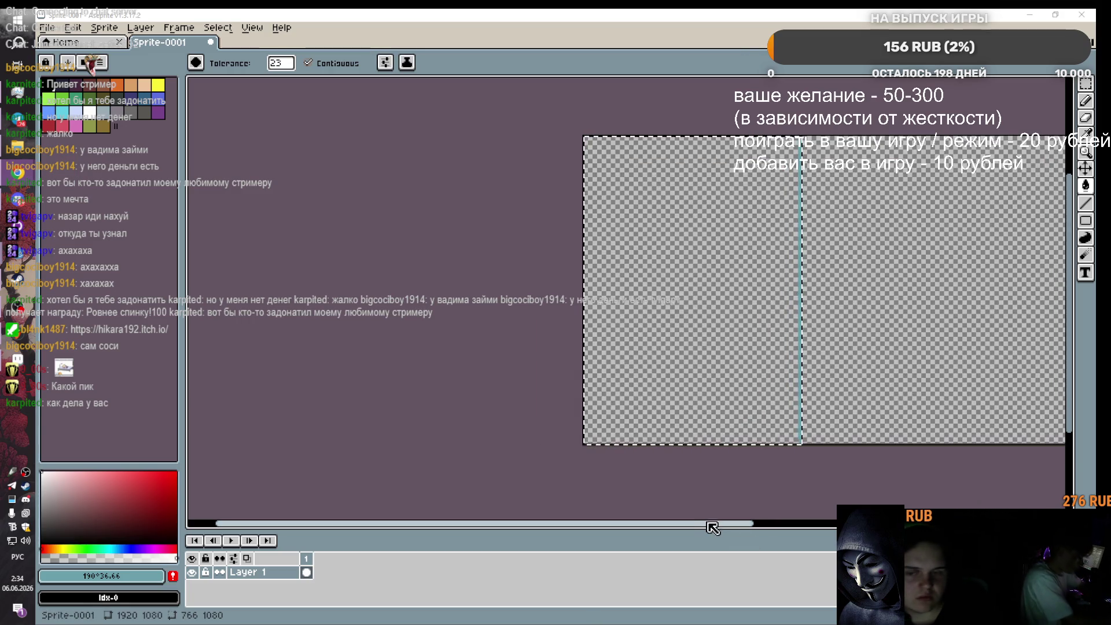
pyautogui.moveTo(710, 523); pyautogui.dragTo(767, 523)
pyautogui.click(1085, 100)
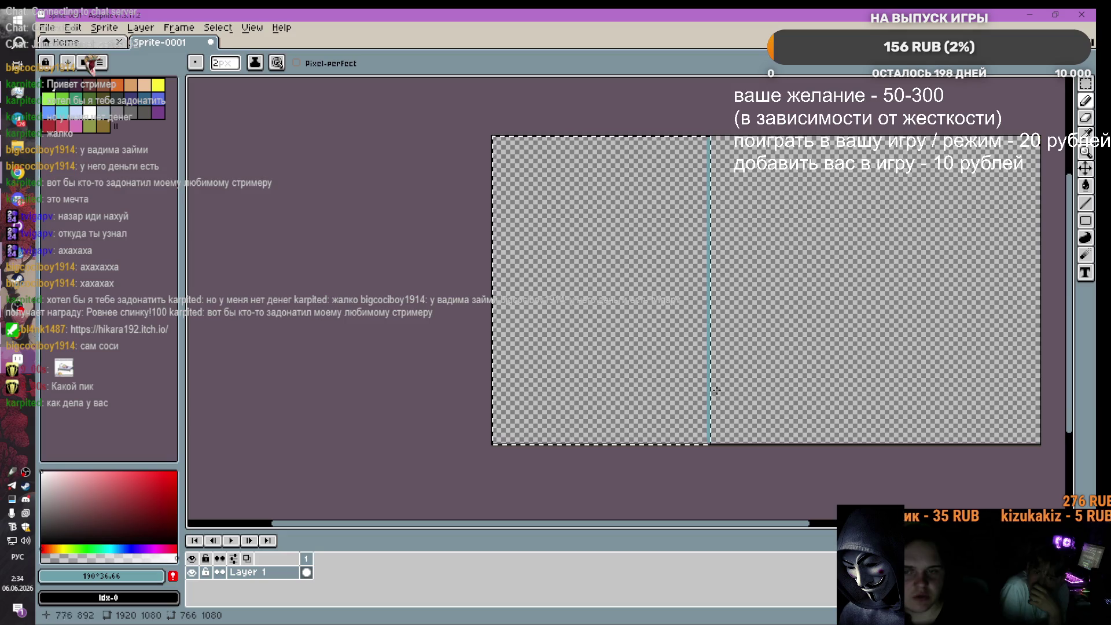
pyautogui.scroll(1, 1033, 396)
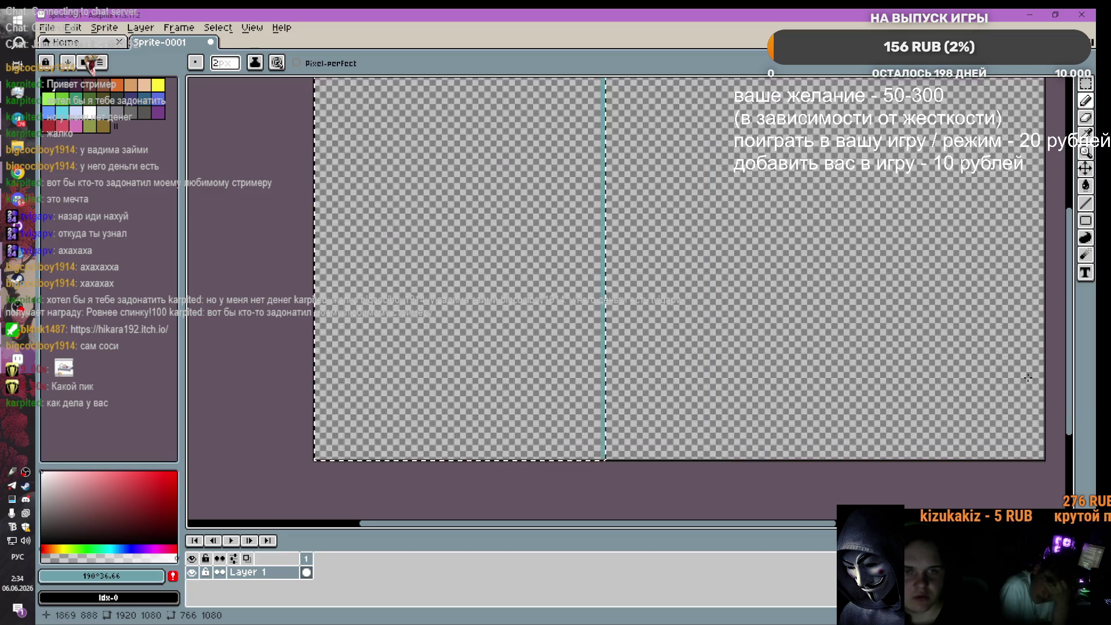
# - Marquee-select a 1154×213 strip at the sprite's lower right
pyautogui.click(1085, 83)
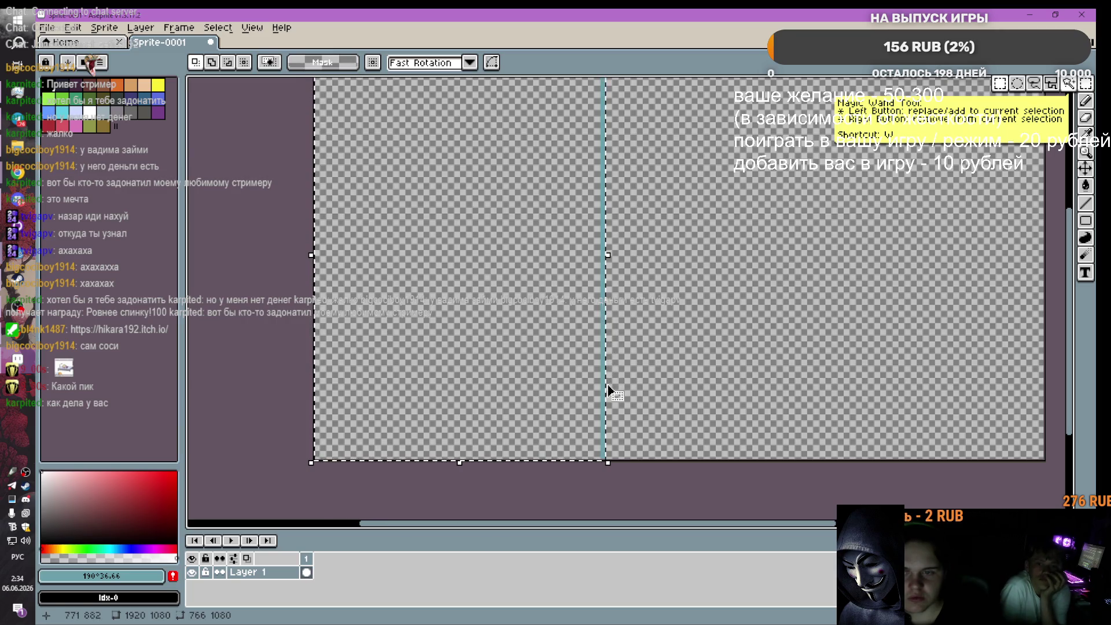
pyautogui.scroll(1, 609, 379)
pyautogui.scroll(1, 590, 342)
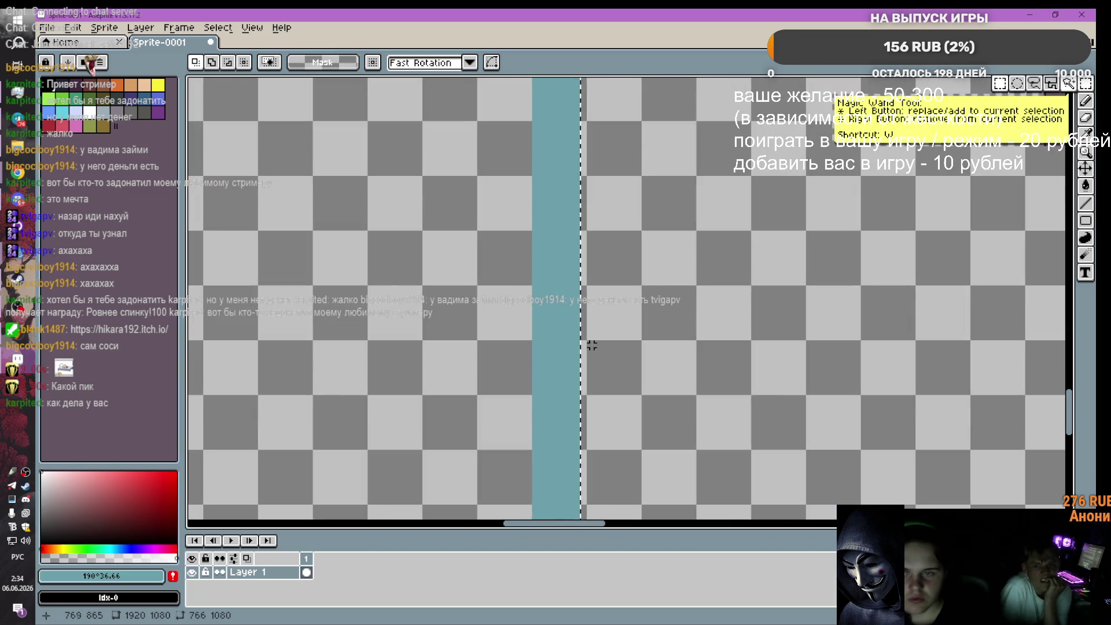
pyautogui.moveTo(678, 351); pyautogui.dragTo(742, 363)
pyautogui.scroll(2, 743, 363)
pyautogui.scroll(2, 634, 314)
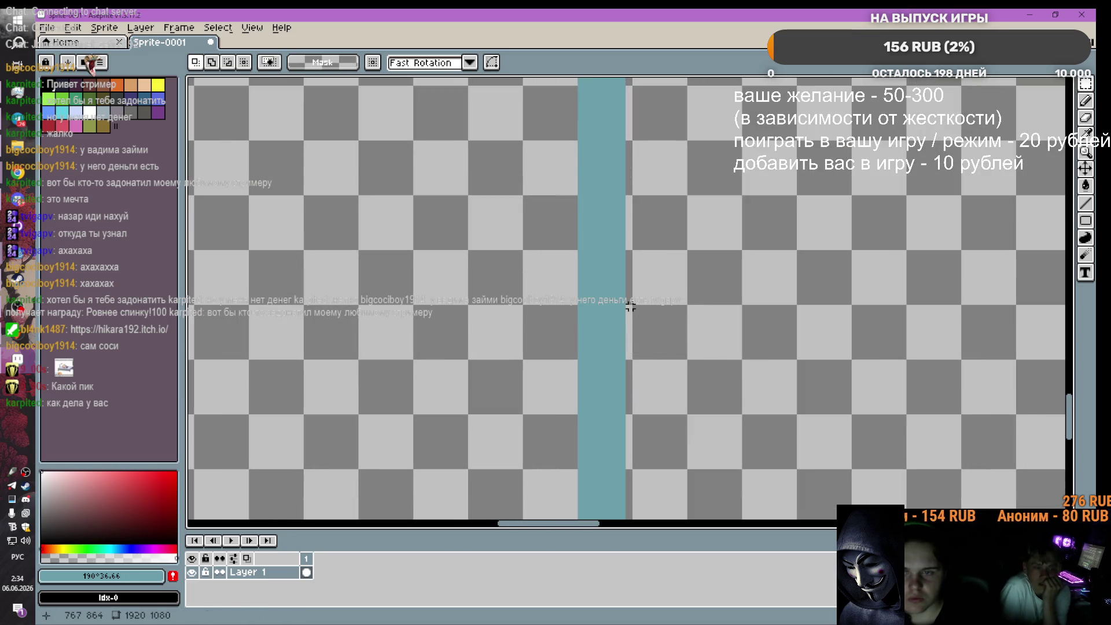
pyautogui.scroll(-5, 632, 305)
pyautogui.moveTo(722, 321); pyautogui.dragTo(1050, 381)
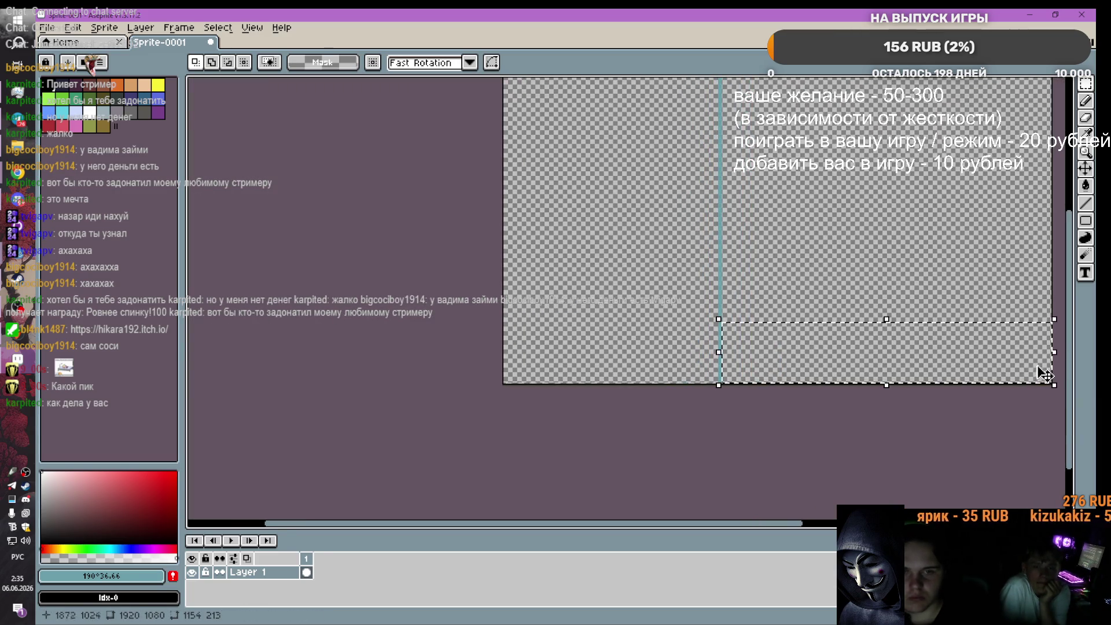
# - Zoom in on the selected region and settle on the Line tool for drawing its border
pyautogui.scroll(1, 1034, 344)
pyautogui.scroll(1, 1007, 350)
pyautogui.scroll(-1, 995, 331)
pyautogui.scroll(-1, 986, 312)
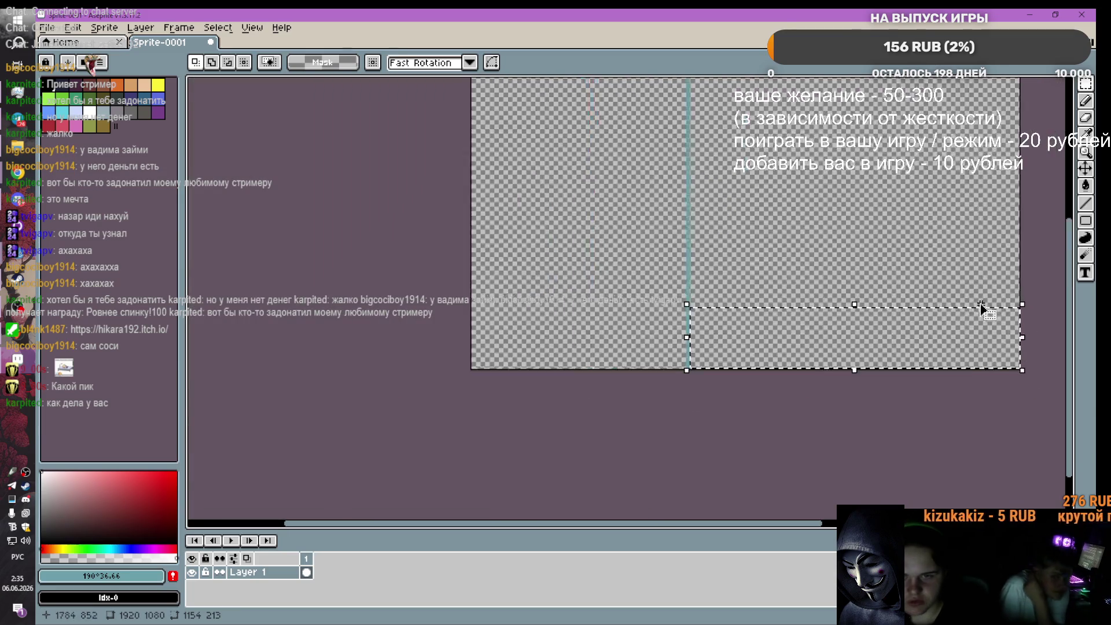
pyautogui.scroll(-1, 978, 324)
pyautogui.scroll(1, 978, 318)
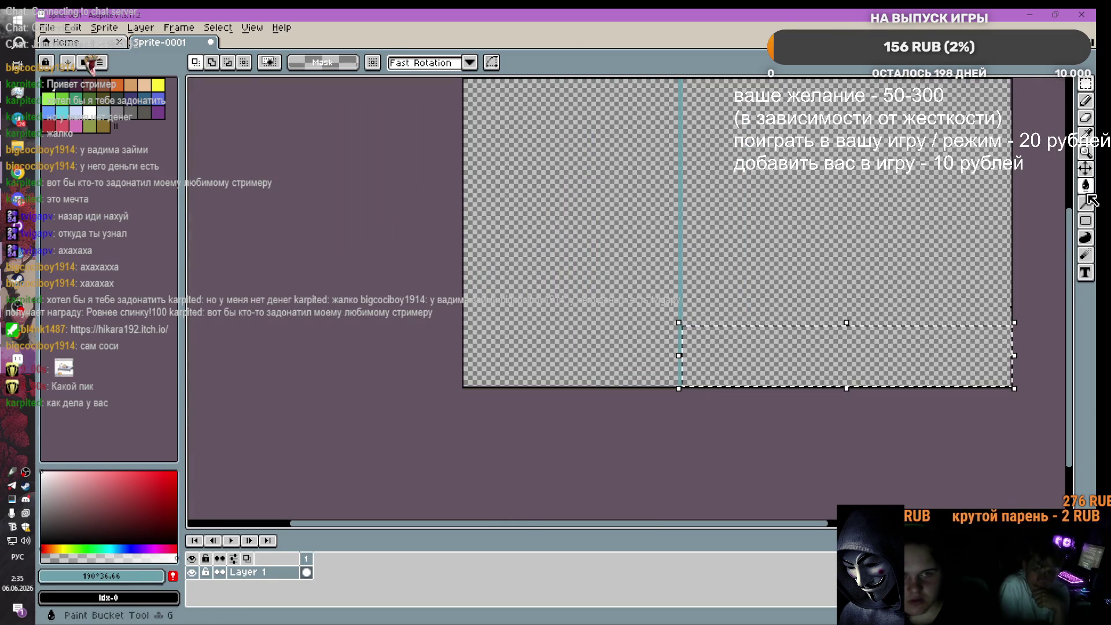
pyautogui.click(1085, 203)
pyautogui.scroll(2, 1042, 385)
pyautogui.scroll(-3, 252, 399)
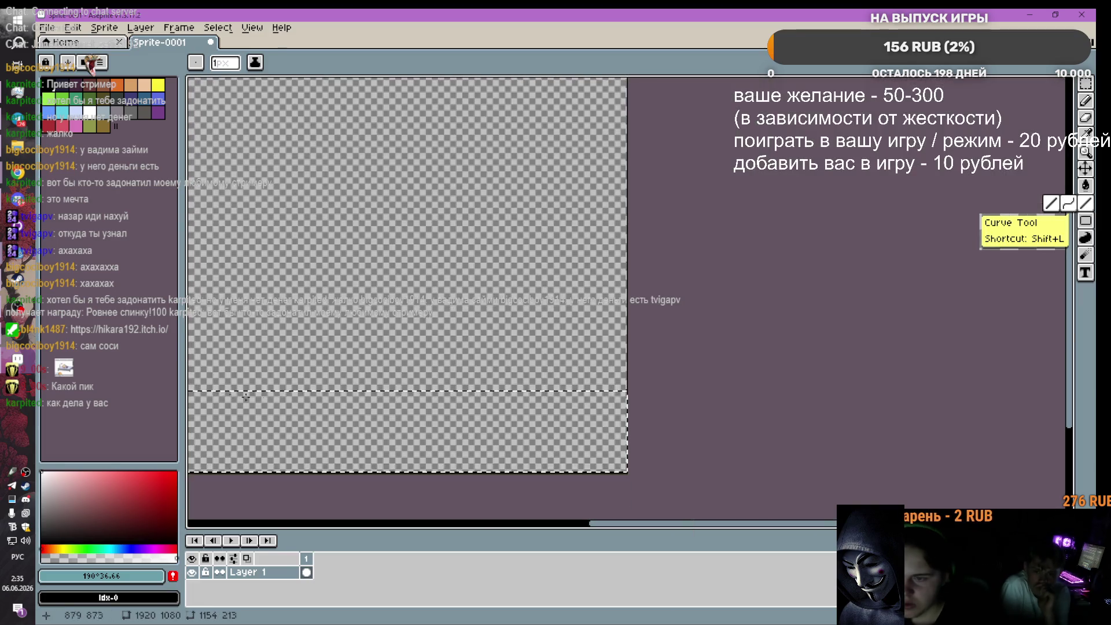
pyautogui.scroll(3, 306, 417)
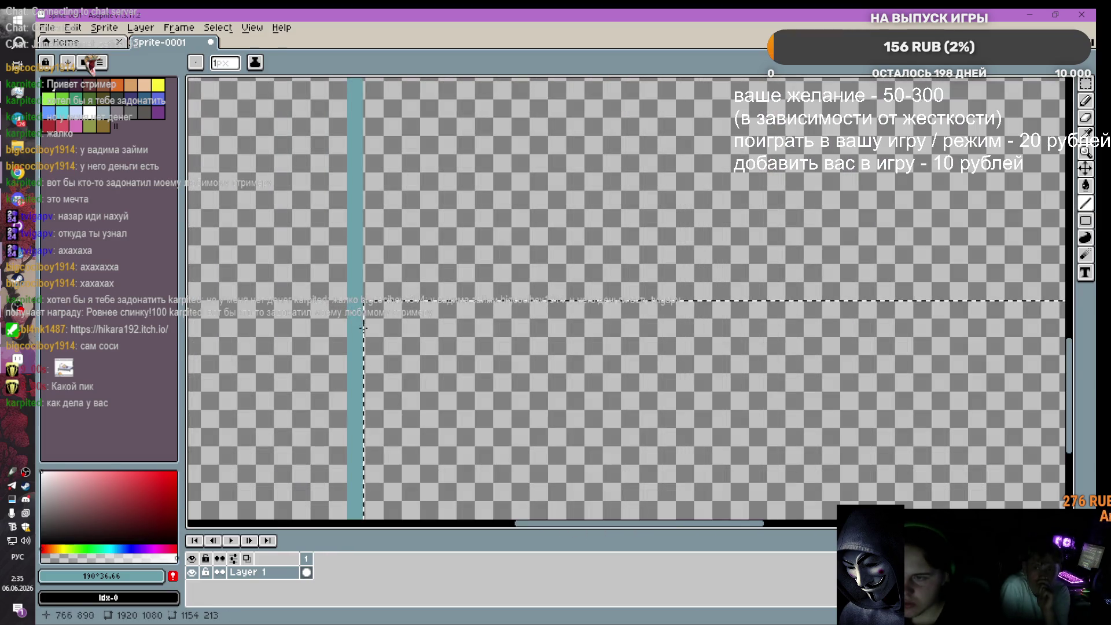
pyautogui.scroll(3, 366, 302)
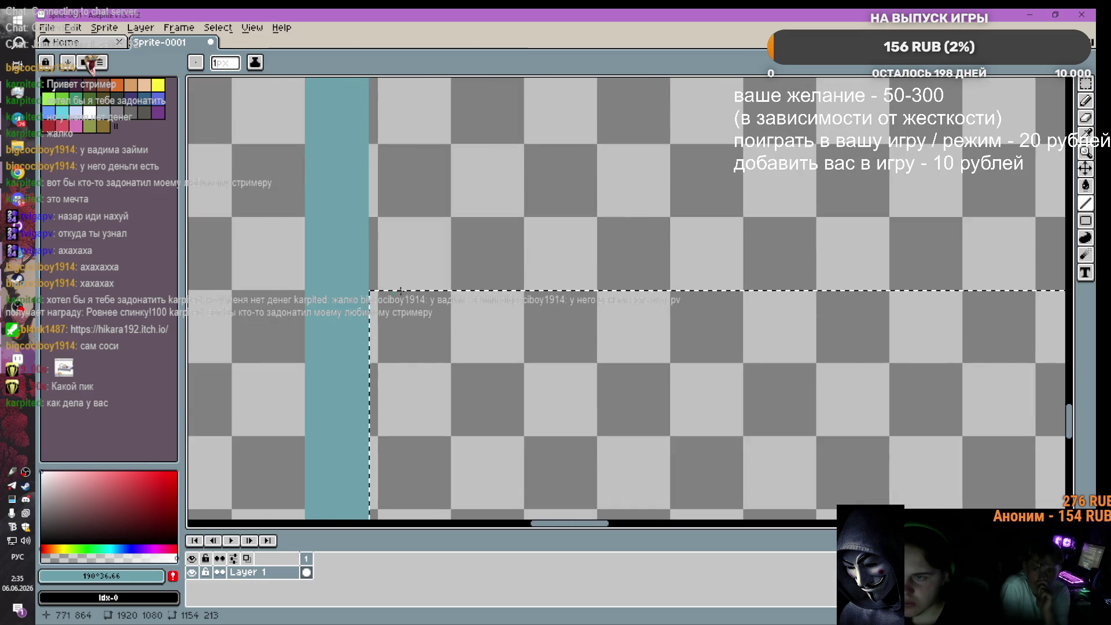
pyautogui.press('m')
pyautogui.scroll(-3, 412, 289)
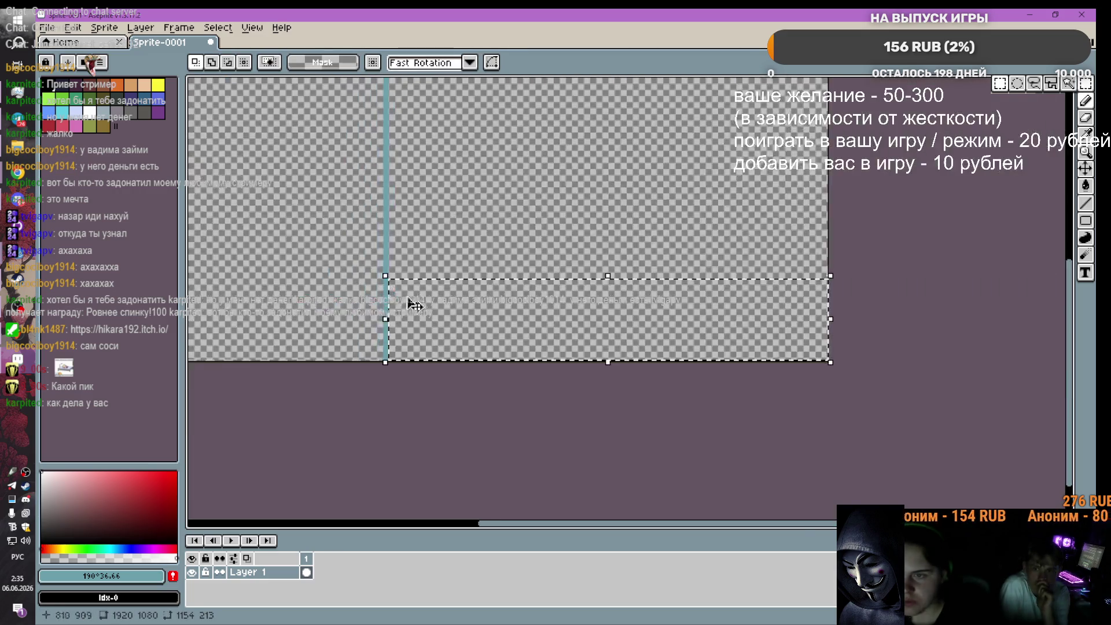
pyautogui.scroll(-1, 411, 301)
pyautogui.scroll(1, 387, 268)
pyautogui.scroll(-2, 415, 275)
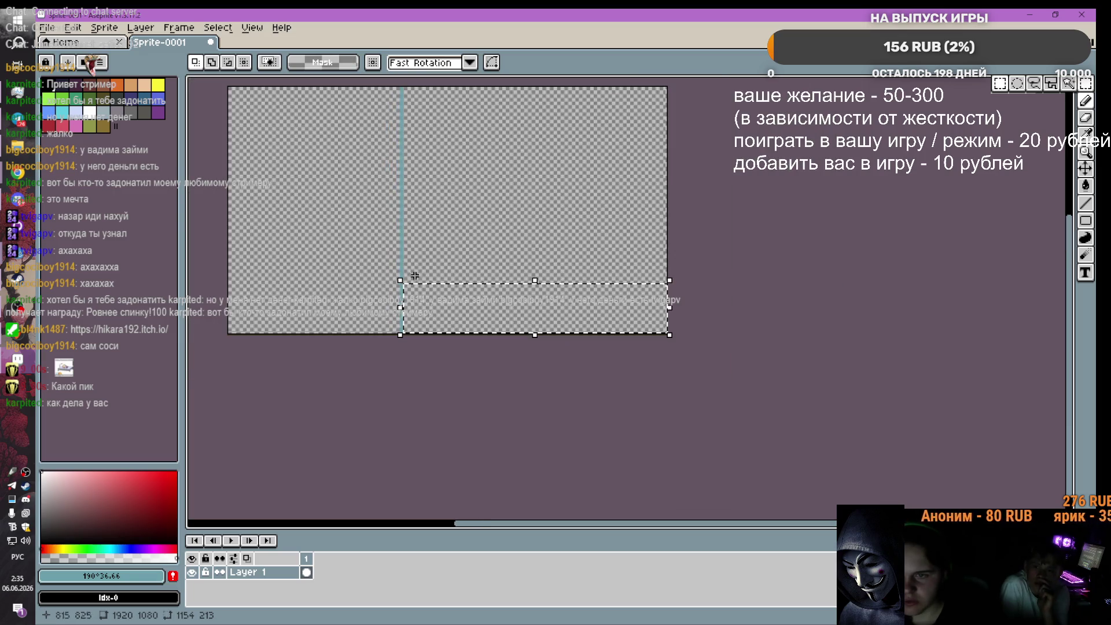
pyautogui.scroll(2, 391, 227)
pyautogui.scroll(-3, 405, 234)
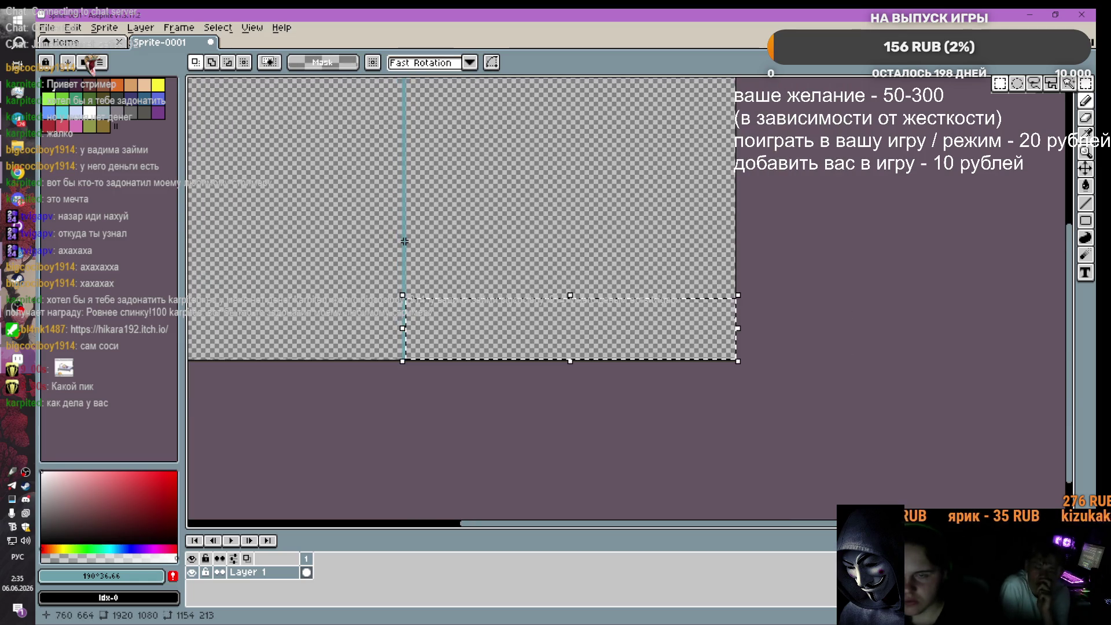
pyautogui.scroll(1, 374, 195)
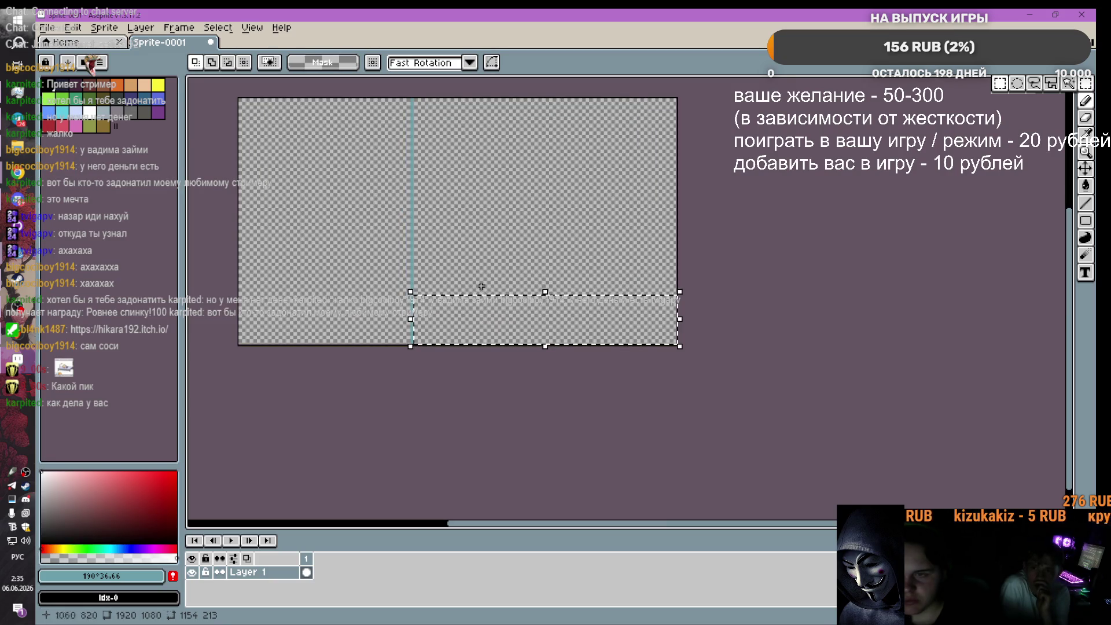
pyautogui.scroll(1, 422, 286)
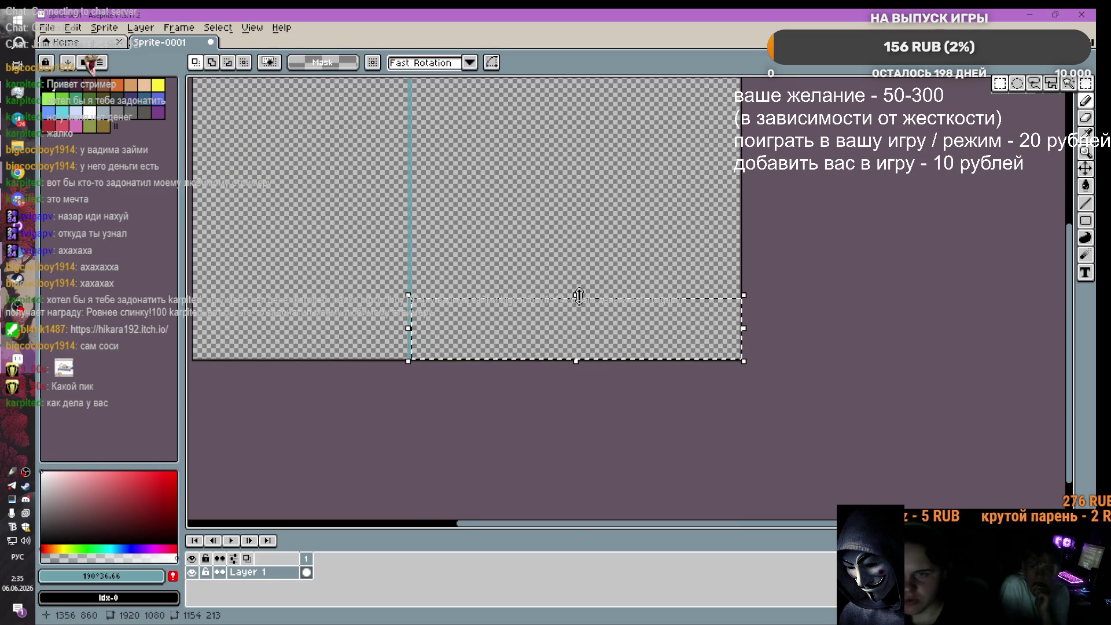
pyautogui.scroll(3, 549, 300)
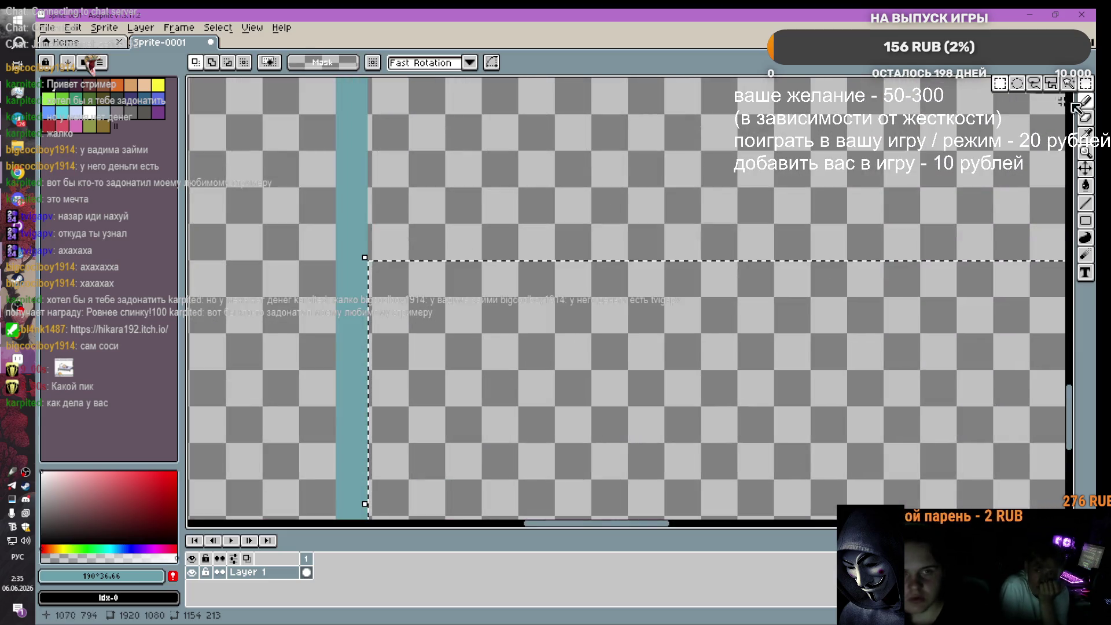
pyautogui.click(1085, 202)
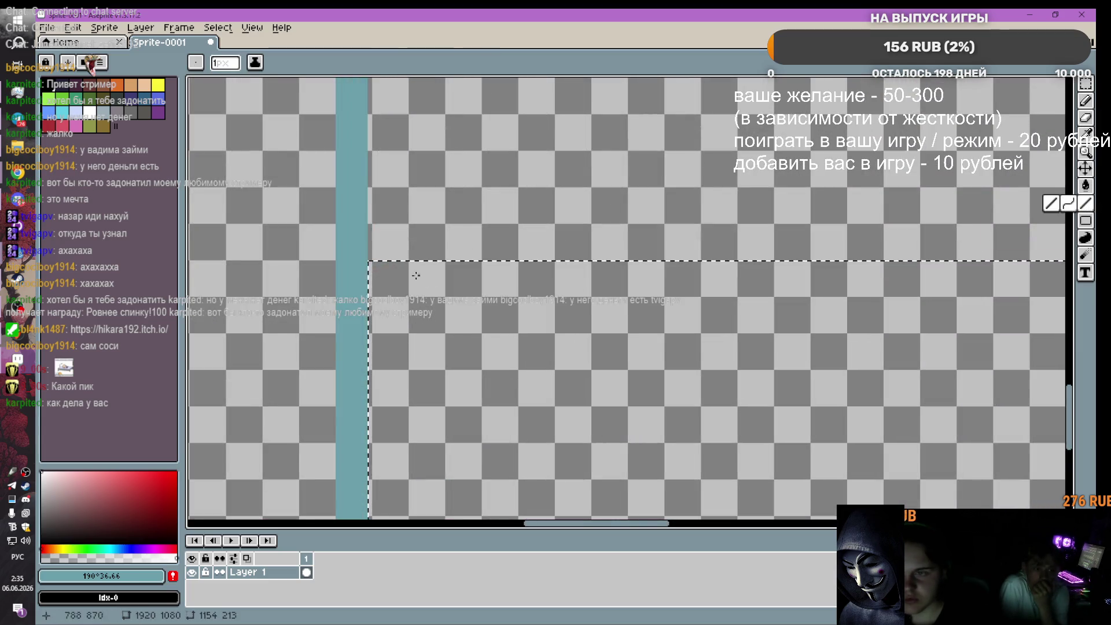
pyautogui.scroll(2, 368, 259)
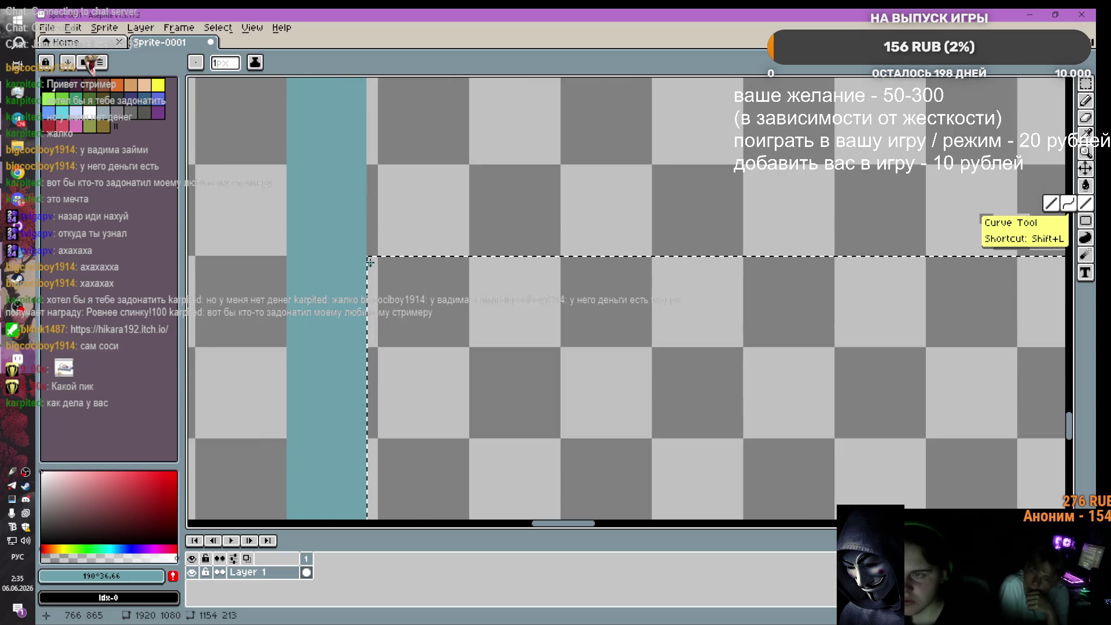
# - Draw a horizontal teal line from the vertical divider to the right edge along the region's top
pyautogui.scroll(-5, 1053, 264)
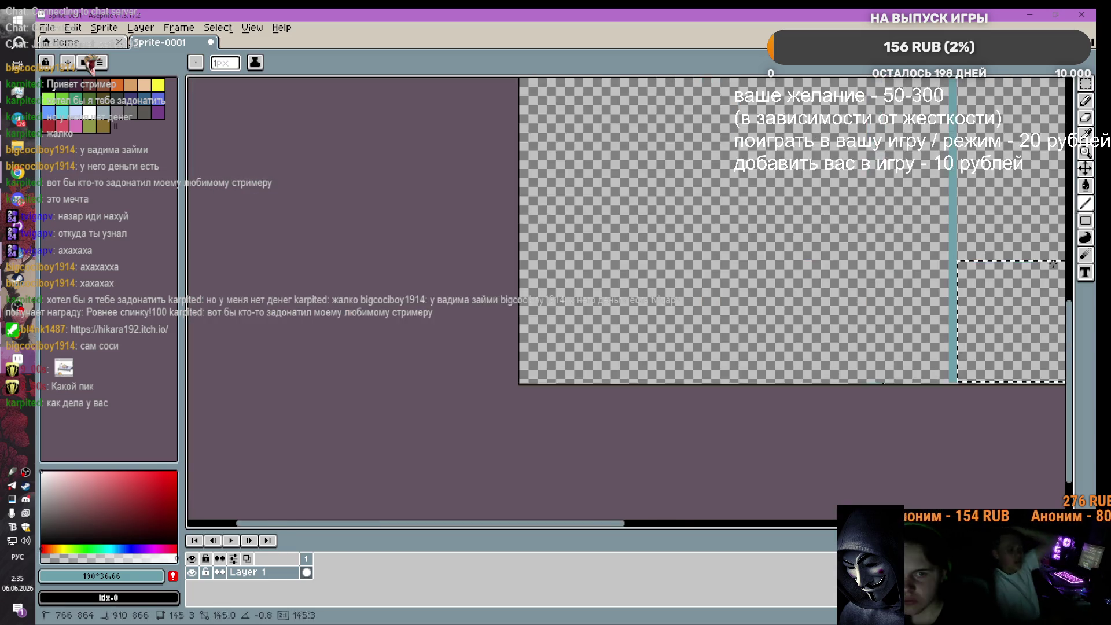
pyautogui.moveTo(1052, 264)
pyautogui.mouseDown()
pyautogui.moveTo(977, 274)
pyautogui.moveTo(953, 175)
pyautogui.mouseUp()
pyautogui.scroll(5, 972, 266)
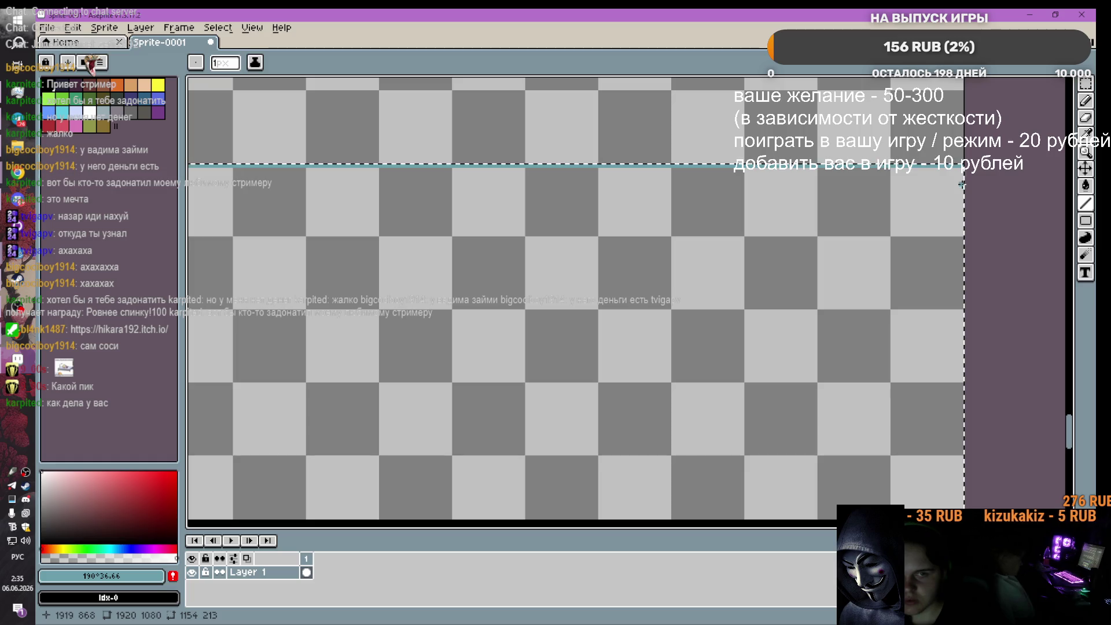
pyautogui.moveTo(864, 184)
pyautogui.mouseDown()
pyautogui.moveTo(405, 206)
pyautogui.moveTo(746, 198)
pyautogui.moveTo(866, 170)
pyautogui.moveTo(866, 258)
pyautogui.moveTo(866, 228)
pyautogui.mouseUp()
pyautogui.scroll(-4, 578, 197)
pyautogui.scroll(3, 746, 198)
pyautogui.moveTo(866, 191)
pyautogui.mouseDown()
pyautogui.moveTo(798, 247)
pyautogui.moveTo(382, 255)
pyautogui.moveTo(417, 261)
pyautogui.moveTo(488, 199)
pyautogui.moveTo(573, 77)
pyautogui.moveTo(570, 156)
pyautogui.moveTo(550, 156)
pyautogui.moveTo(550, 170)
pyautogui.mouseUp()
pyautogui.scroll(-3, 405, 254)
pyautogui.scroll(-2, 392, 247)
pyautogui.scroll(1, 382, 255)
pyautogui.scroll(2, 416, 261)
pyautogui.scroll(-2, 489, 199)
pyautogui.scroll(1, 549, 116)
pyautogui.scroll(1, 569, 156)
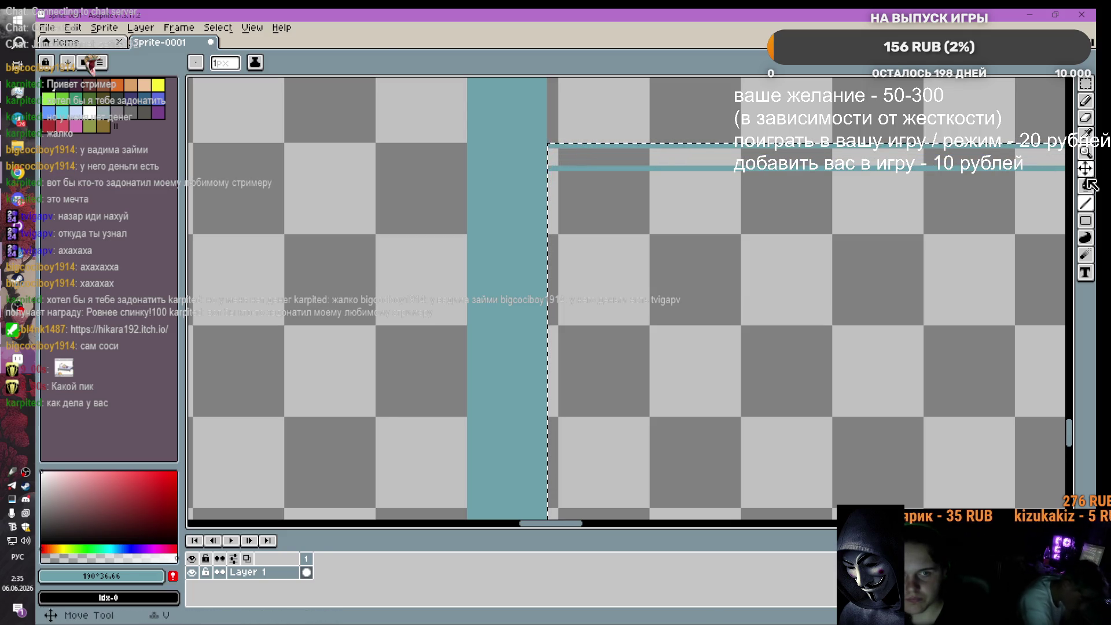
# - Commit the line and select a thin strip along the horizontal teal line for thickening
pyautogui.press('g')
pyautogui.scroll(-3, 808, 209)
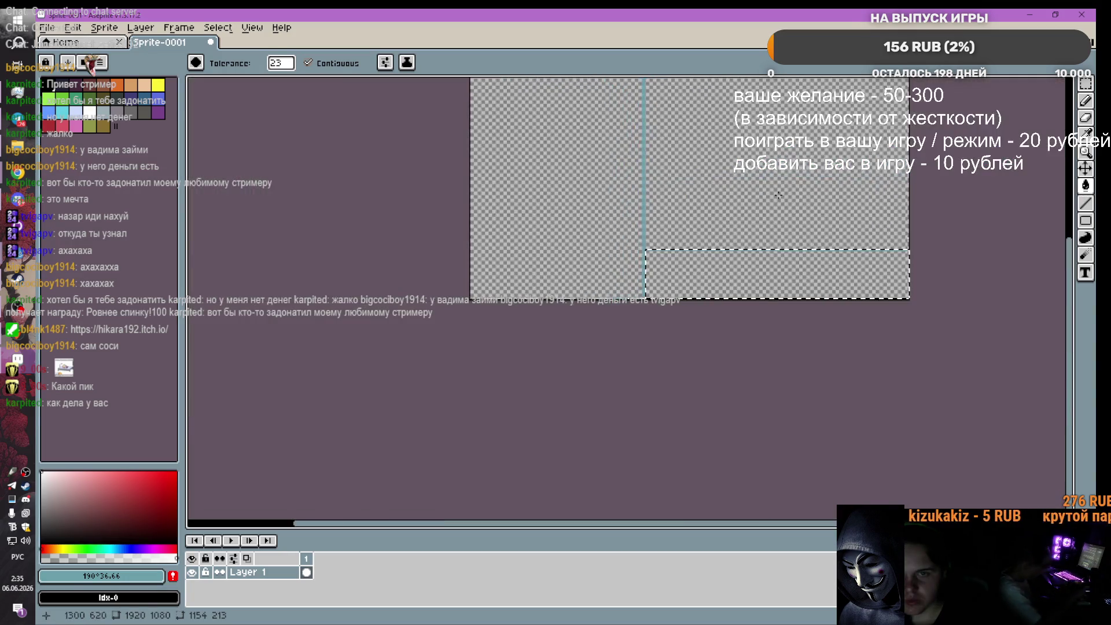
pyautogui.scroll(-2, 201, 409)
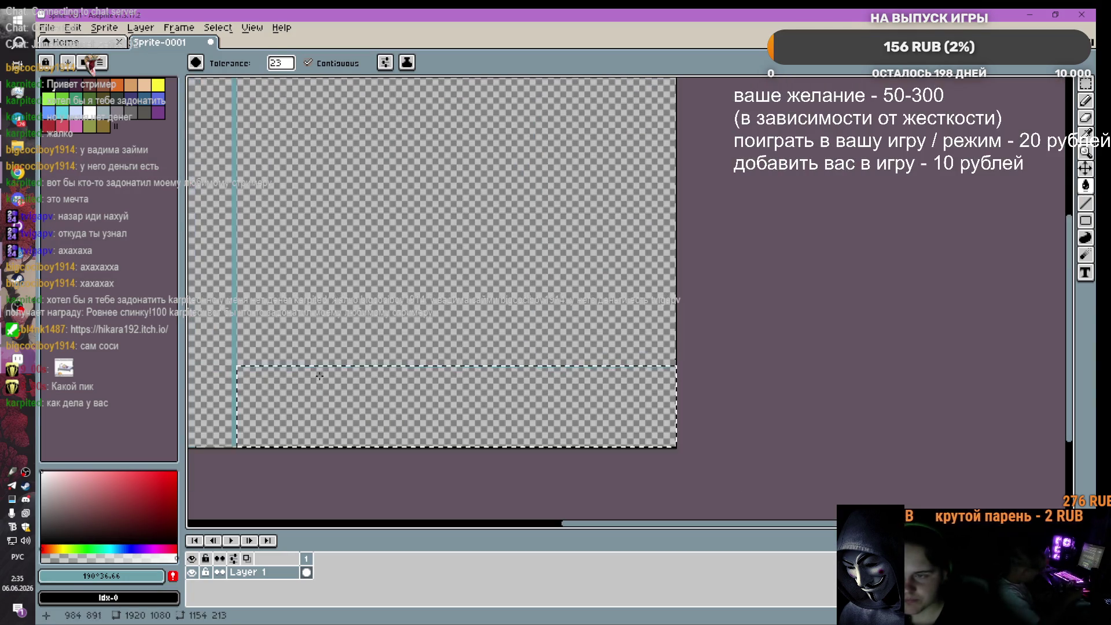
pyautogui.scroll(3, 208, 393)
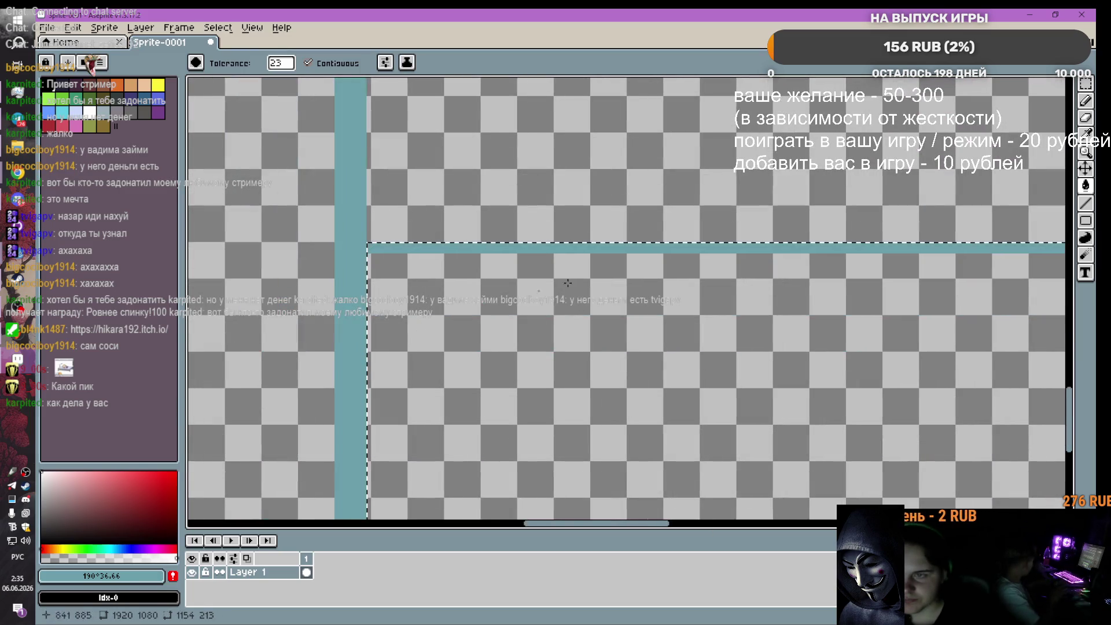
pyautogui.click(1085, 83)
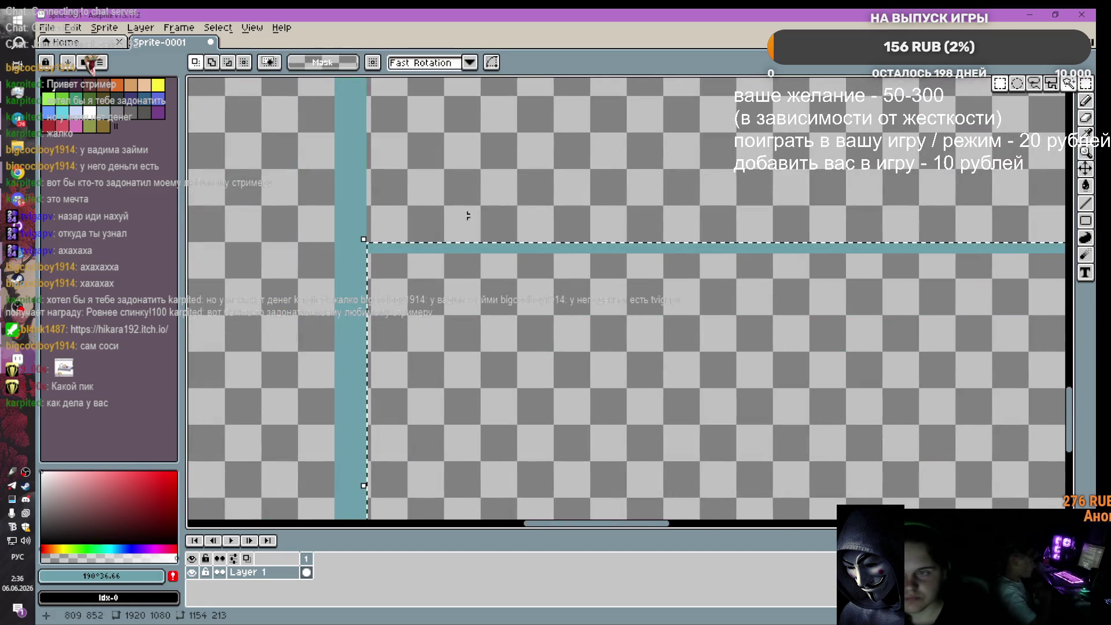
pyautogui.moveTo(365, 219)
pyautogui.mouseDown()
pyautogui.moveTo(428, 236)
pyautogui.moveTo(1059, 234)
pyautogui.moveTo(1059, 244)
pyautogui.moveTo(959, 241)
pyautogui.moveTo(956, 262)
pyautogui.moveTo(944, 196)
pyautogui.mouseUp()
pyautogui.scroll(-4, 1058, 233)
pyautogui.scroll(5, 952, 243)
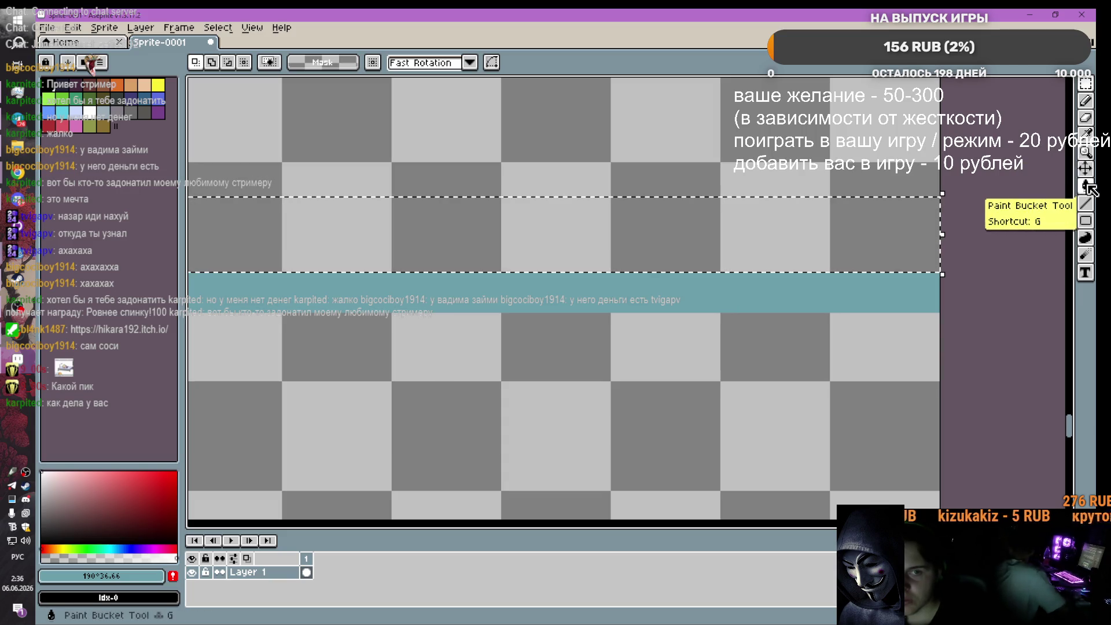
pyautogui.click(1086, 186)
pyautogui.scroll(-5, 527, 248)
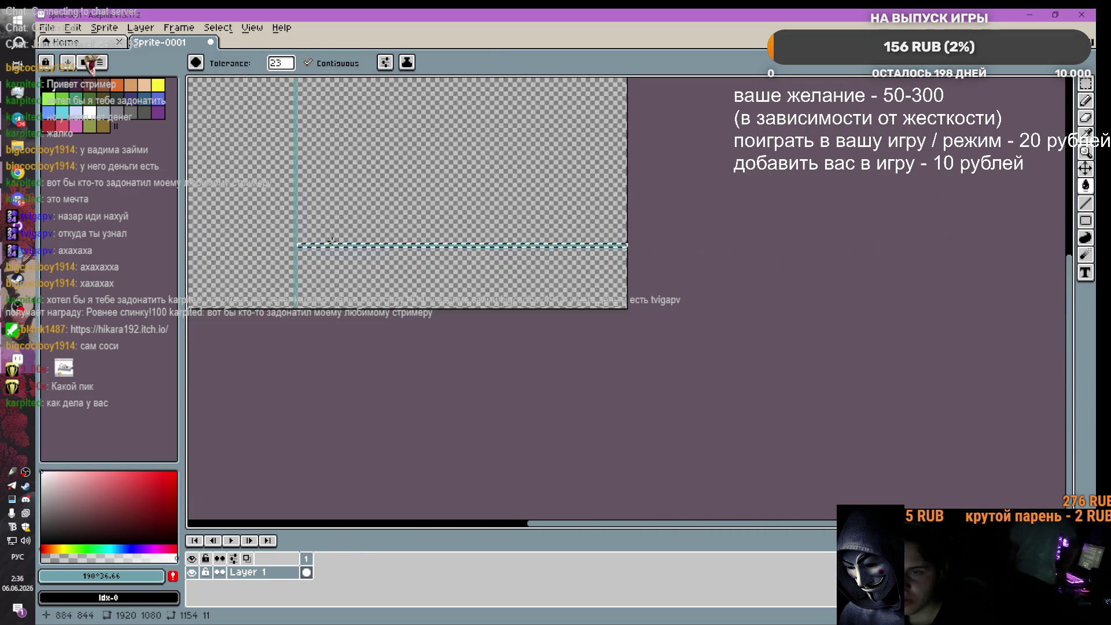
pyautogui.scroll(1, 334, 263)
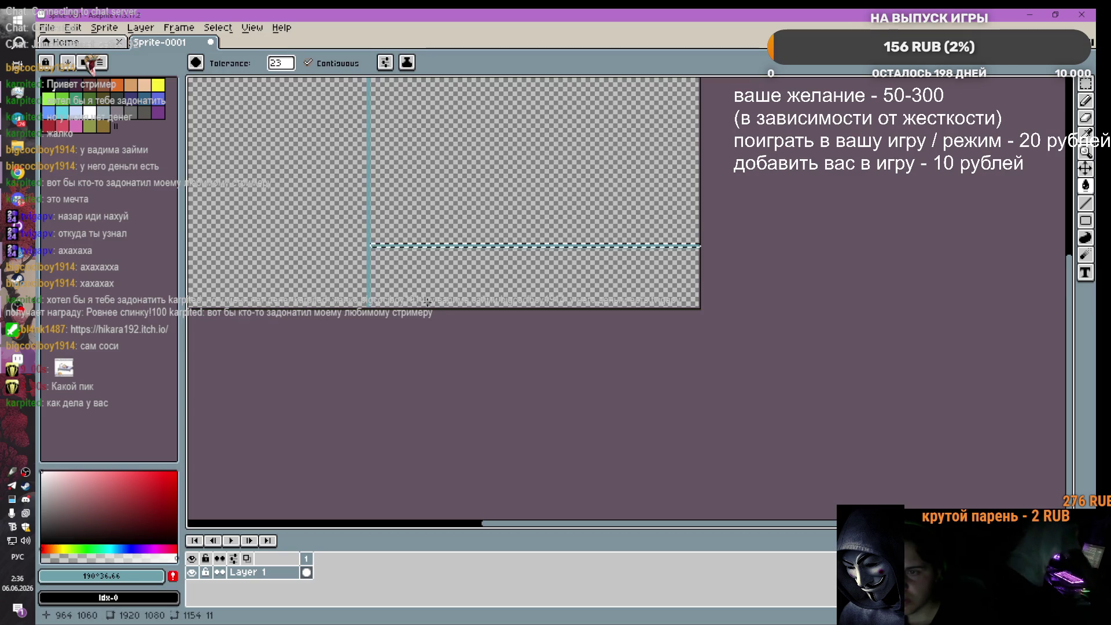
# - Select a narrow column beside the vertical line and fill it with teal
pyautogui.click(1084, 84)
pyautogui.scroll(3, 550, 265)
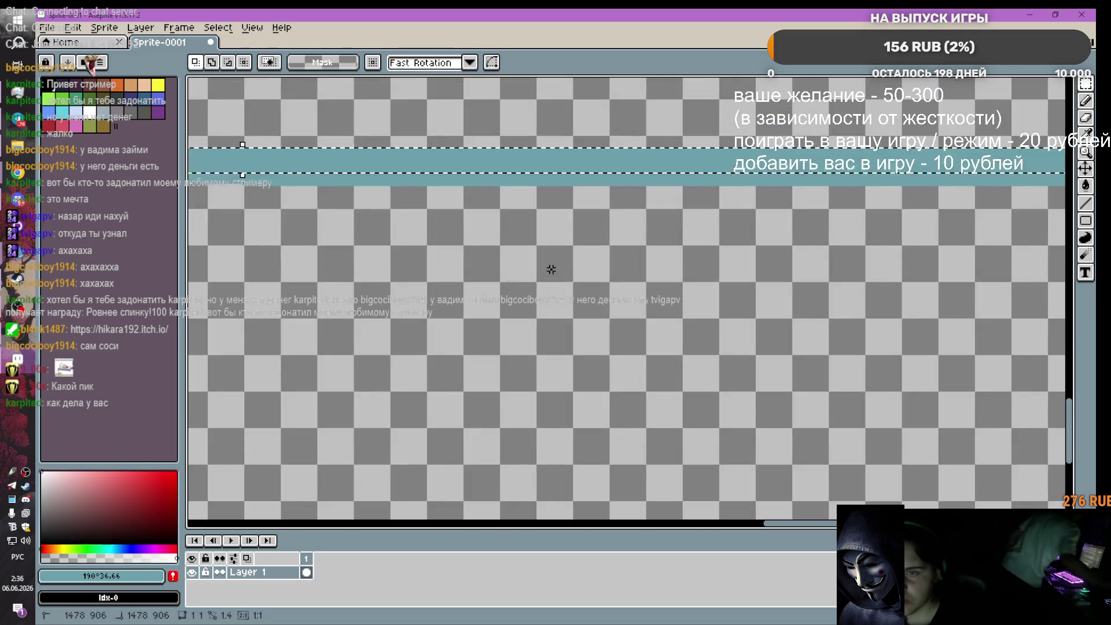
pyautogui.scroll(-3, 526, 265)
pyautogui.scroll(2, 578, 272)
pyautogui.scroll(-2, 748, 303)
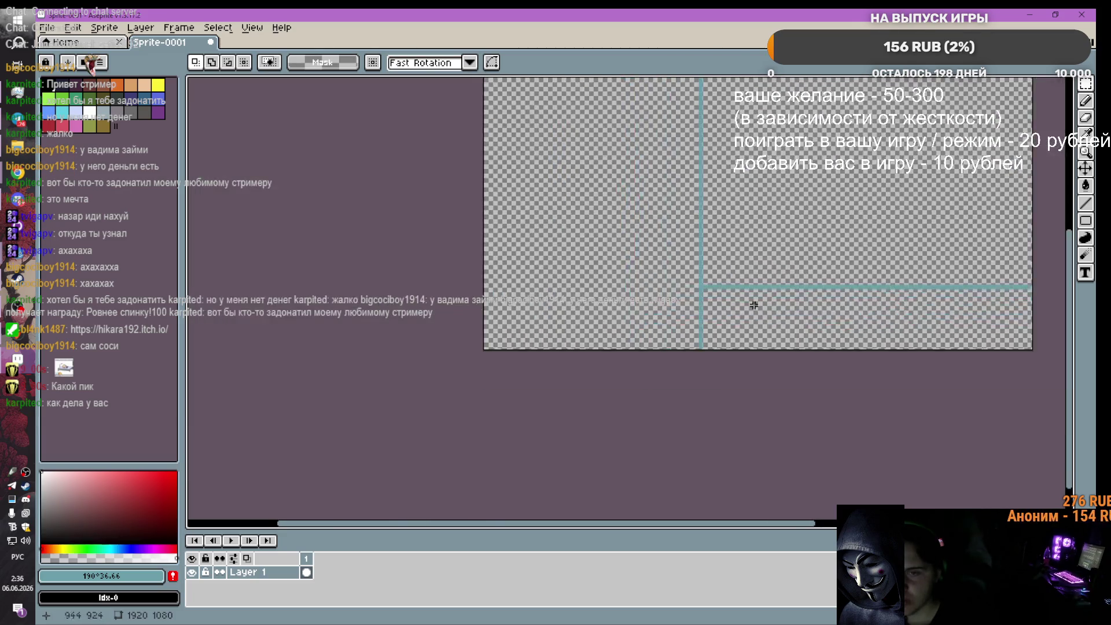
pyautogui.scroll(3, 752, 301)
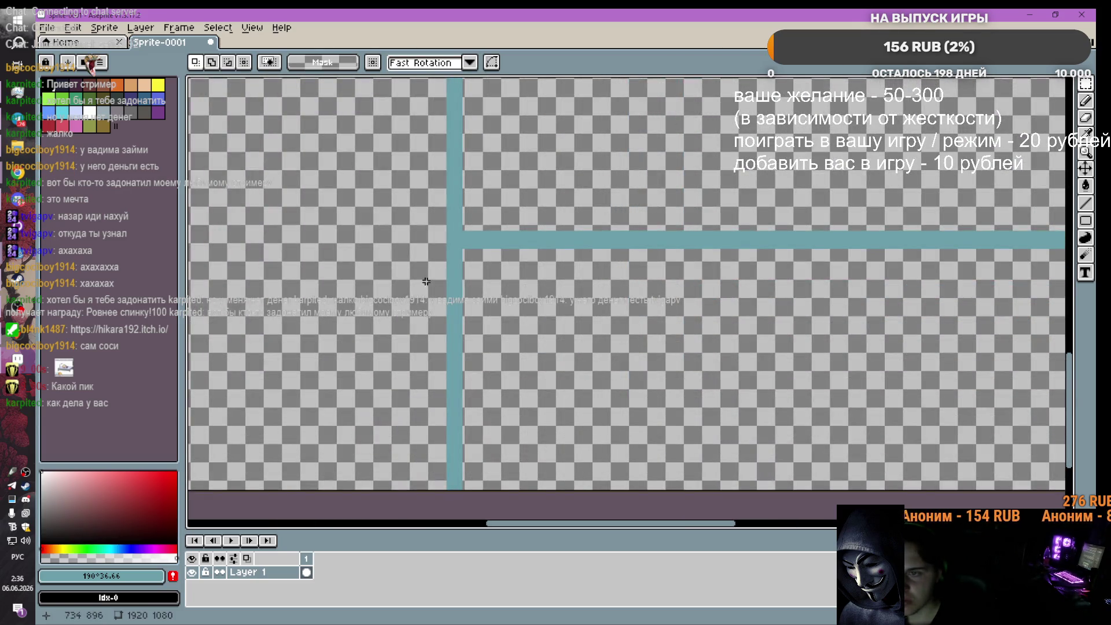
pyautogui.scroll(3, 426, 281)
pyautogui.scroll(-4, 504, 315)
pyautogui.scroll(4, 543, 404)
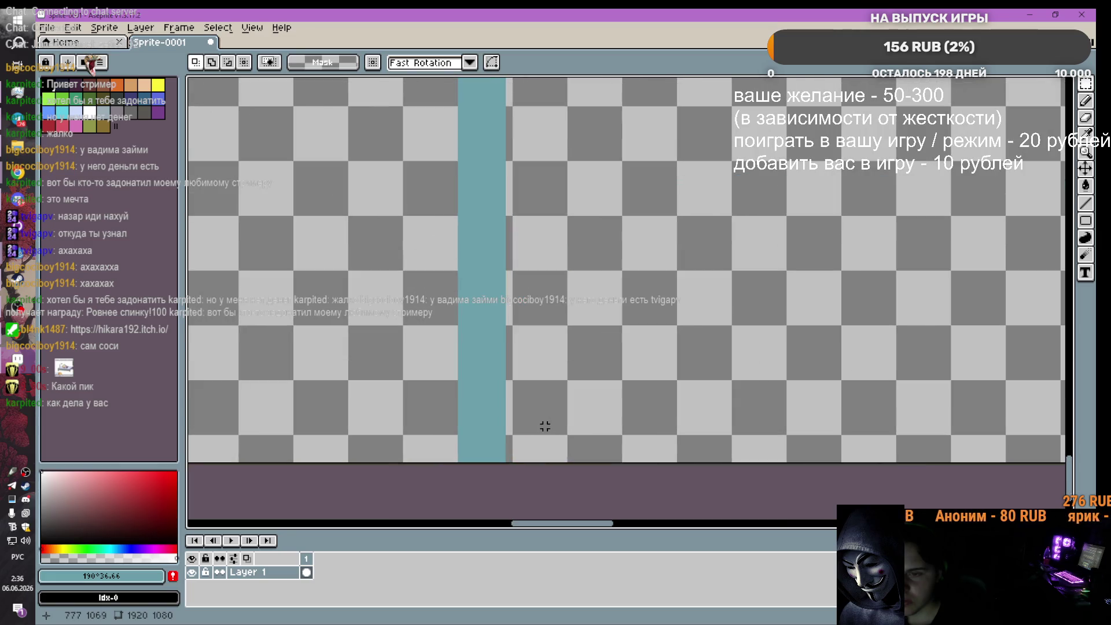
pyautogui.moveTo(507, 460)
pyautogui.mouseDown()
pyautogui.moveTo(521, 406)
pyautogui.moveTo(510, 78)
pyautogui.moveTo(509, 137)
pyautogui.moveTo(544, 133)
pyautogui.mouseUp()
pyautogui.scroll(-5, 513, 375)
pyautogui.scroll(5, 509, 78)
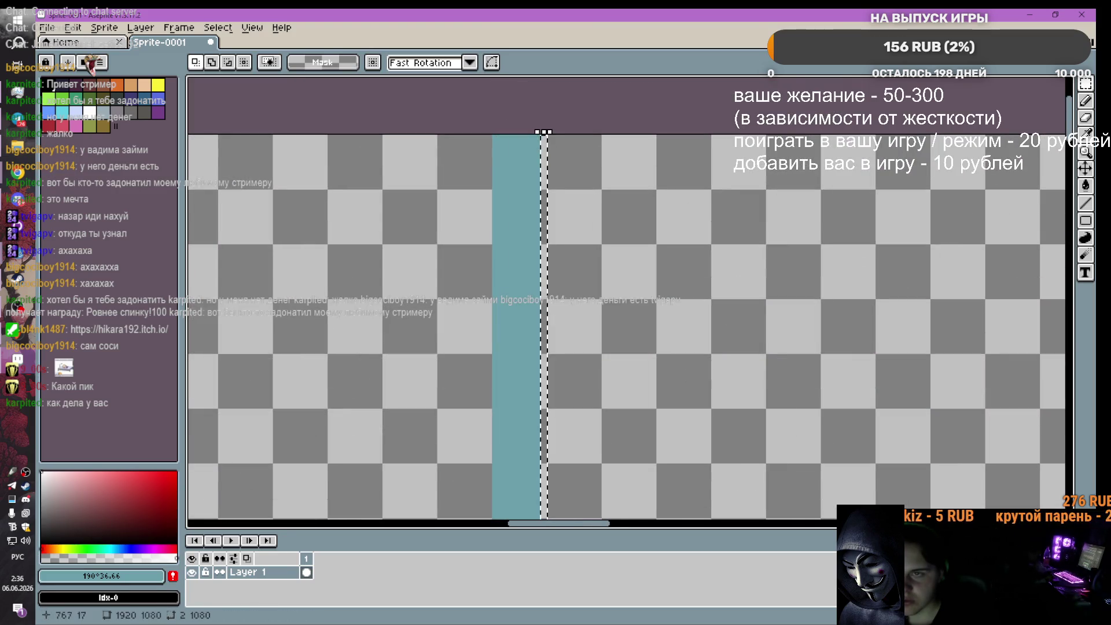
pyautogui.click(1086, 186)
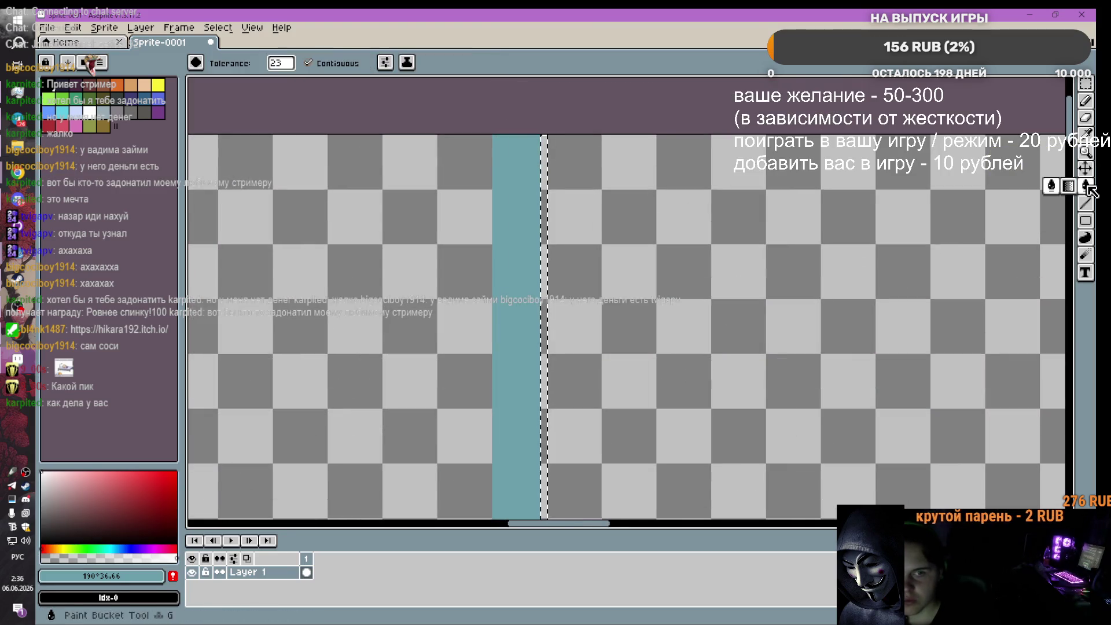
pyautogui.click(542, 218)
pyautogui.scroll(-4, 542, 218)
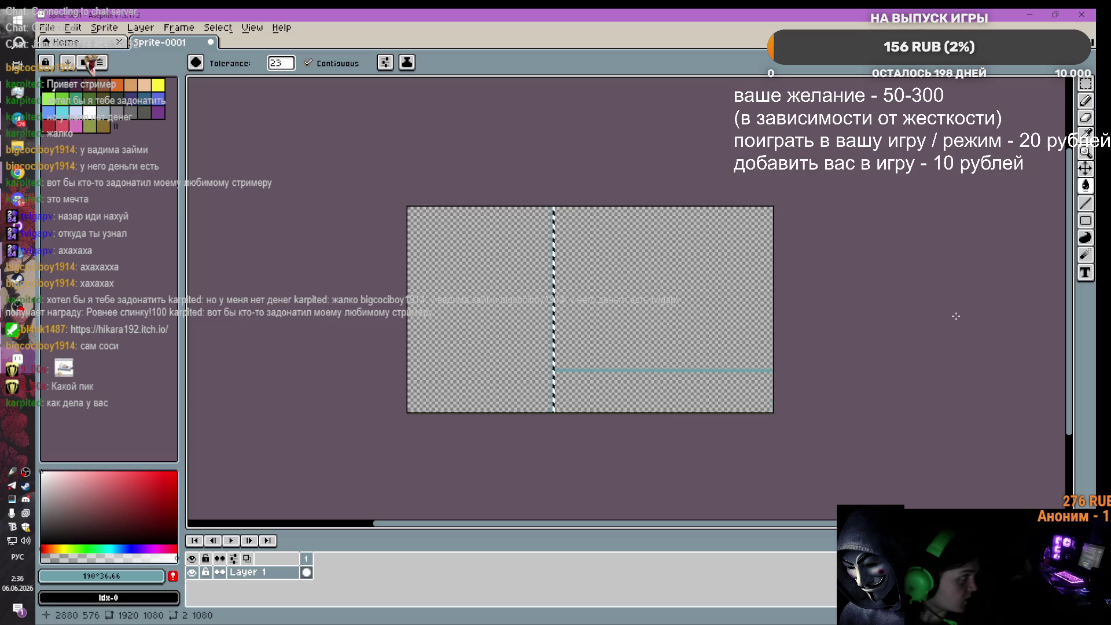
pyautogui.scroll(2, 684, 322)
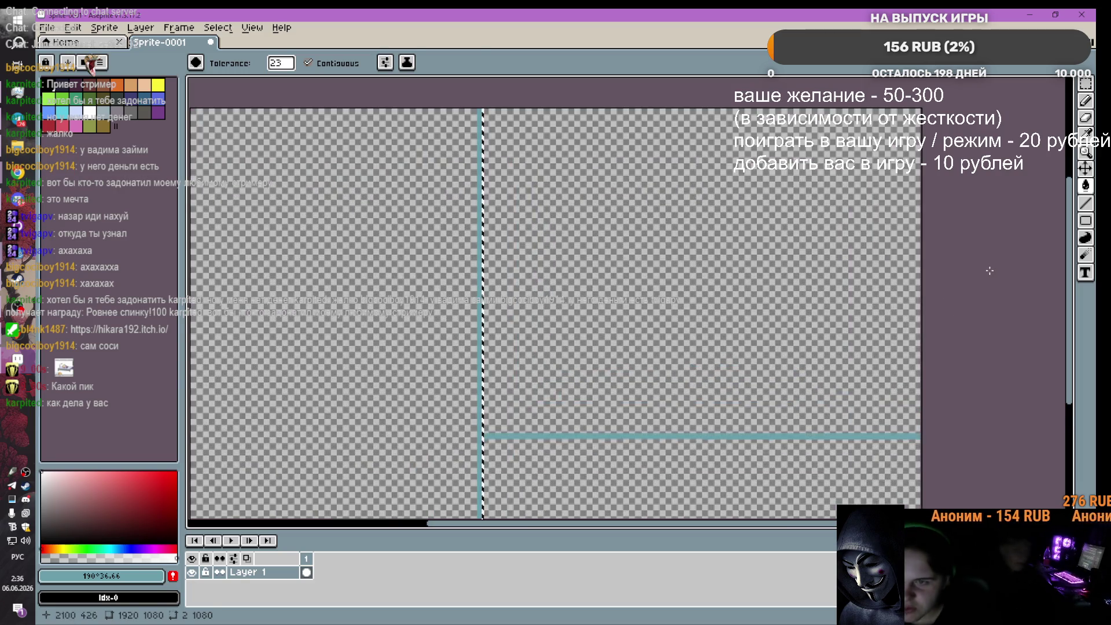
pyautogui.scroll(2, 764, 279)
pyautogui.click(1085, 84)
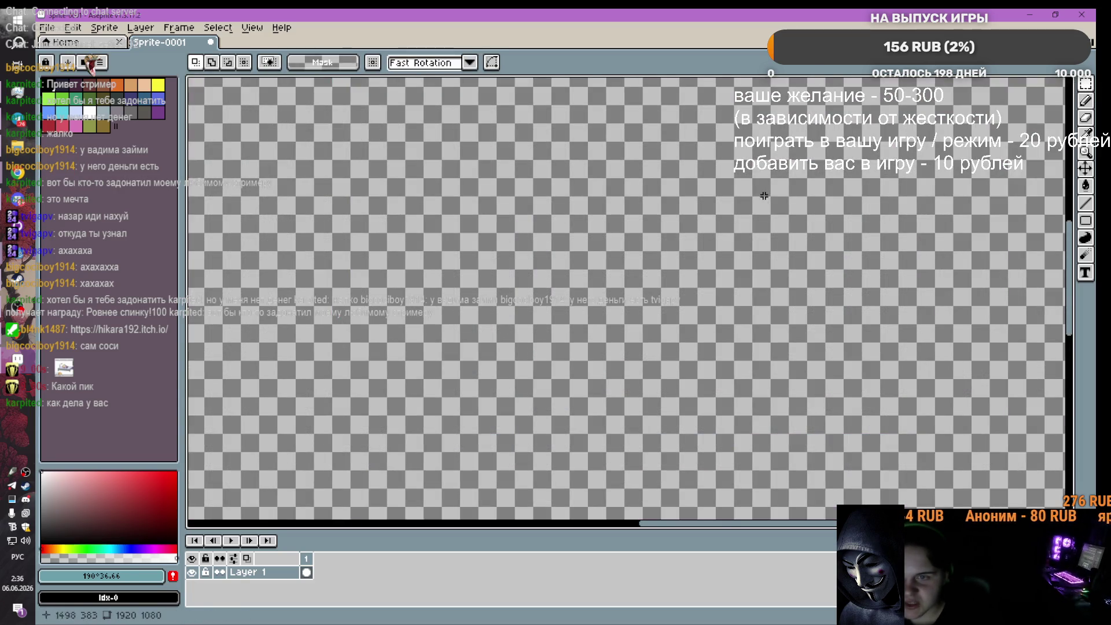
pyautogui.scroll(-4, 679, 232)
pyautogui.scroll(1, 878, 242)
pyautogui.scroll(1, 878, 243)
pyautogui.scroll(-1, 878, 242)
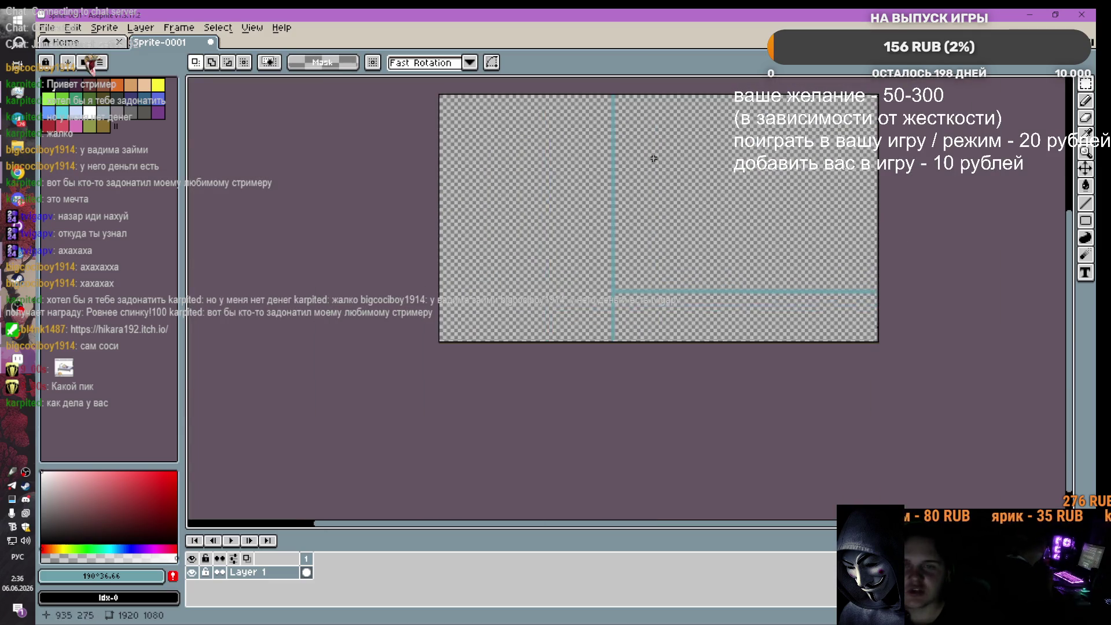
pyautogui.scroll(1, 698, 140)
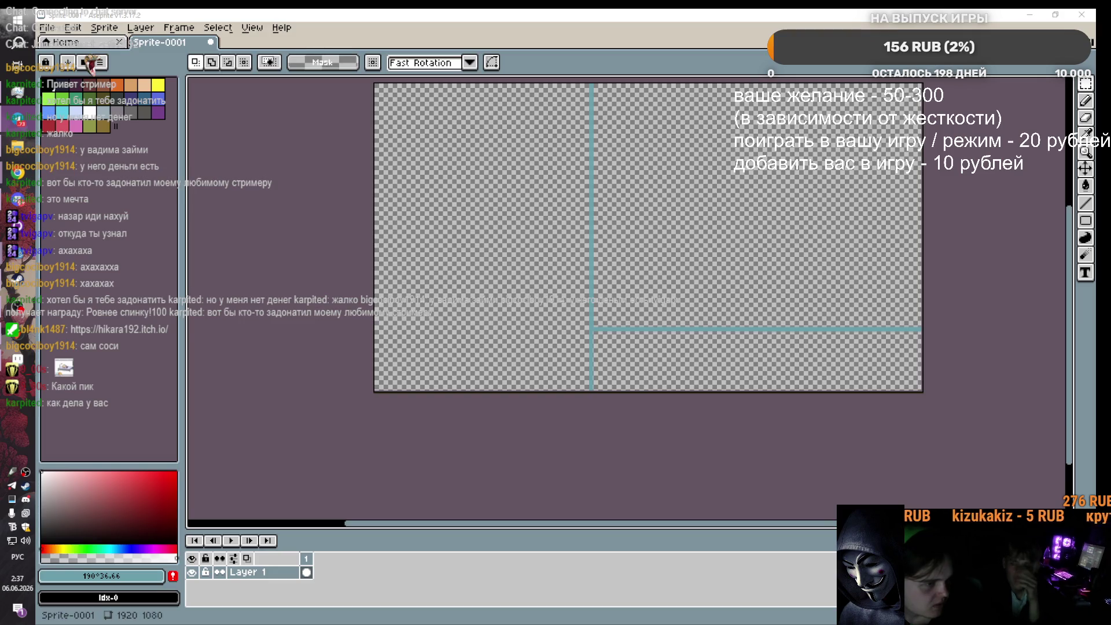
pyautogui.scroll(-1, 831, 253)
pyautogui.scroll(2, 865, 184)
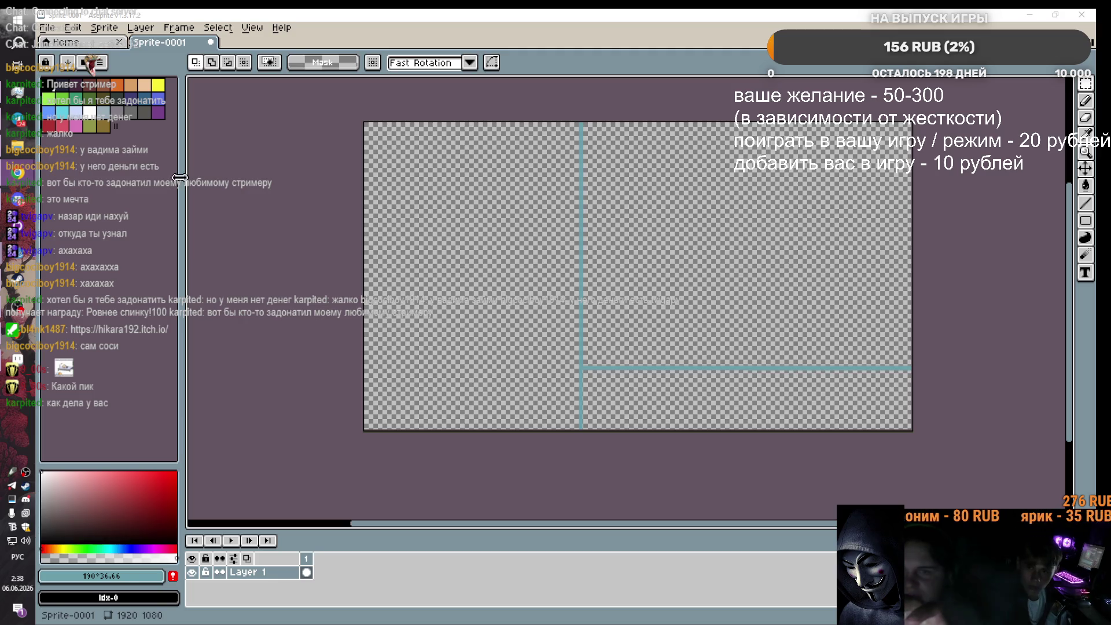
pyautogui.scroll(1, 833, 144)
pyautogui.scroll(-1, 833, 143)
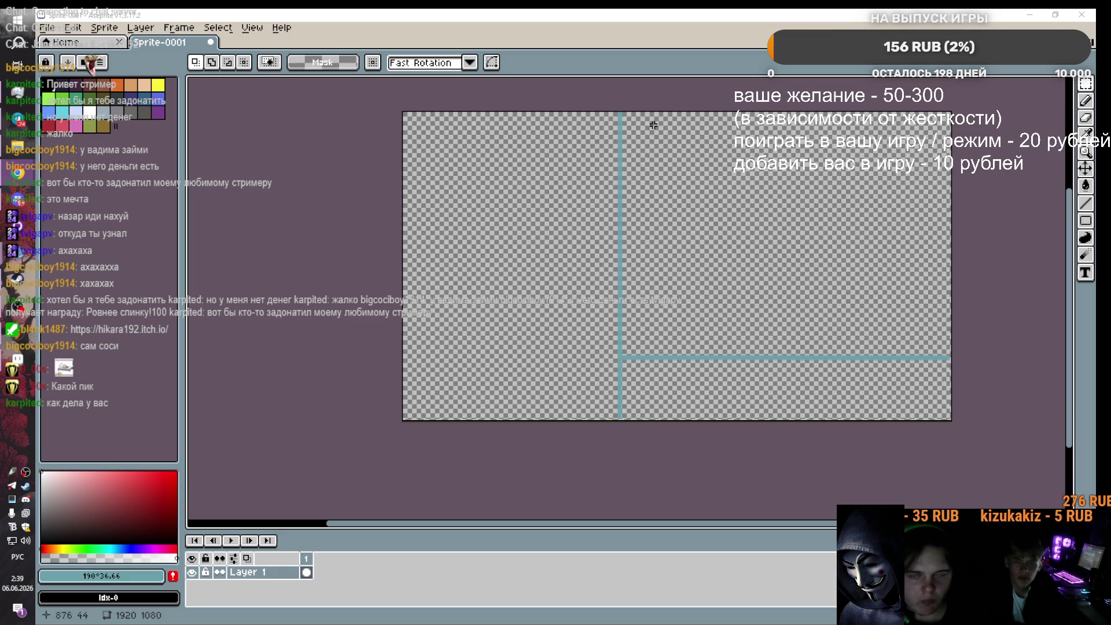
pyautogui.click(644, 130)
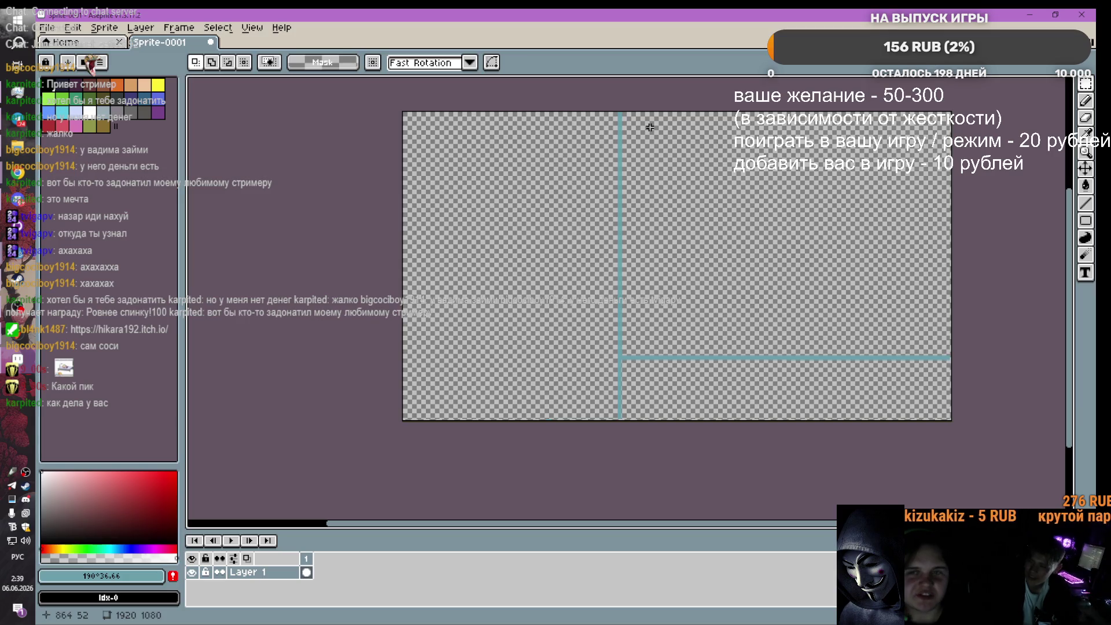
pyautogui.scroll(2, 637, 144)
pyautogui.scroll(-3, 607, 185)
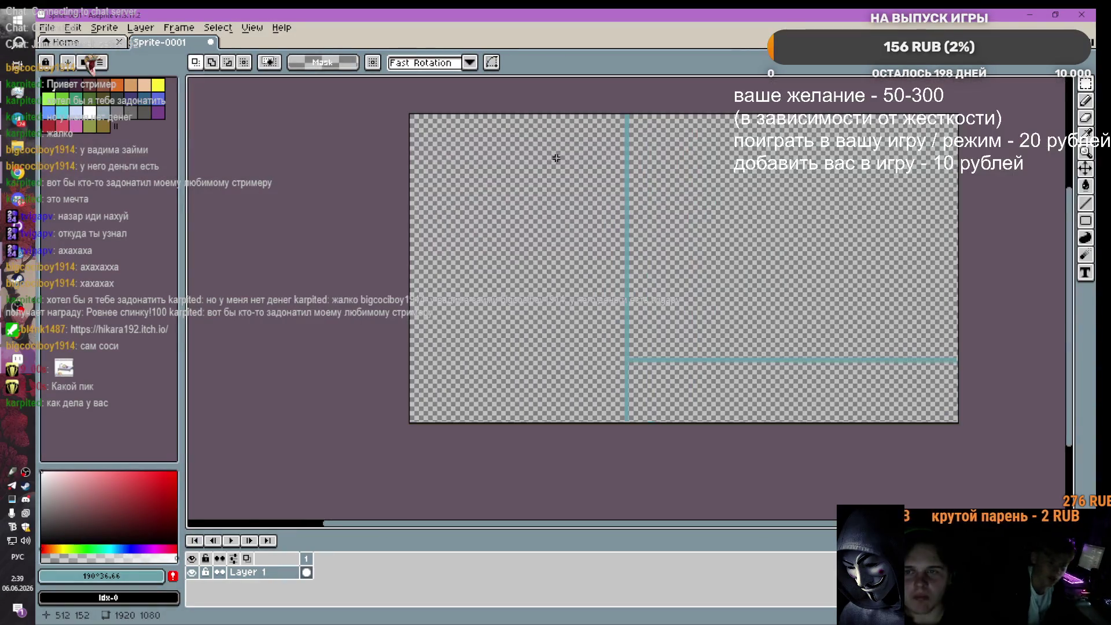
pyautogui.scroll(1, 776, 187)
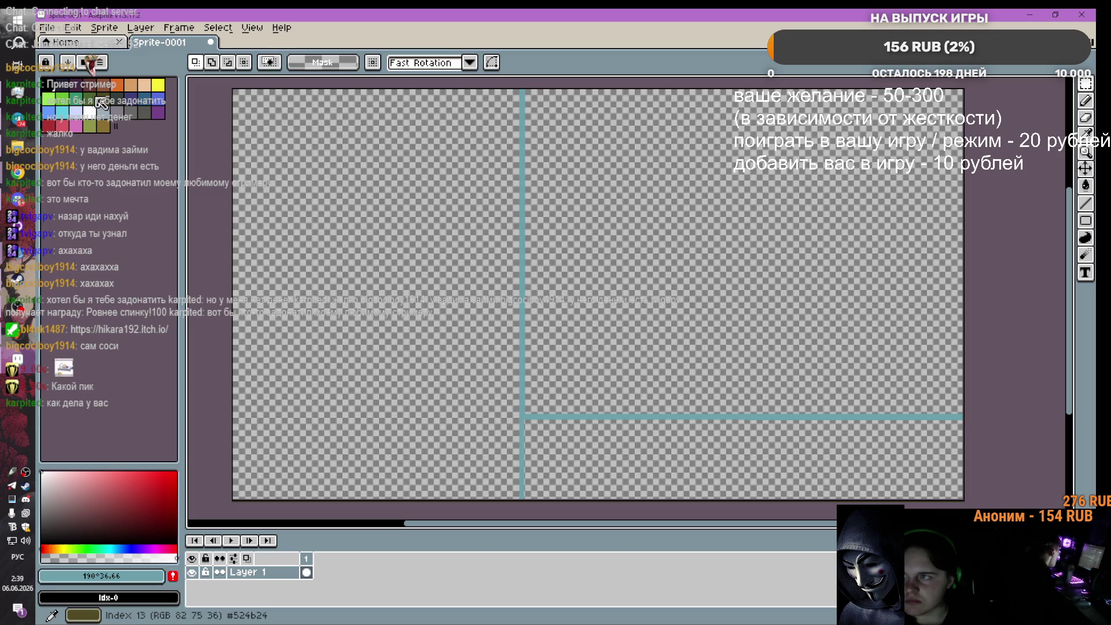
# - Set the drawing colour to palette index 0 and select the sprite's upper-right area
pyautogui.click(46, 85)
pyautogui.scroll(-1, 781, 253)
pyautogui.scroll(1, 1059, 254)
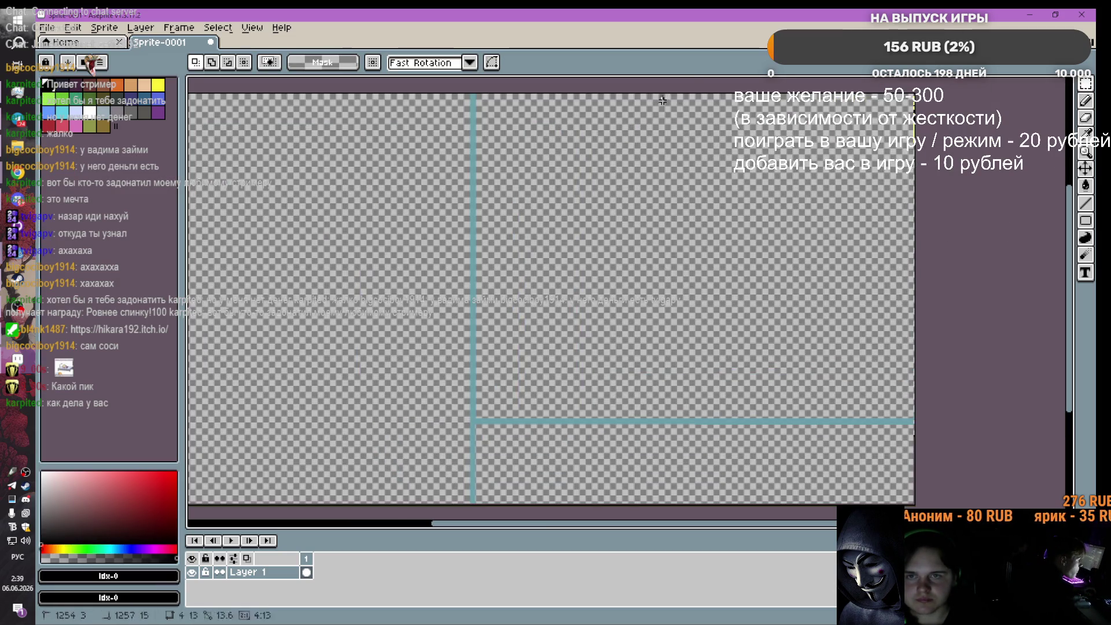
pyautogui.moveTo(660, 93)
pyautogui.mouseDown()
pyautogui.moveTo(835, 233)
pyautogui.moveTo(912, 246)
pyautogui.moveTo(916, 271)
pyautogui.mouseUp()
pyautogui.scroll(1, 831, 211)
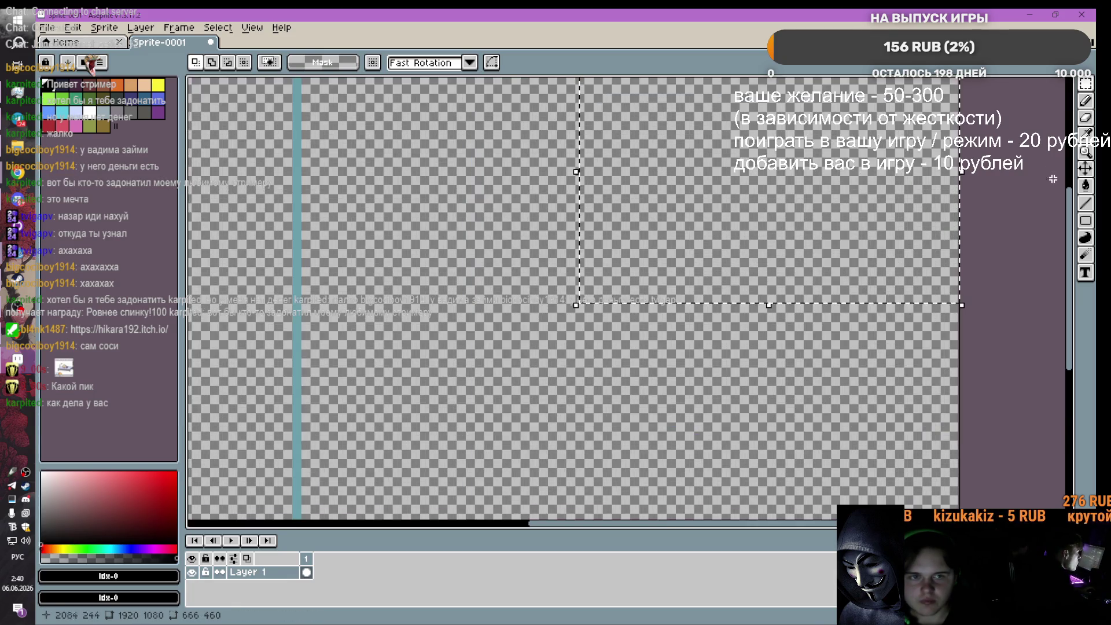
# - Fill the upper-right selection with solid black using the Paint Bucket
pyautogui.click(1085, 203)
pyautogui.press('-')
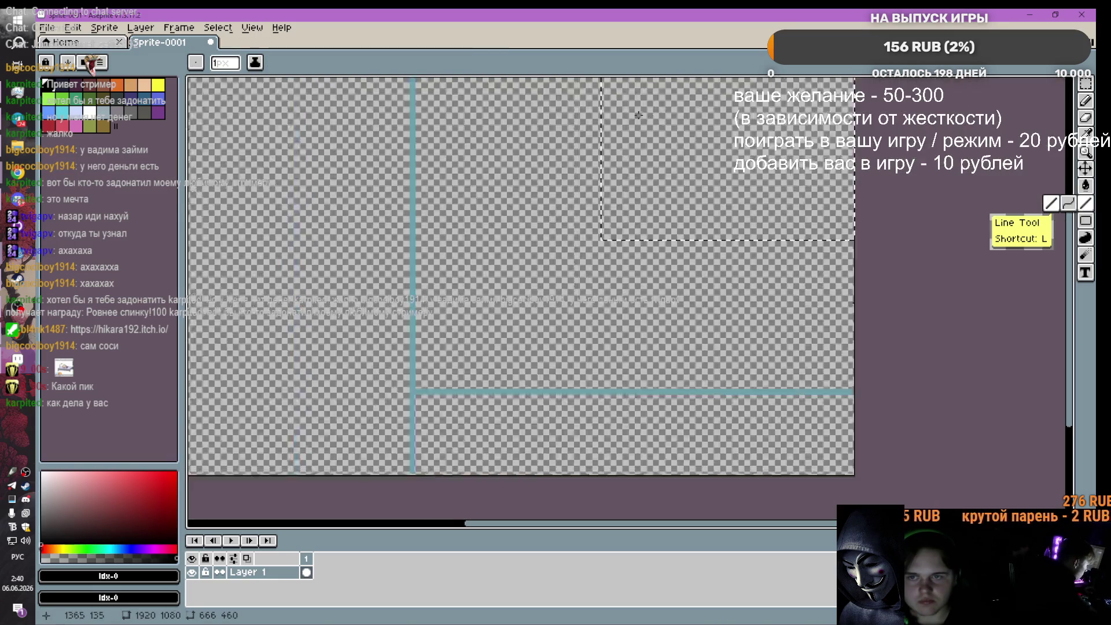
pyautogui.scroll(1, 625, 114)
pyautogui.scroll(-1, 626, 114)
pyautogui.scroll(1, 626, 114)
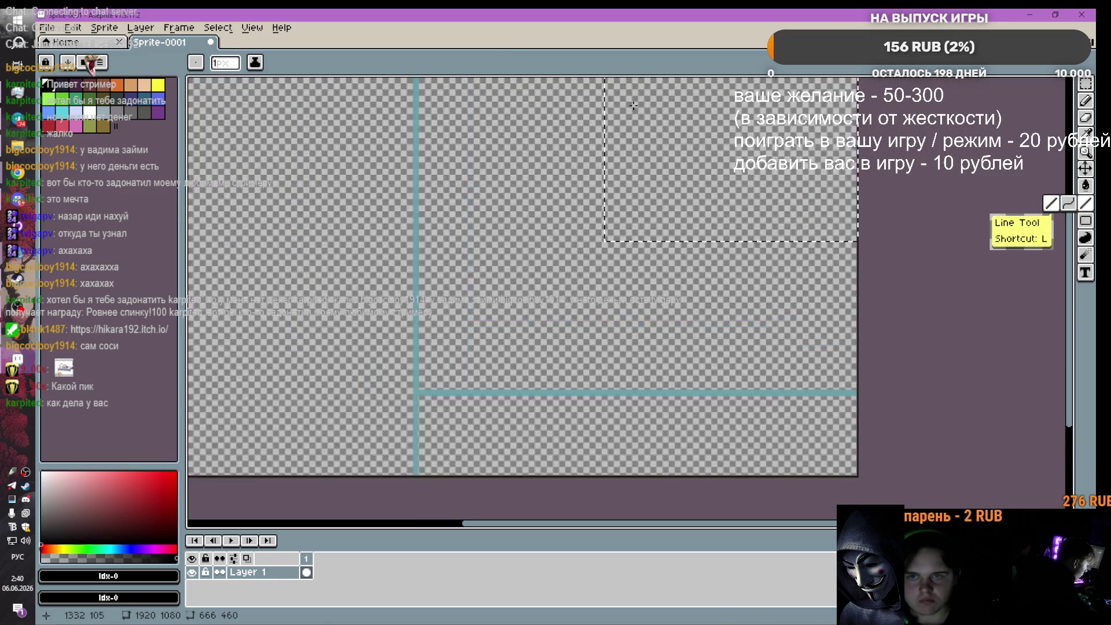
pyautogui.moveTo(1070, 347); pyautogui.dragTo(1070, 290)
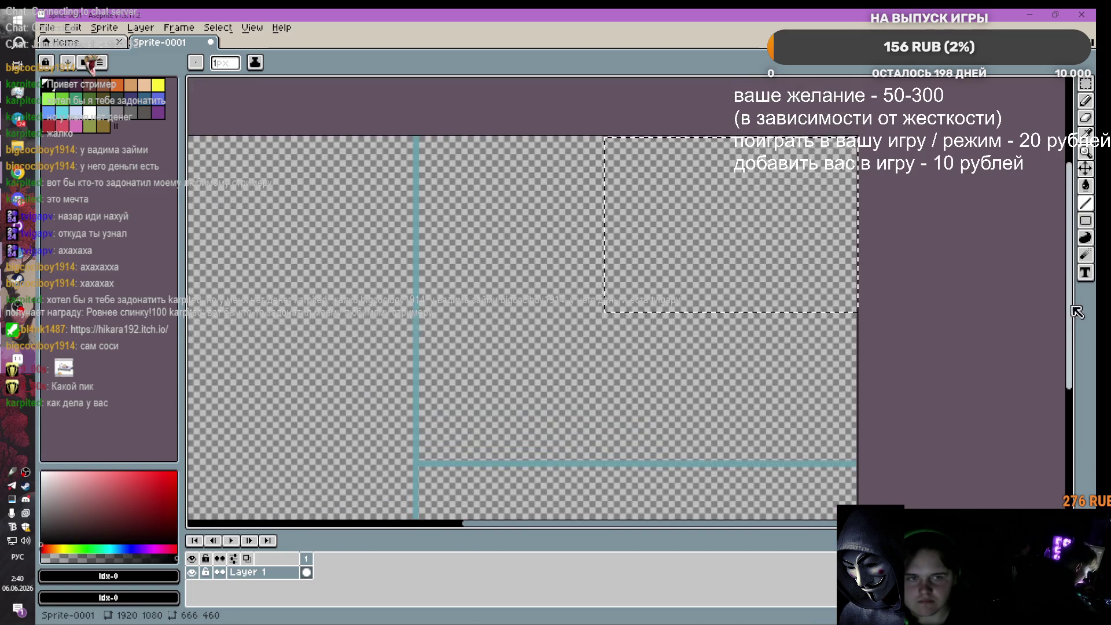
pyautogui.click(1085, 185)
pyautogui.click(719, 237)
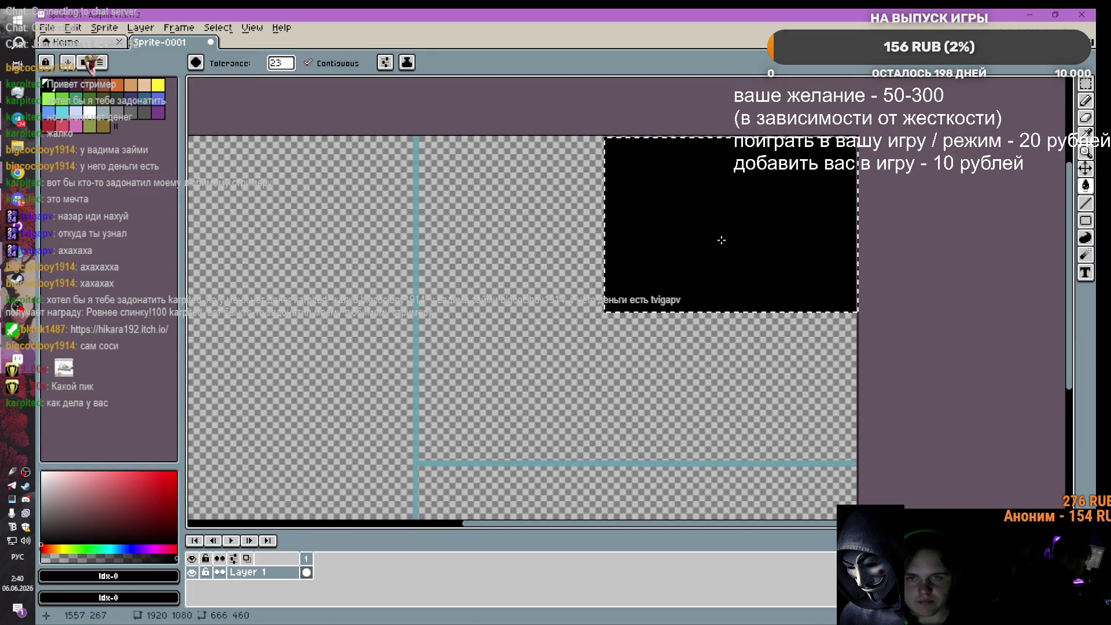
pyautogui.scroll(3, 641, 146)
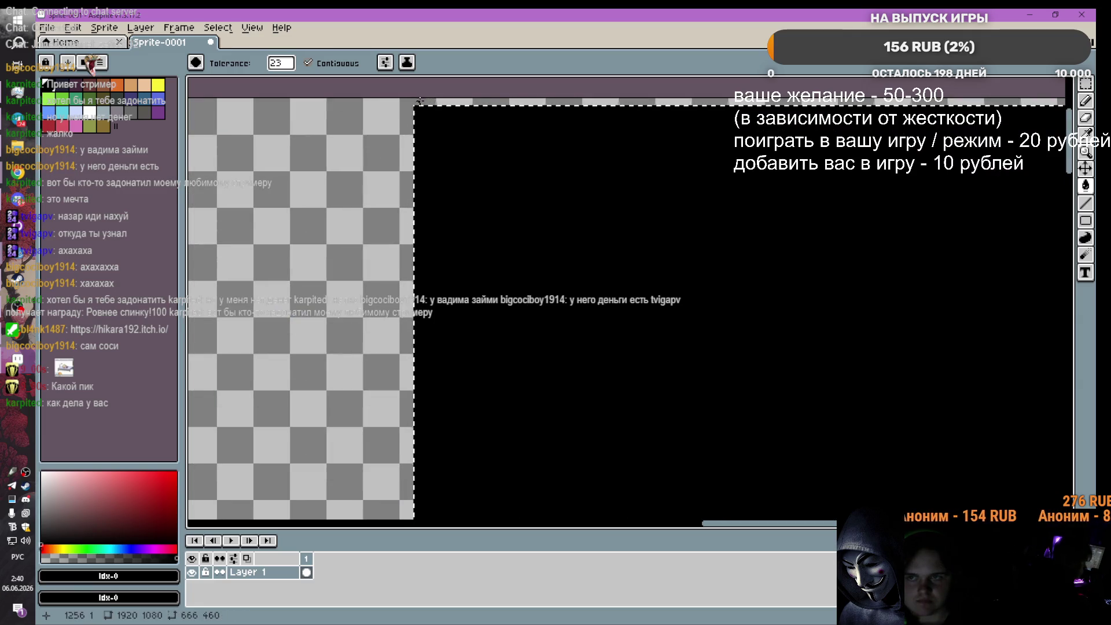
pyautogui.scroll(-2, 509, 258)
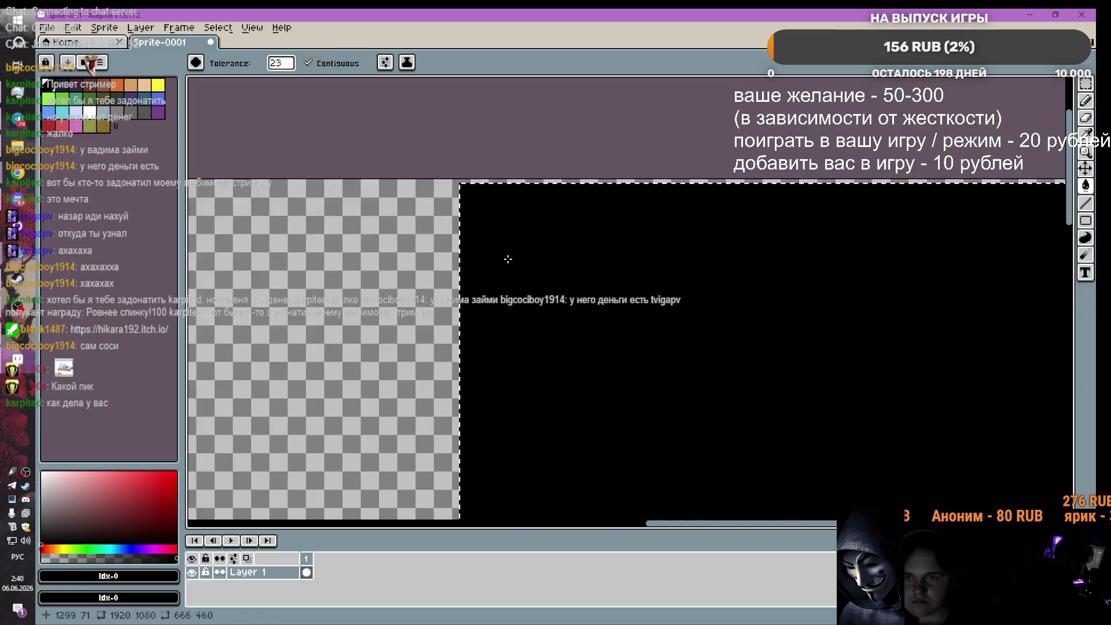
pyautogui.click(1085, 82)
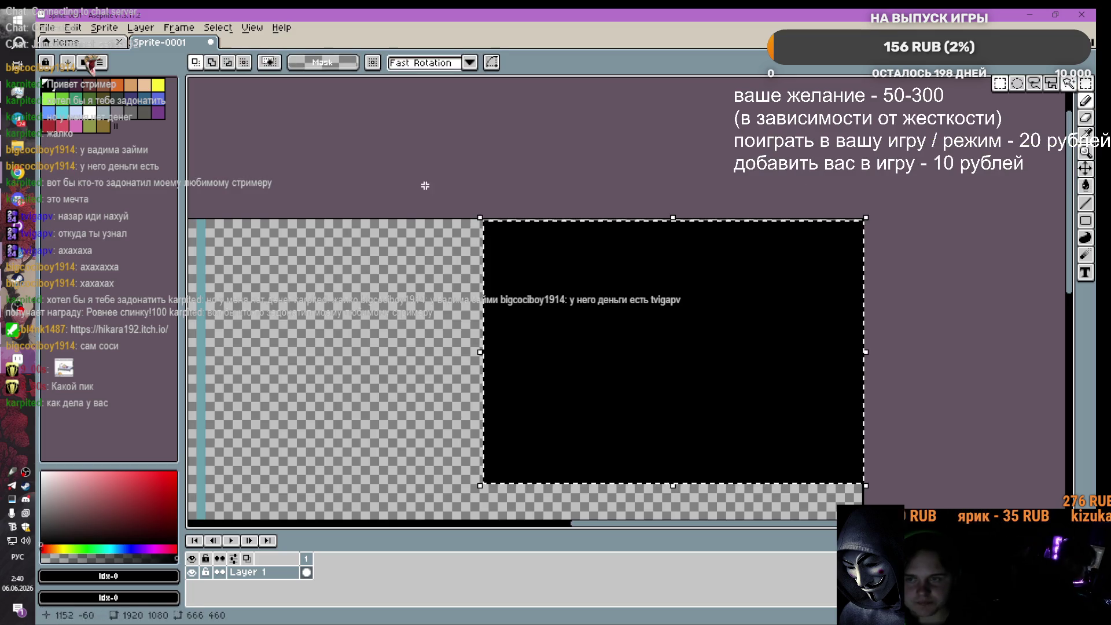
pyautogui.scroll(2, 769, 258)
pyautogui.scroll(-5, 984, 341)
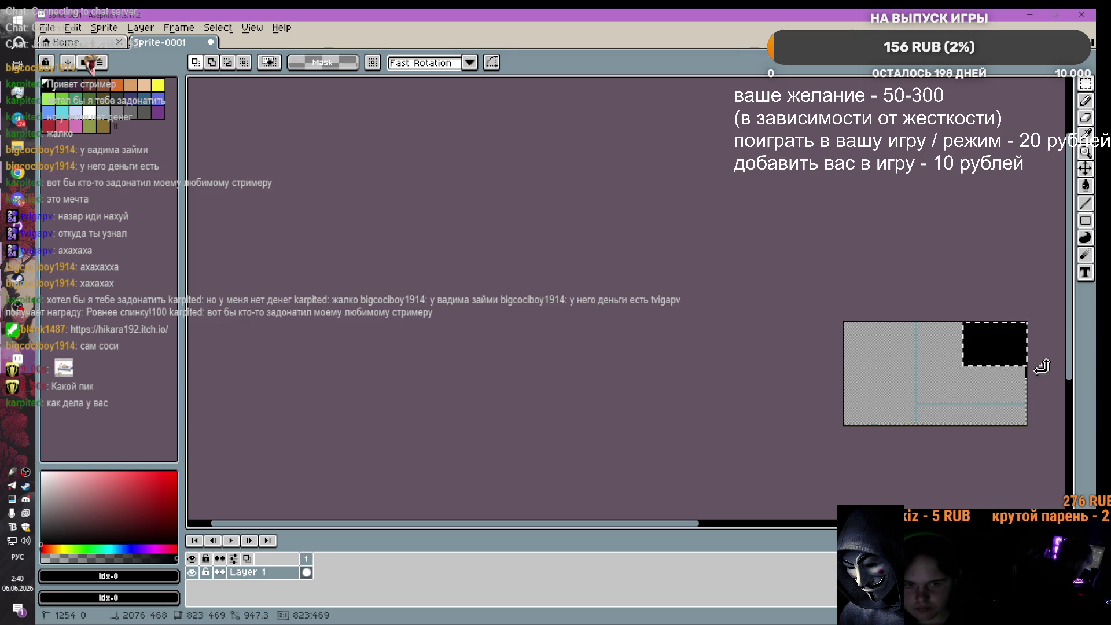
pyautogui.scroll(3, 1042, 350)
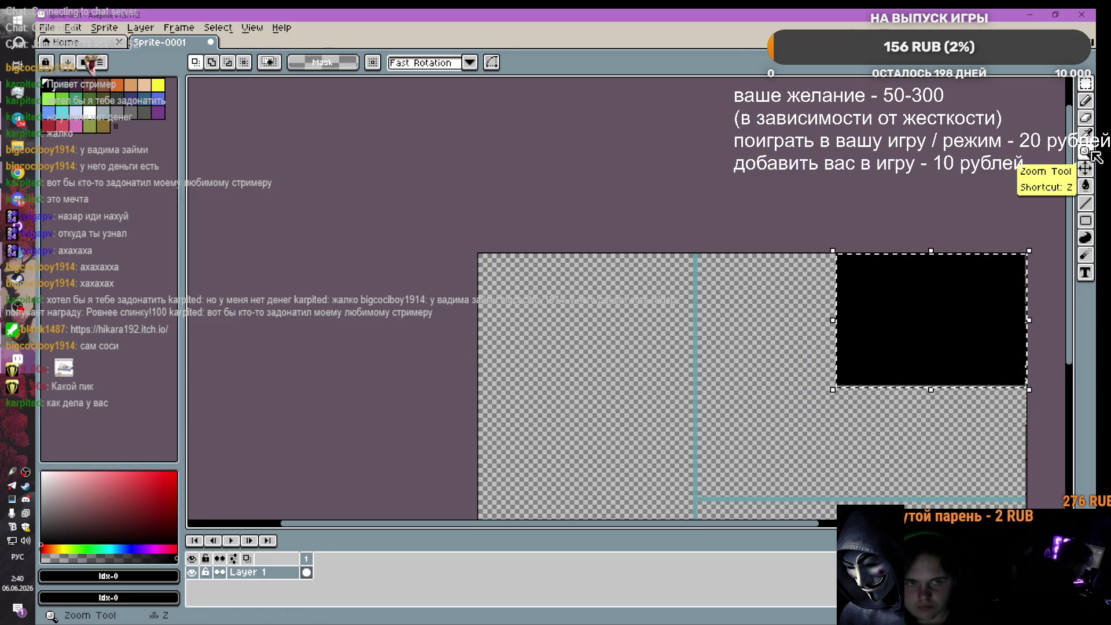
pyautogui.click(1085, 185)
pyautogui.scroll(3, 983, 260)
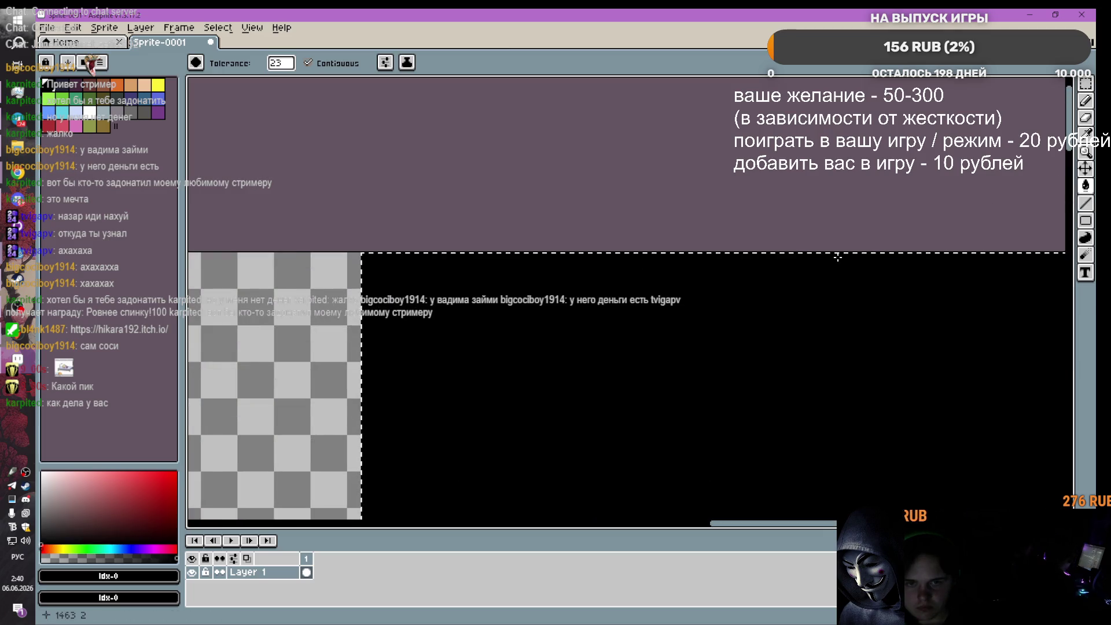
pyautogui.scroll(-4, 836, 288)
pyautogui.scroll(-1, 996, 372)
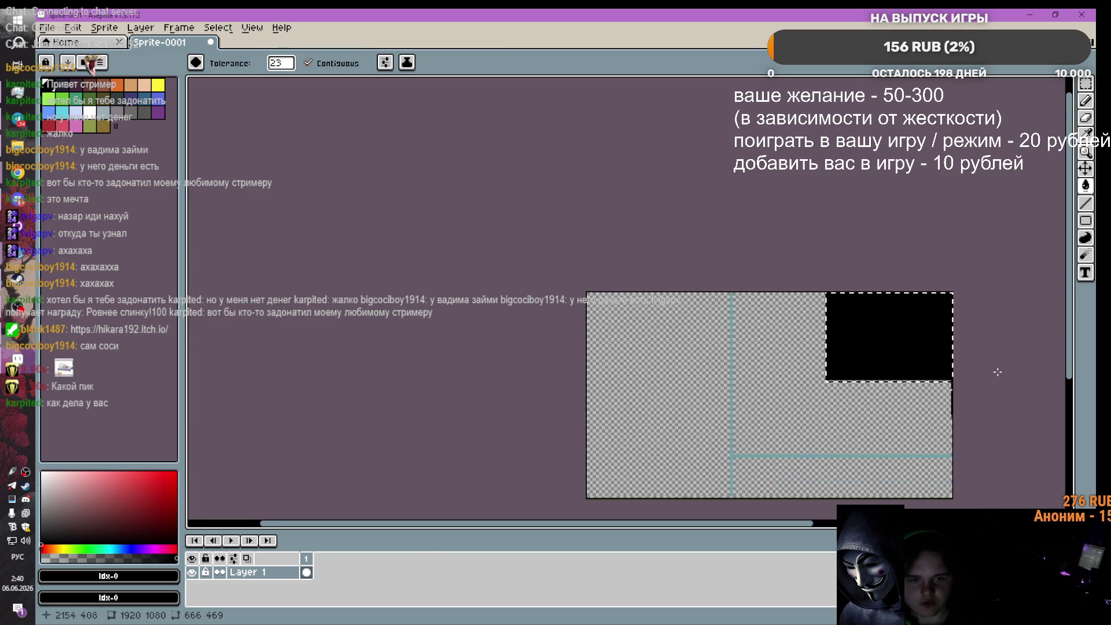
pyautogui.scroll(3, 996, 398)
pyautogui.scroll(-1, 950, 327)
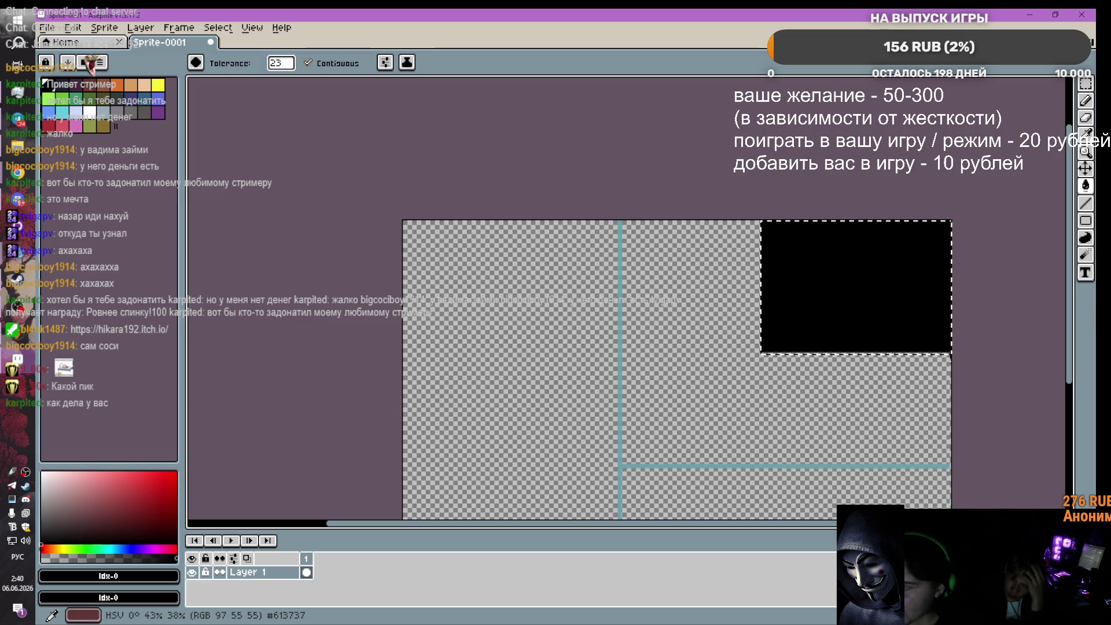
pyautogui.scroll(2, 885, 314)
pyautogui.scroll(-1, 912, 300)
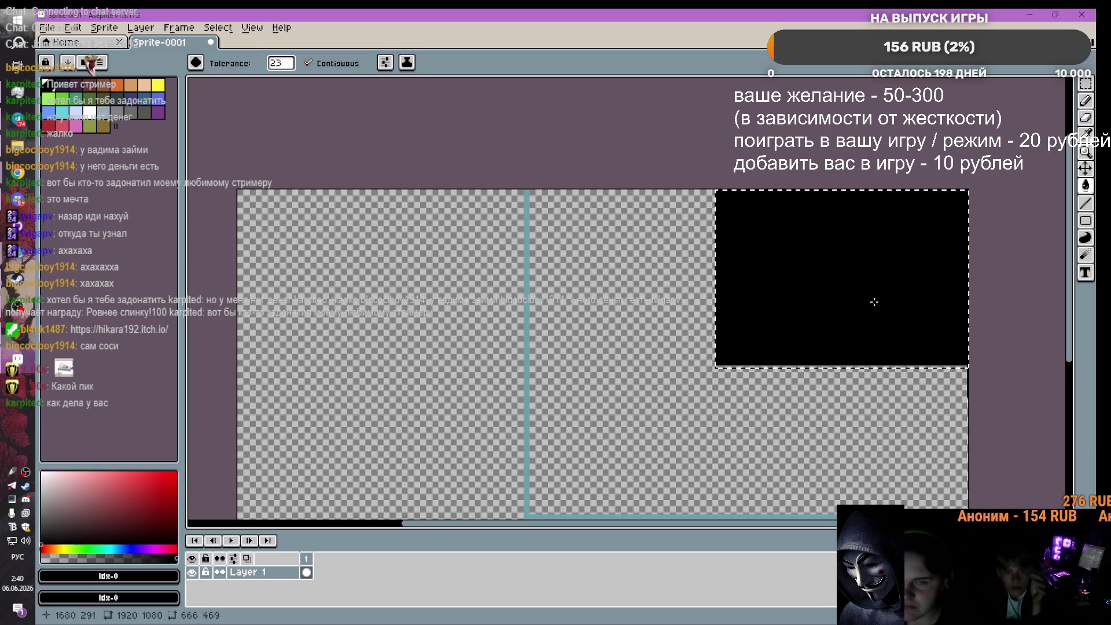
pyautogui.scroll(-1, 873, 300)
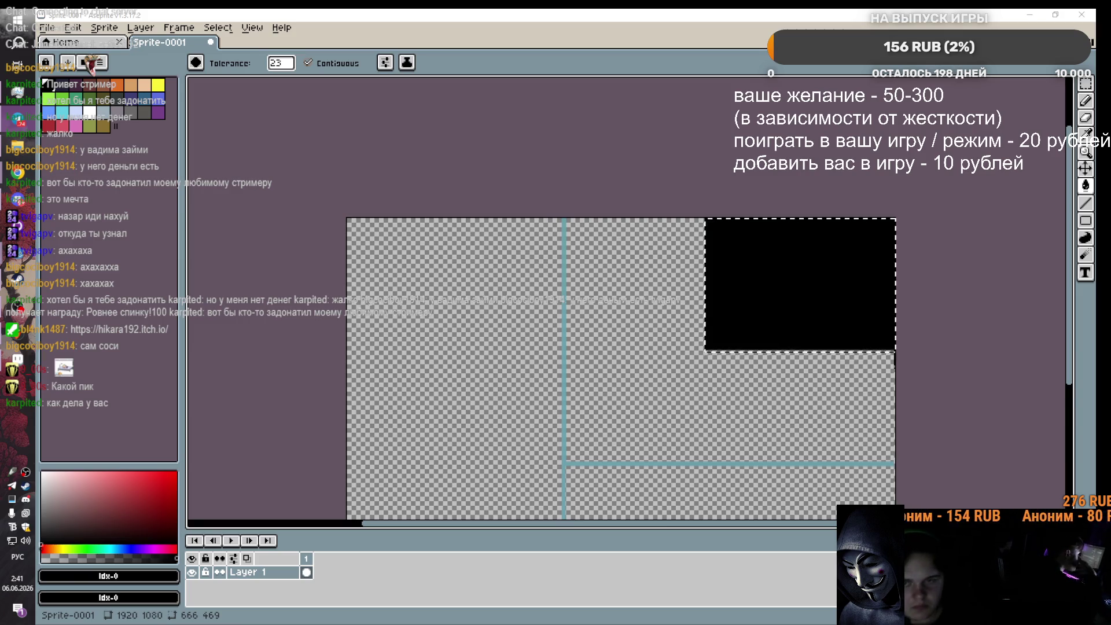
pyautogui.click(862, 188)
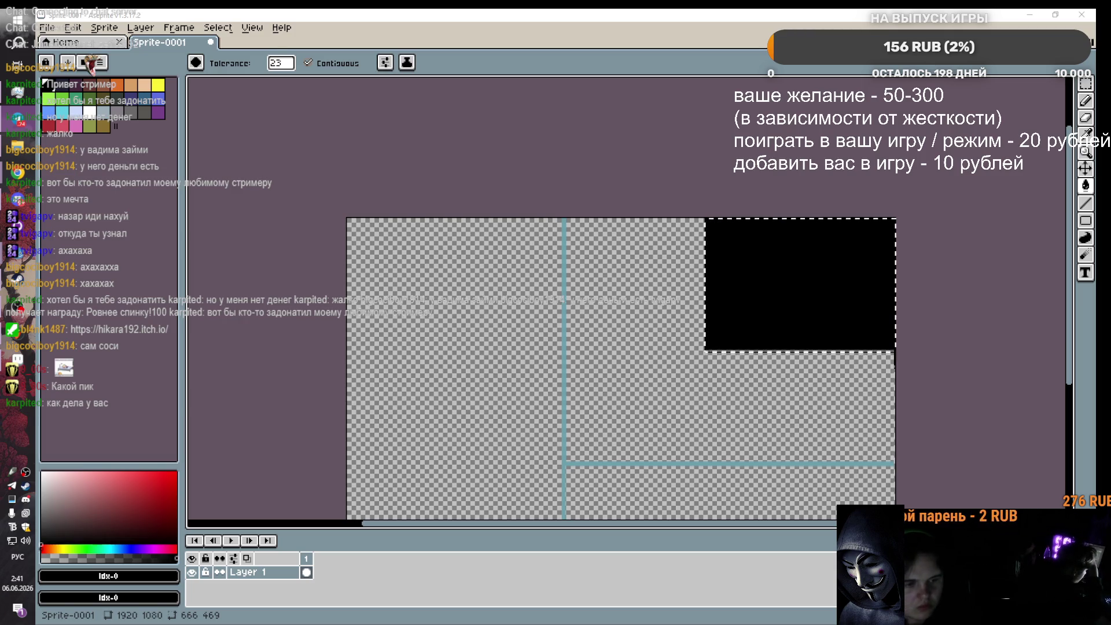
pyautogui.scroll(-2, 694, 231)
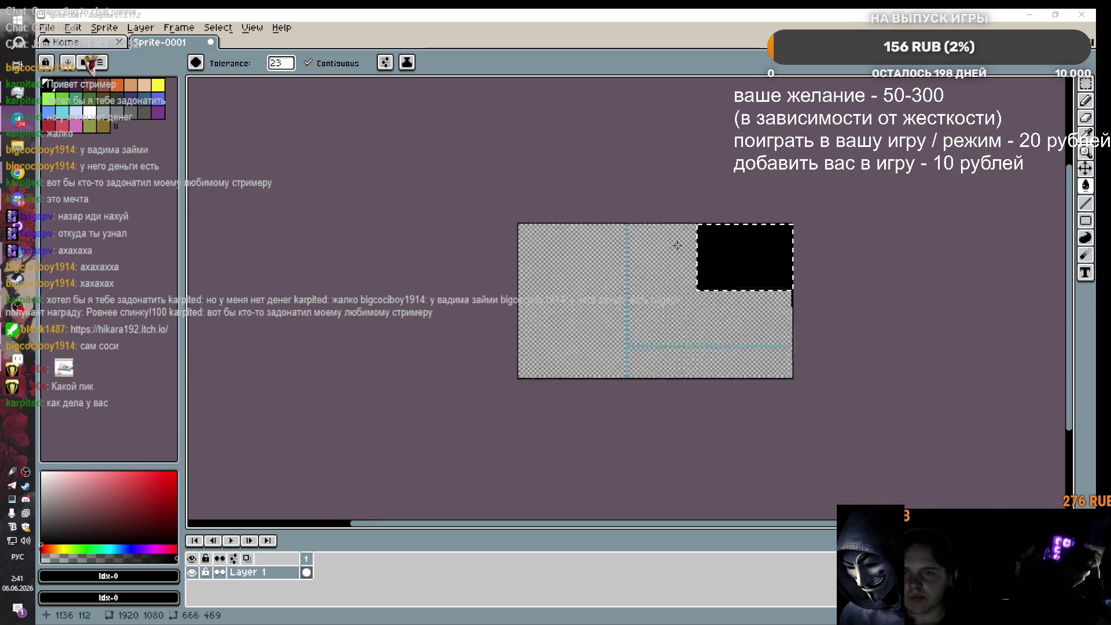
pyautogui.scroll(2, 694, 231)
# - Switch from Aseprite back to the Godot window showing the empty game.tscn 2D scene
pyautogui.hotkey('alt', 'Tab')
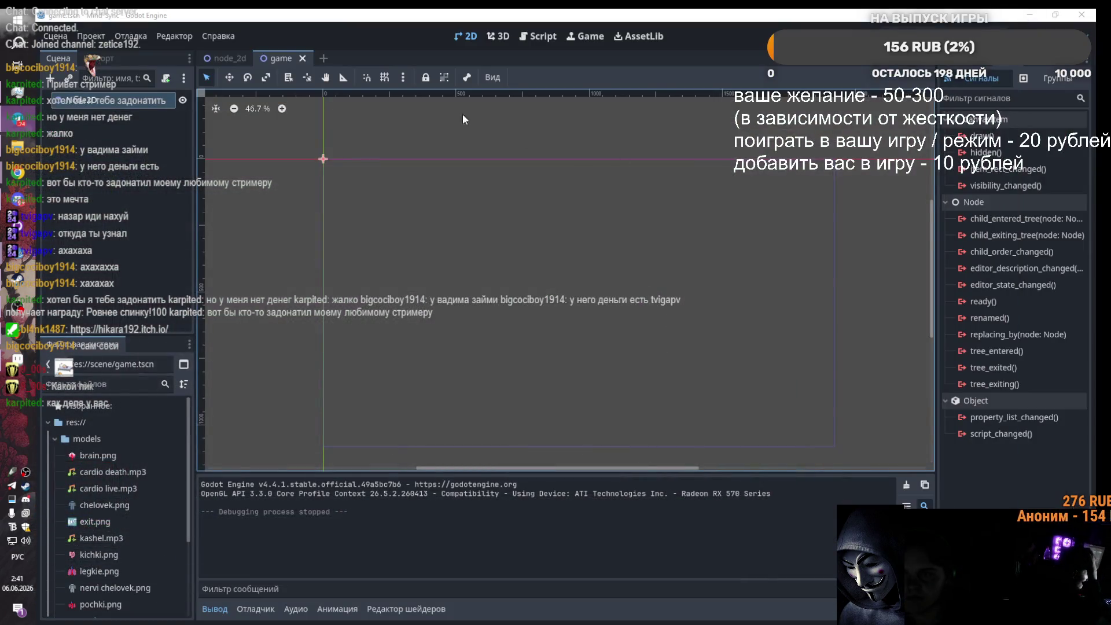
pyautogui.hotkey('alt', 'Tab')
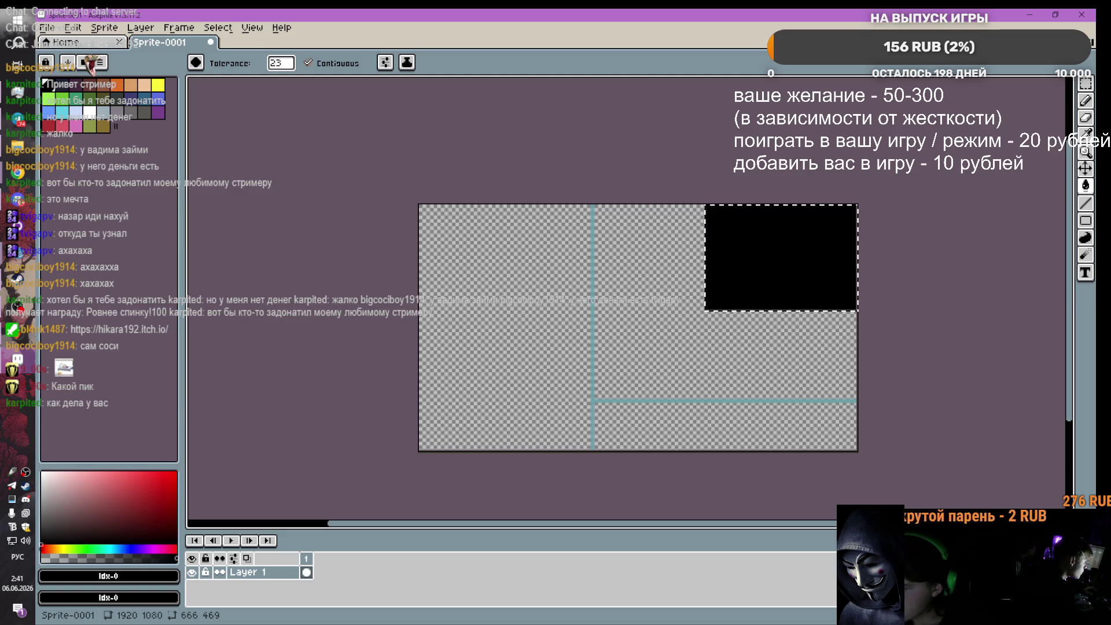
pyautogui.moveTo(18, 354)
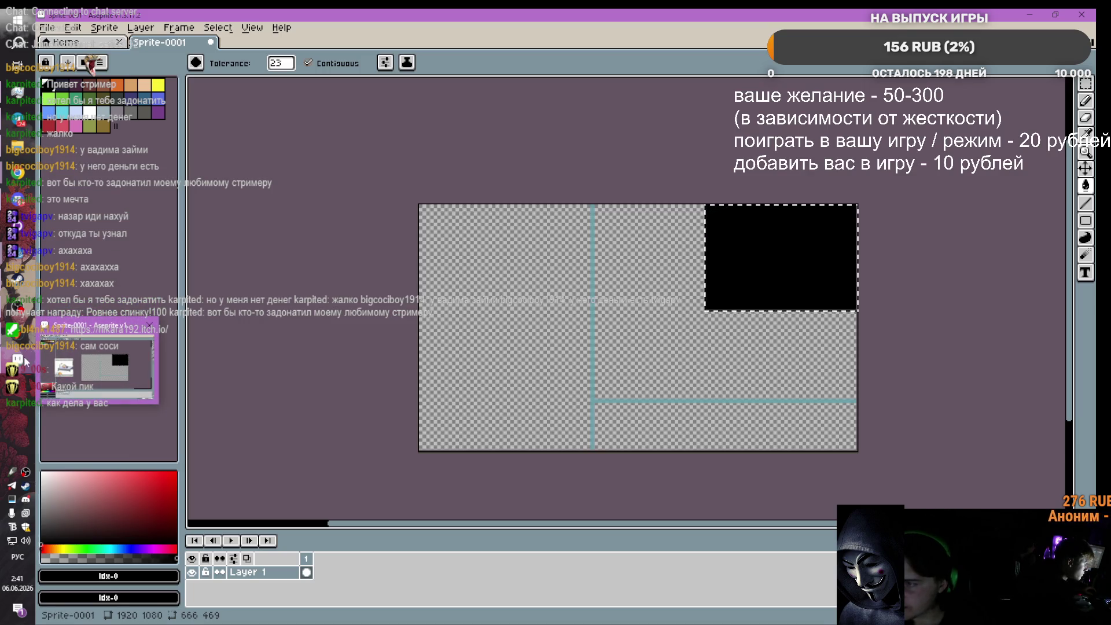
pyautogui.click(20, 253)
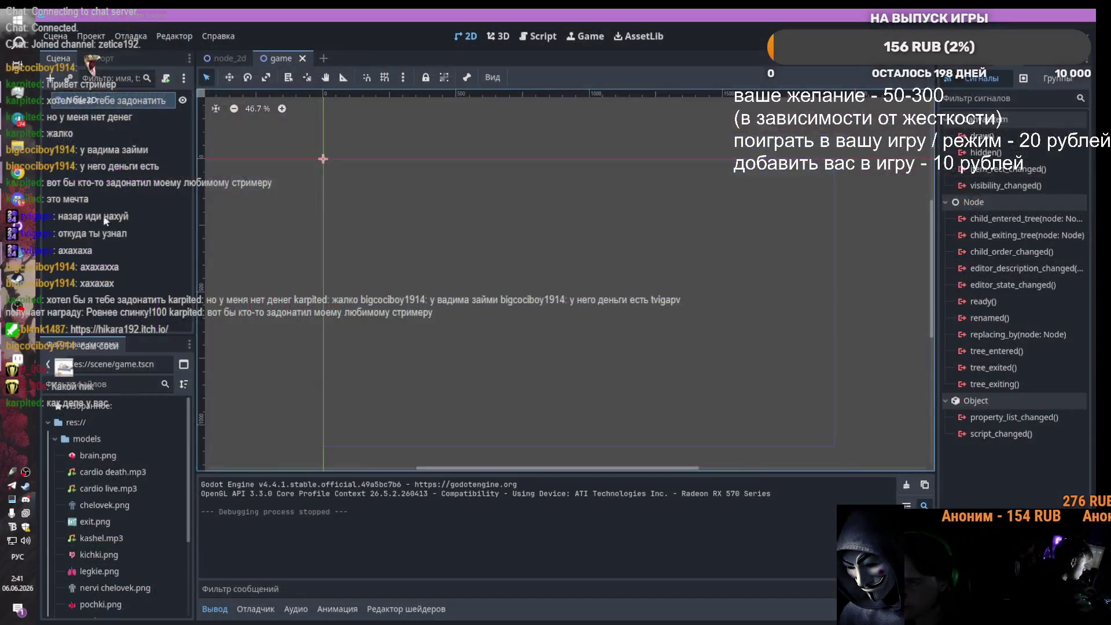
# - Add a RichTextLabel node found by searching 'rich', and rename it NewsFeed
pyautogui.click(51, 78)
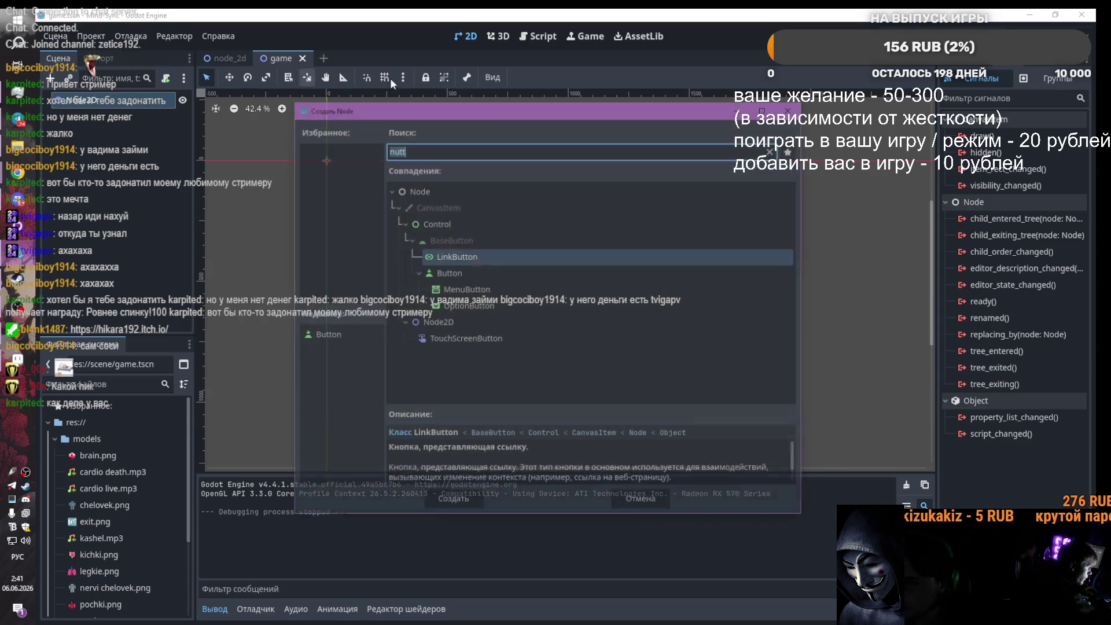
pyautogui.write('ушс')
pyautogui.press('BackSpace')
pyautogui.press('BackSpace')
pyautogui.press('BackSpace')
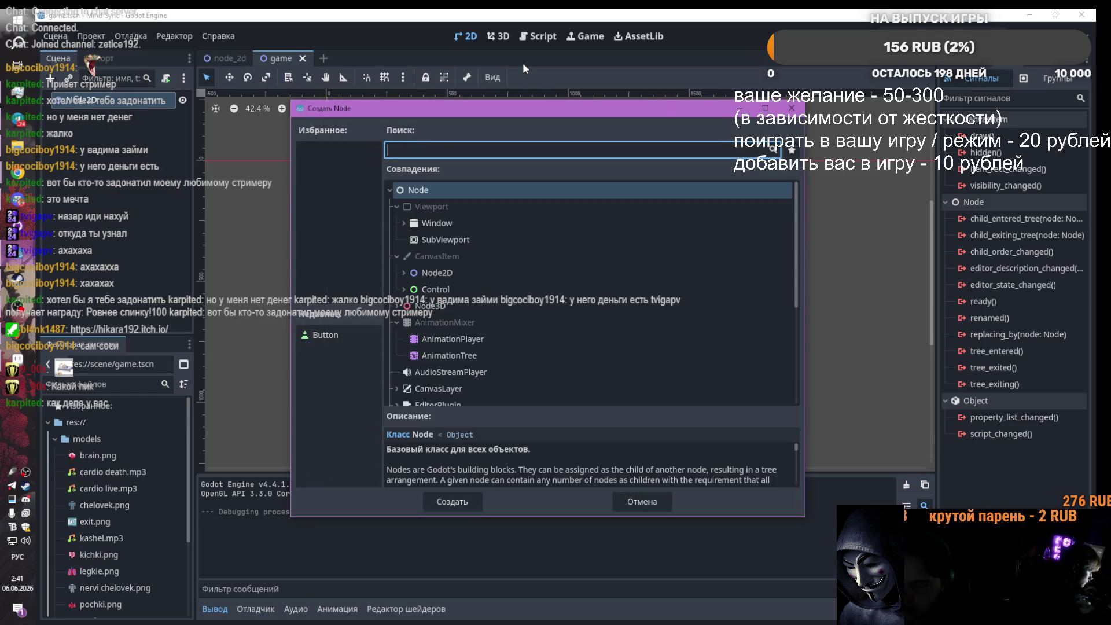
pyautogui.hotkey('alt', 'shift')
pyautogui.write('rich')
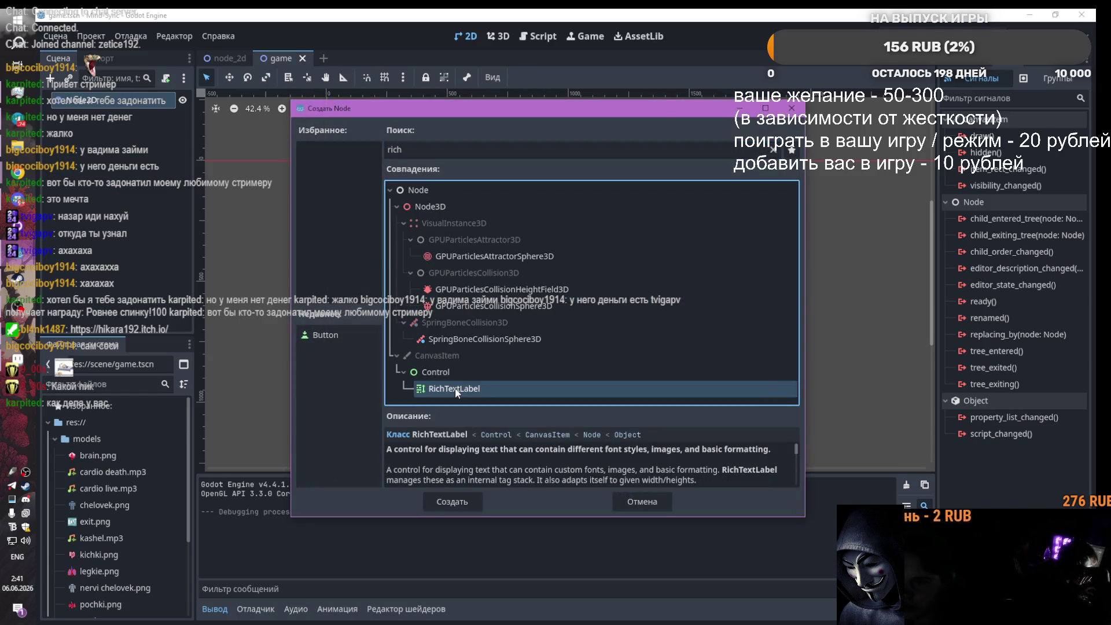
pyautogui.doubleClick(450, 389)
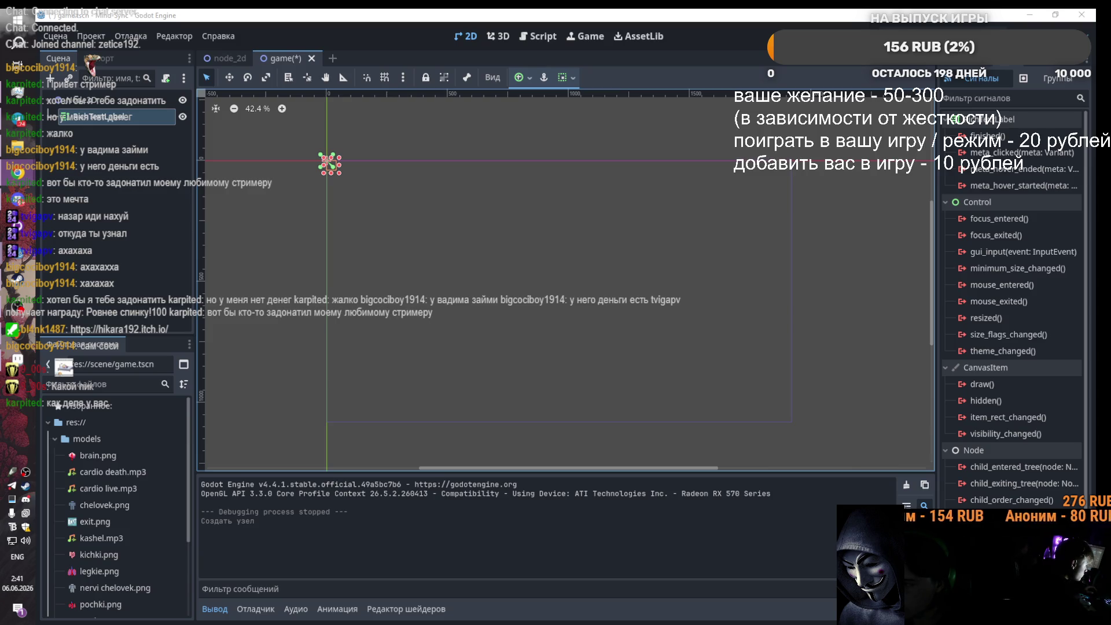
pyautogui.write('NewsFeeder')
pyautogui.press('Return')
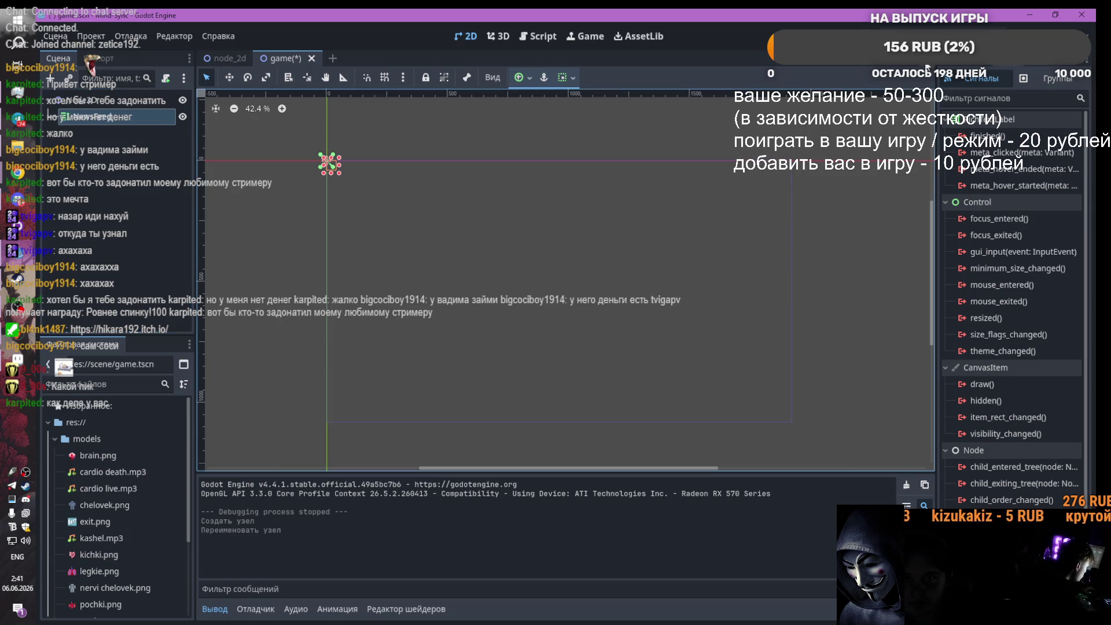
# - Switch on NewsFeed's Scroll Following property and begin attaching res://scene/news_feed.gd
pyautogui.click(974, 65)
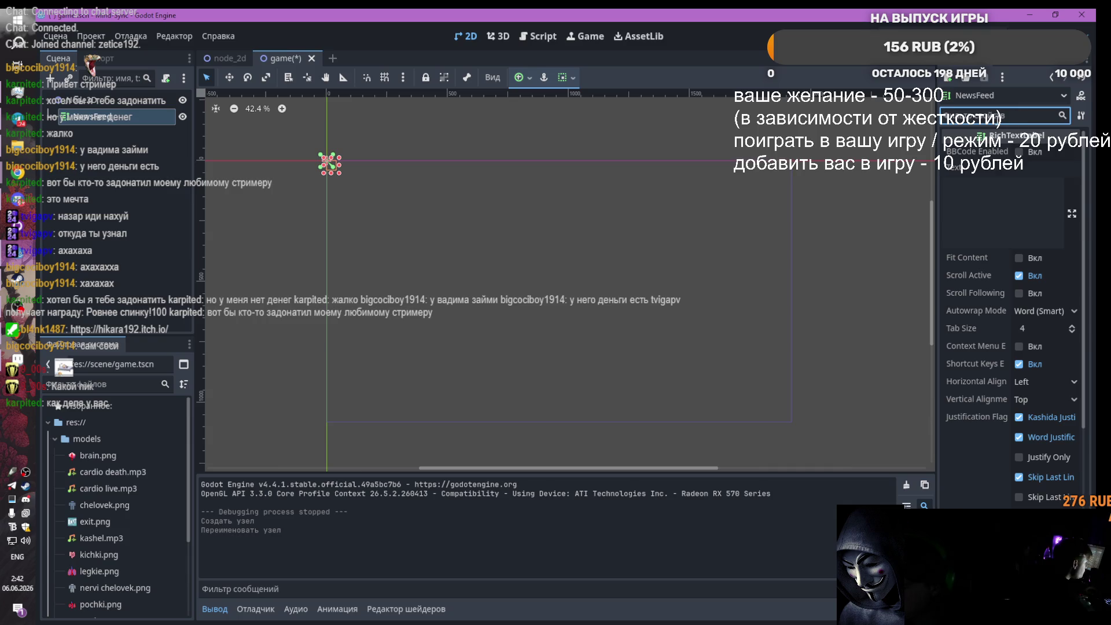
pyautogui.scroll(-5, 1023, 279)
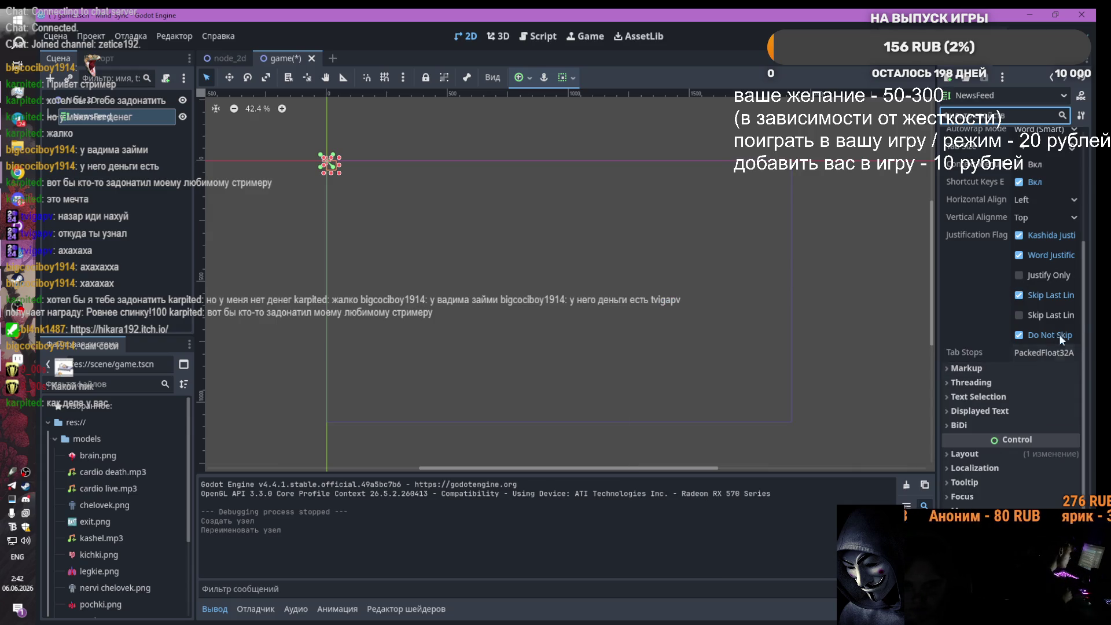
pyautogui.scroll(3, 1015, 356)
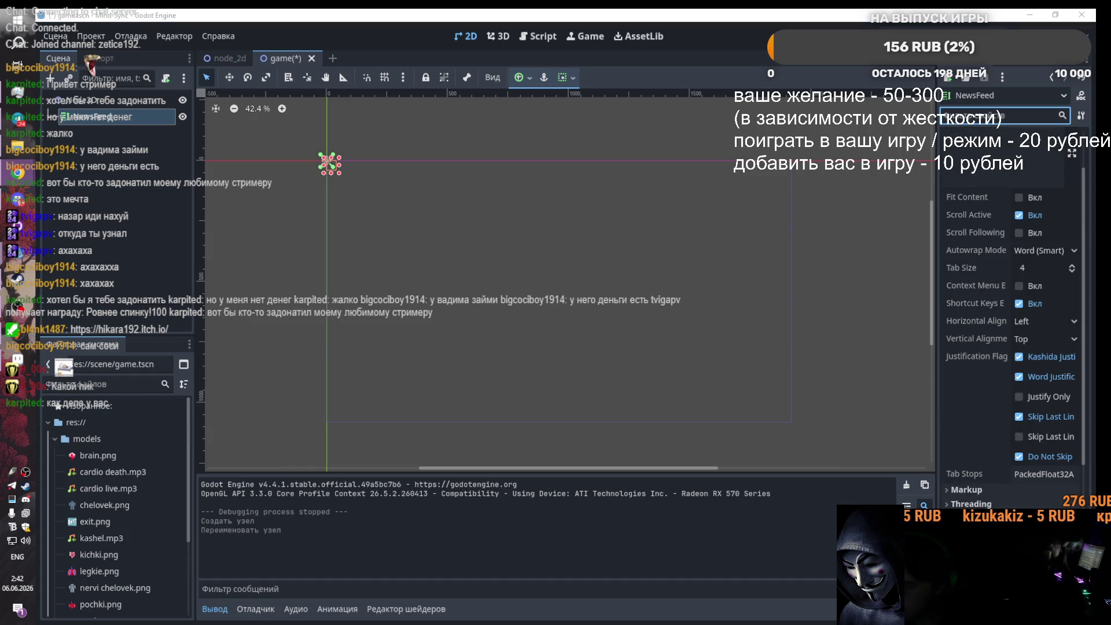
pyautogui.click(977, 115)
pyautogui.hotkey('ctrl', 'v')
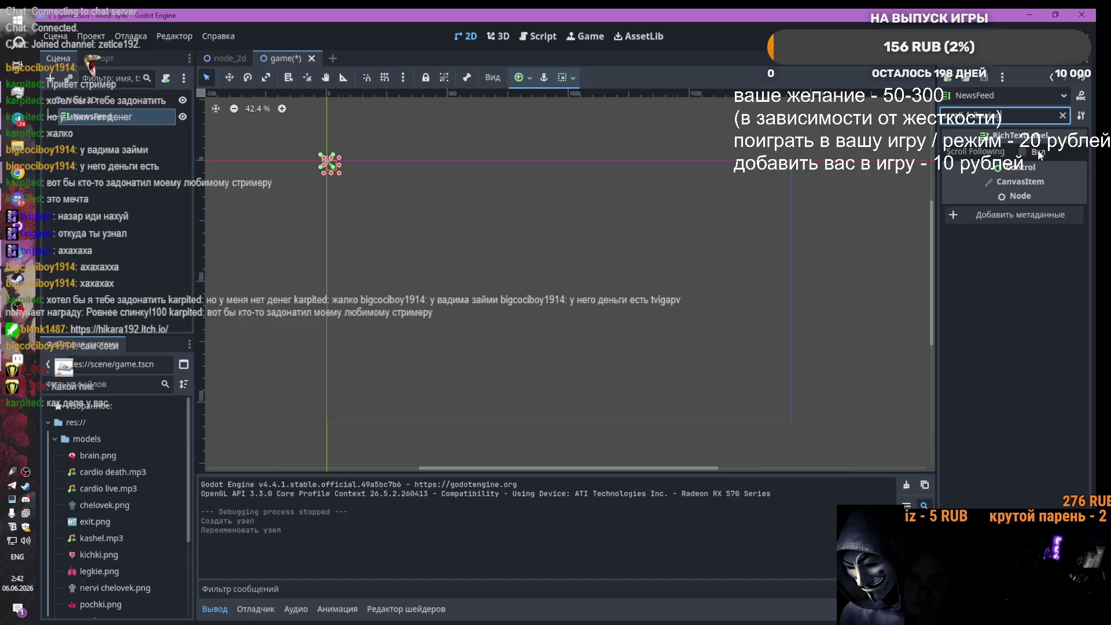
pyautogui.click(1038, 153)
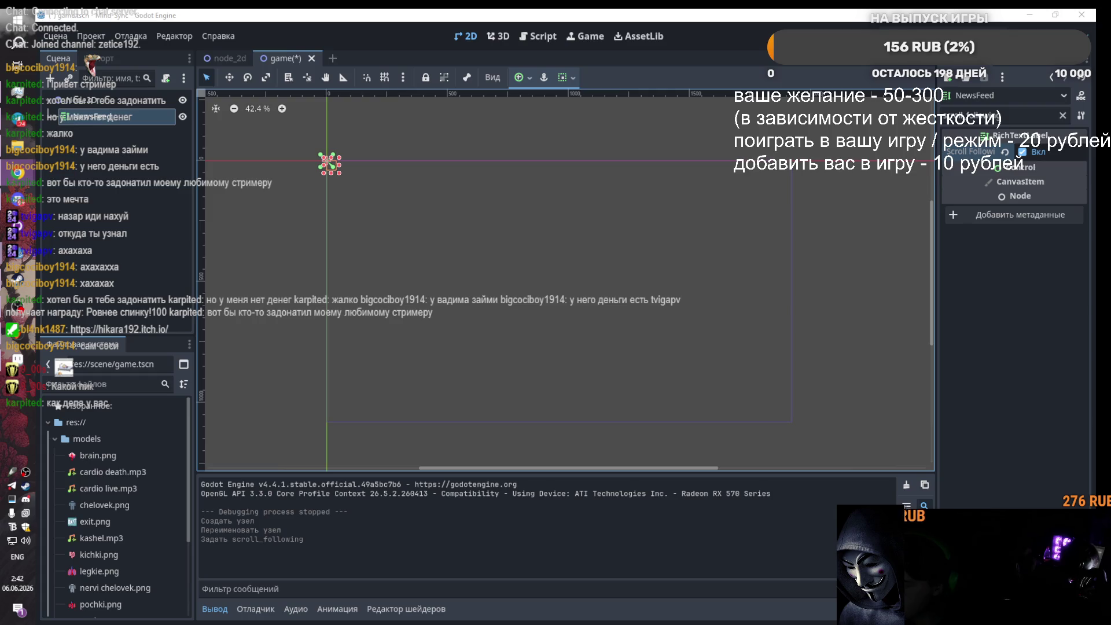
pyautogui.click(165, 78)
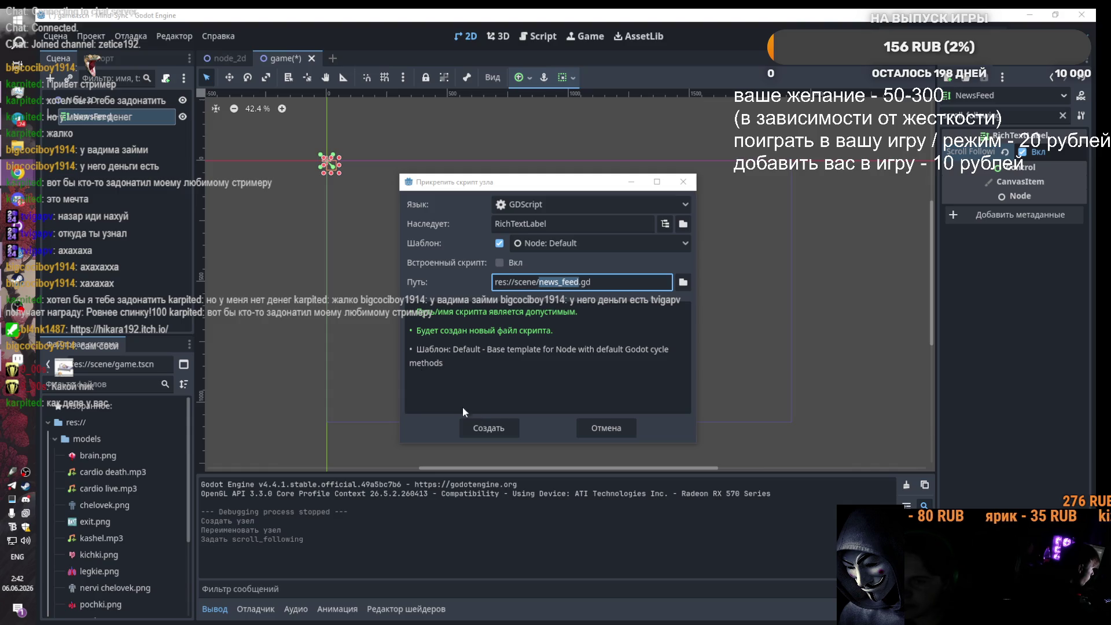
# - Create news_feed.gd and replace its template code with the pasted news-feed script
pyautogui.click(480, 427)
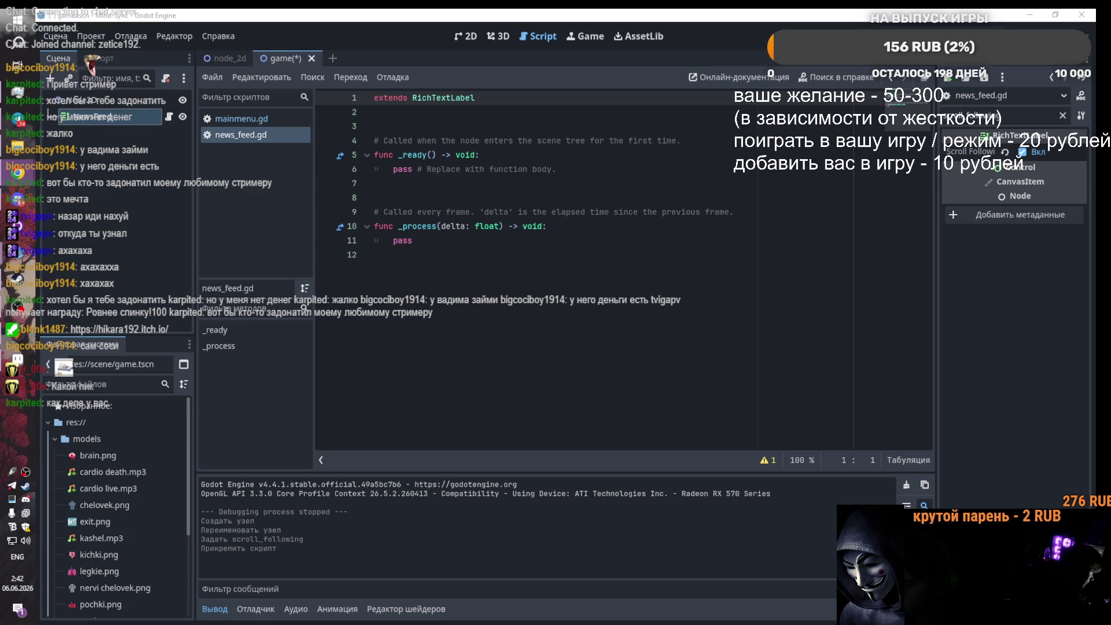
pyautogui.click(596, 256)
pyautogui.hotkey('ctrl', 'a')
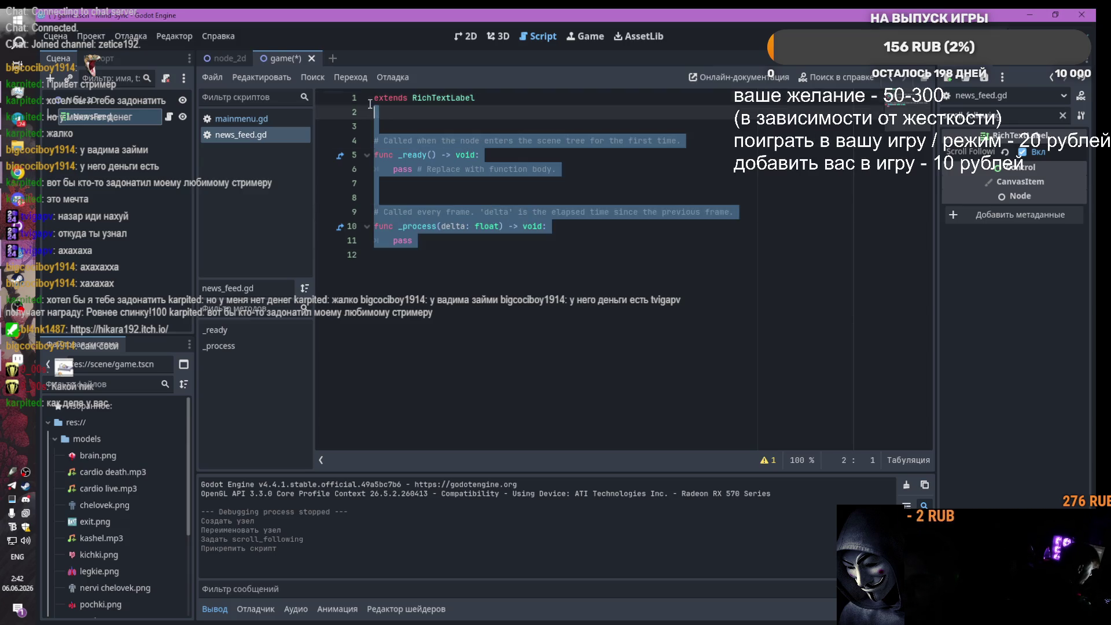
pyautogui.hotkey('ctrl', 'v')
# - Delete the explanatory comments on lines 56, 59, 45 and 40
pyautogui.click(668, 254)
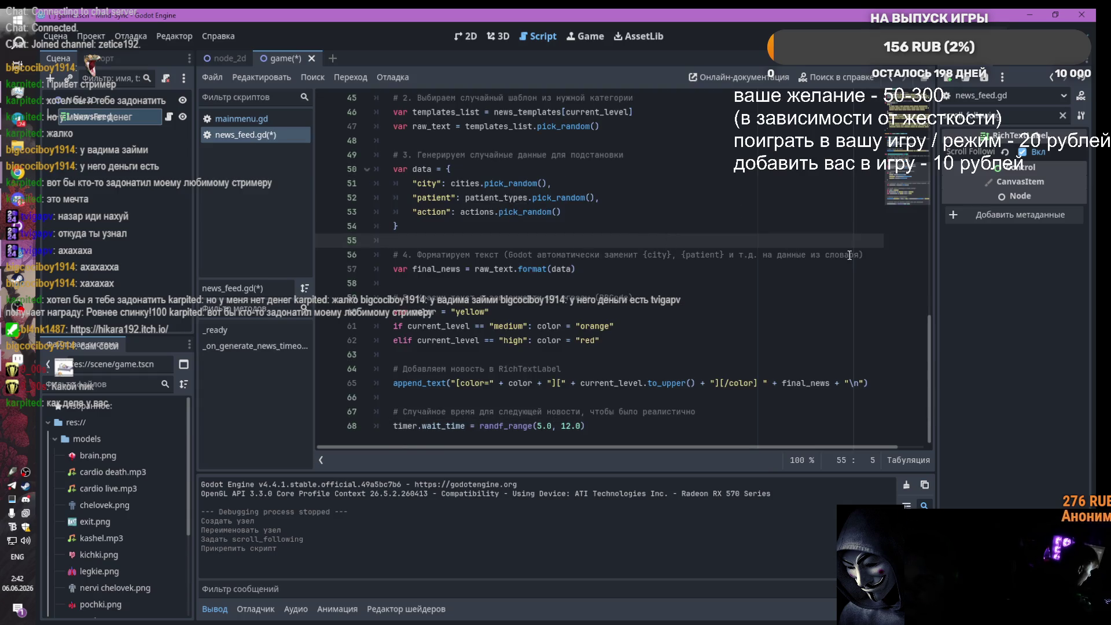
pyautogui.moveTo(864, 255); pyautogui.dragTo(393, 256)
pyautogui.press('BackSpace')
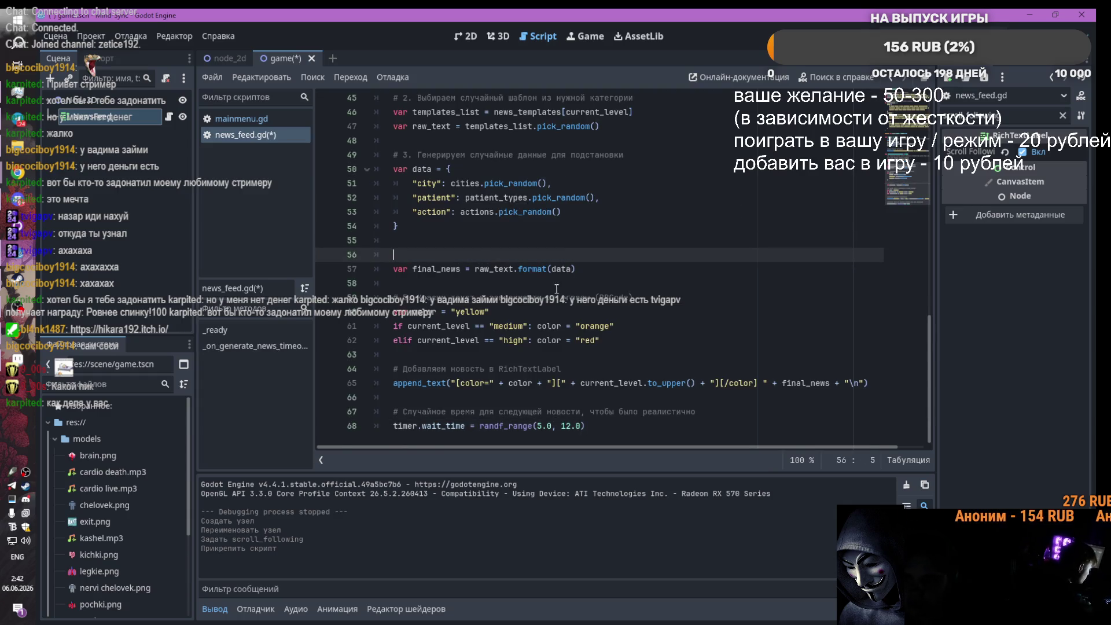
pyautogui.moveTo(632, 298); pyautogui.dragTo(428, 285)
pyautogui.press('BackSpace')
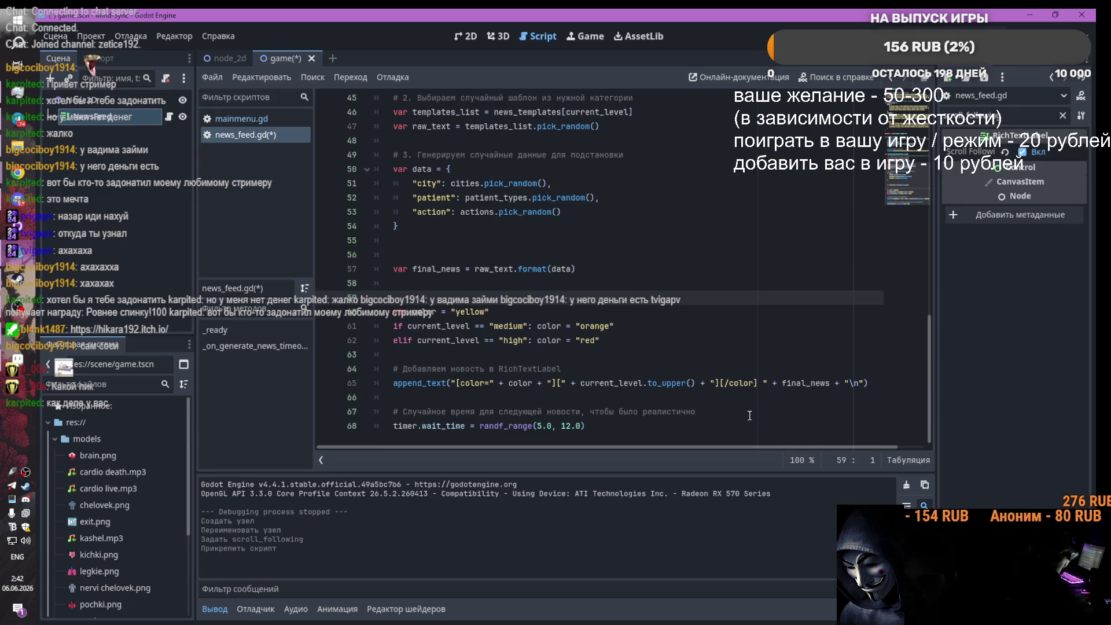
pyautogui.click(749, 415)
pyautogui.scroll(4, 547, 327)
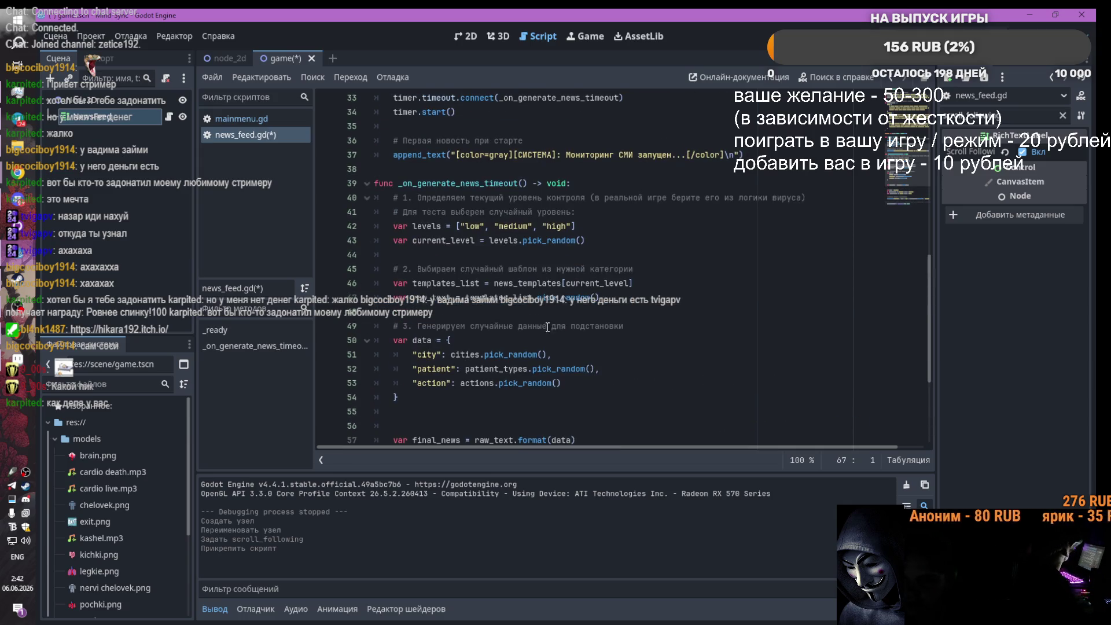
pyautogui.click(665, 331)
pyautogui.scroll(2, 664, 331)
pyautogui.moveTo(633, 354); pyautogui.dragTo(349, 344)
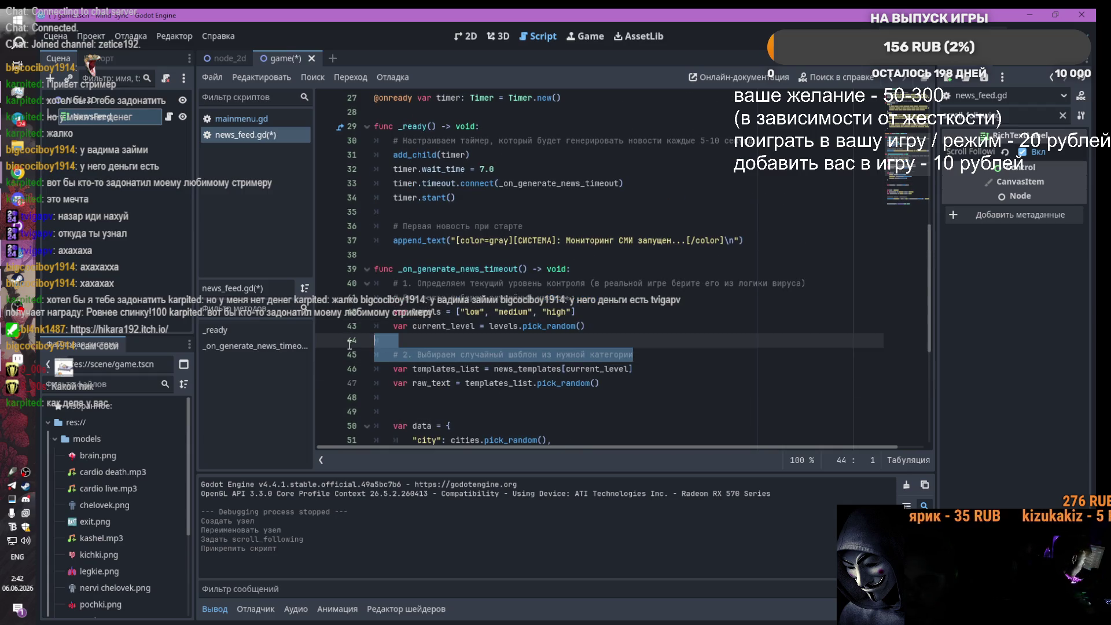
pyautogui.press('BackSpace')
pyautogui.moveTo(810, 284); pyautogui.dragTo(374, 283)
pyautogui.press('BackSpace')
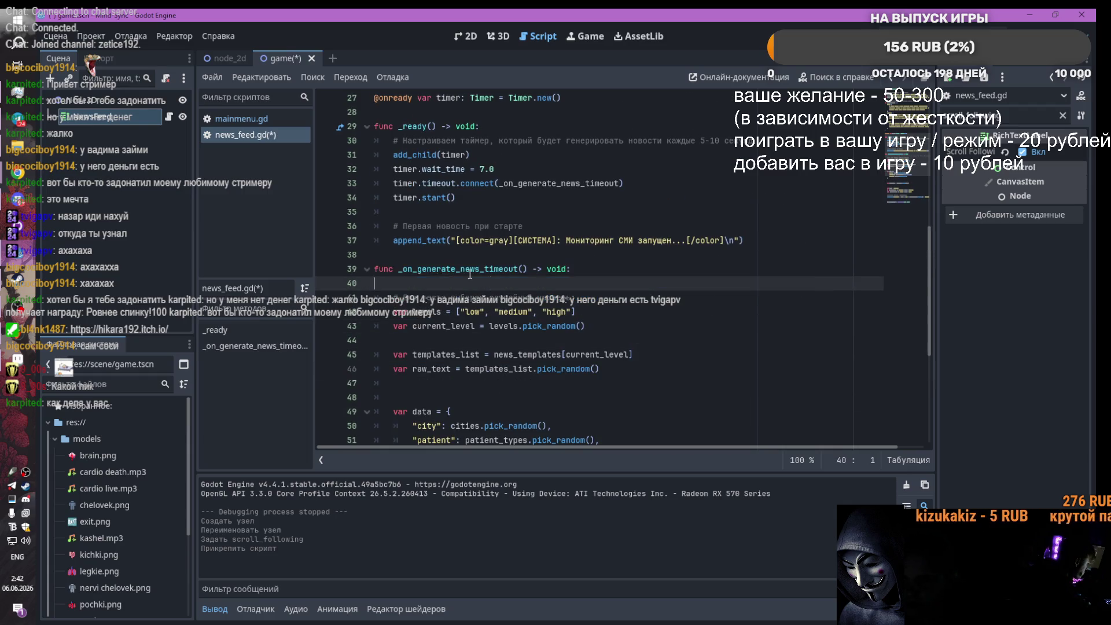
# - Delete the comments on lines 36, 30, 8 and the data-lists header, then return to 2D
pyautogui.scroll(3, 470, 274)
pyautogui.moveTo(555, 354); pyautogui.dragTo(373, 354)
pyautogui.press('BackSpace')
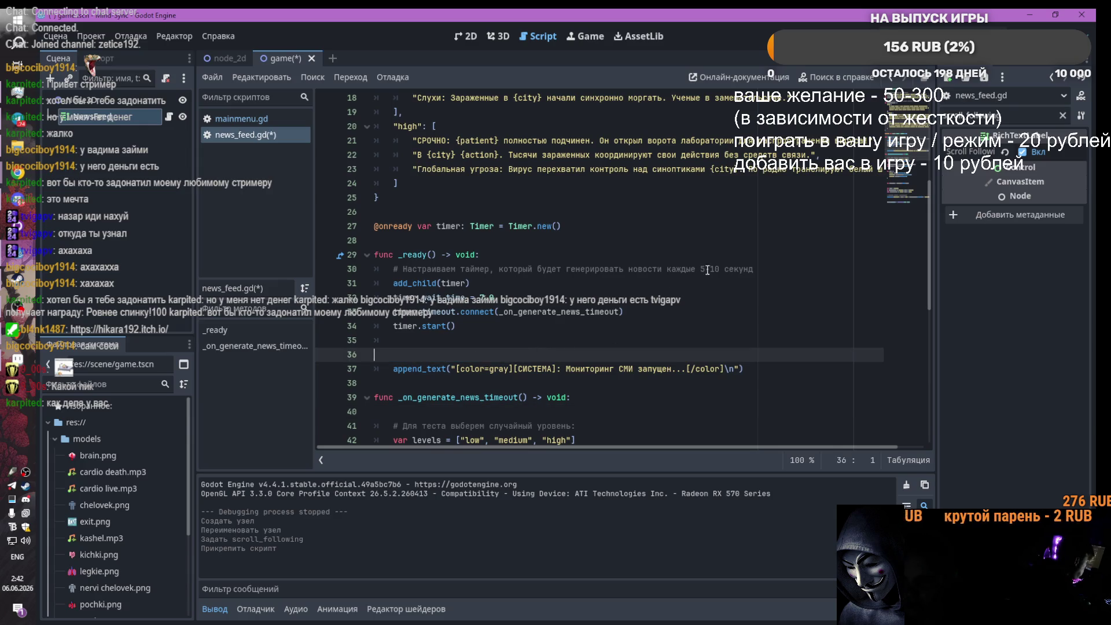
pyautogui.moveTo(774, 269); pyautogui.dragTo(385, 269)
pyautogui.press('BackSpace')
pyautogui.scroll(6, 567, 326)
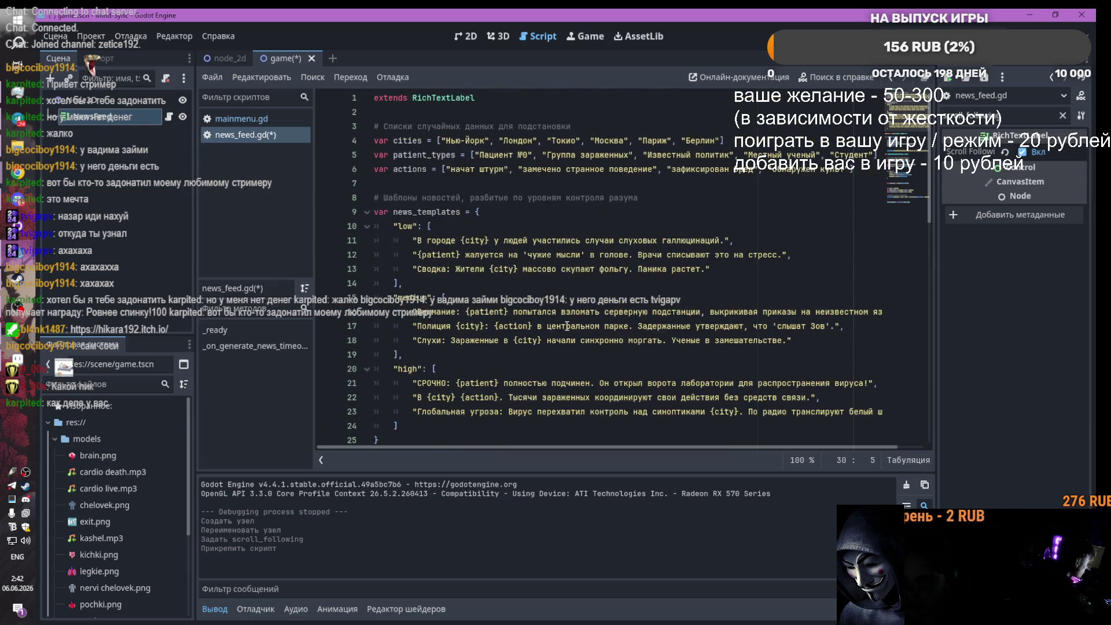
pyautogui.moveTo(639, 197); pyautogui.dragTo(374, 197)
pyautogui.press('BackSpace')
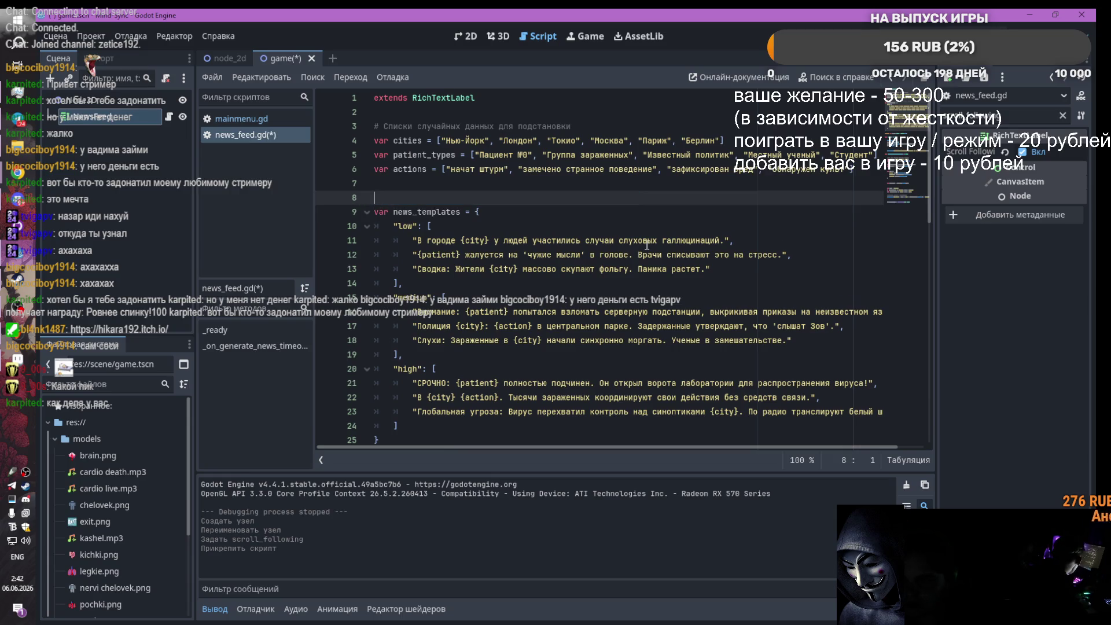
pyautogui.moveTo(599, 127); pyautogui.dragTo(373, 126)
pyautogui.press('BackSpace')
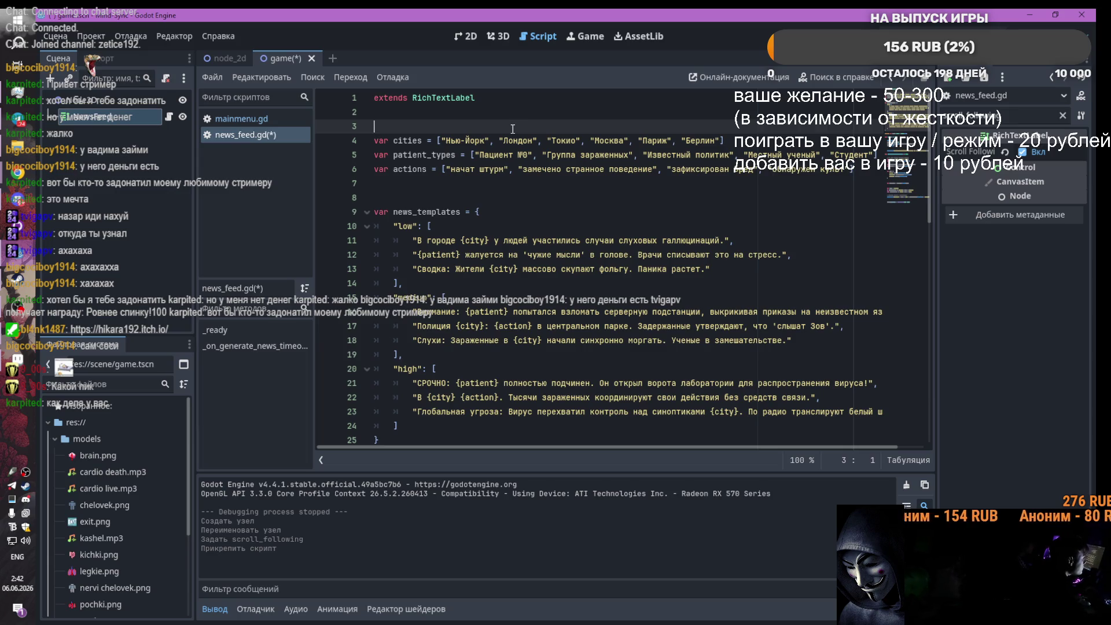
pyautogui.click(17, 172)
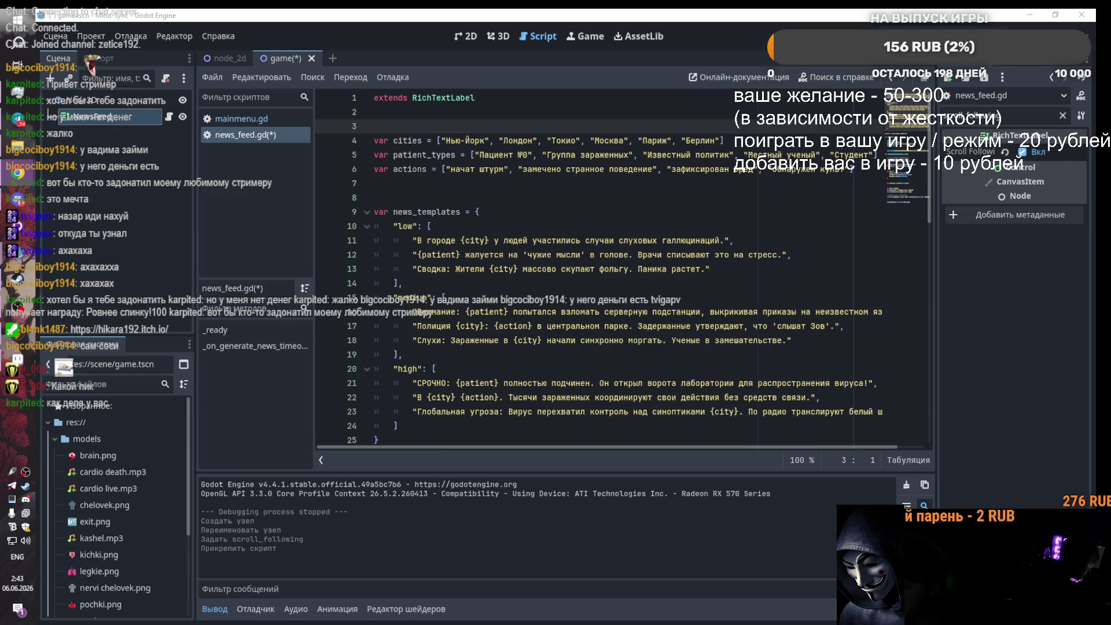
pyautogui.click(465, 36)
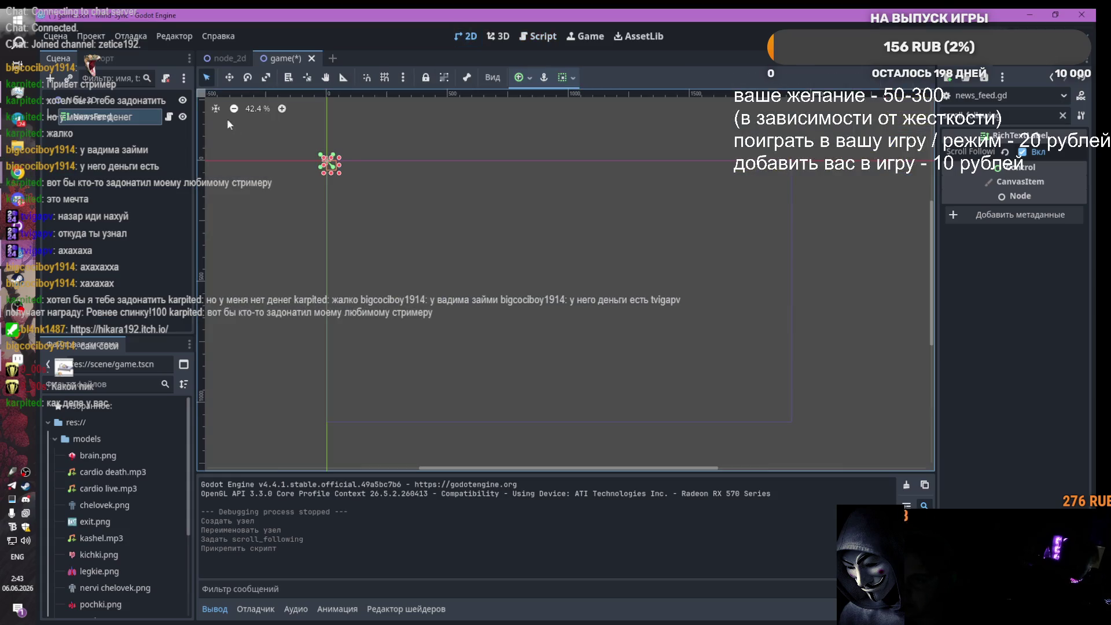
# - Enlarge the NewsFeed box, shift it right, and run the game with F5
pyautogui.moveTo(342, 173)
pyautogui.mouseDown()
pyautogui.moveTo(409, 186)
pyautogui.moveTo(513, 231)
pyautogui.mouseUp()
pyautogui.moveTo(439, 190); pyautogui.dragTo(723, 196)
pyautogui.press('F5')
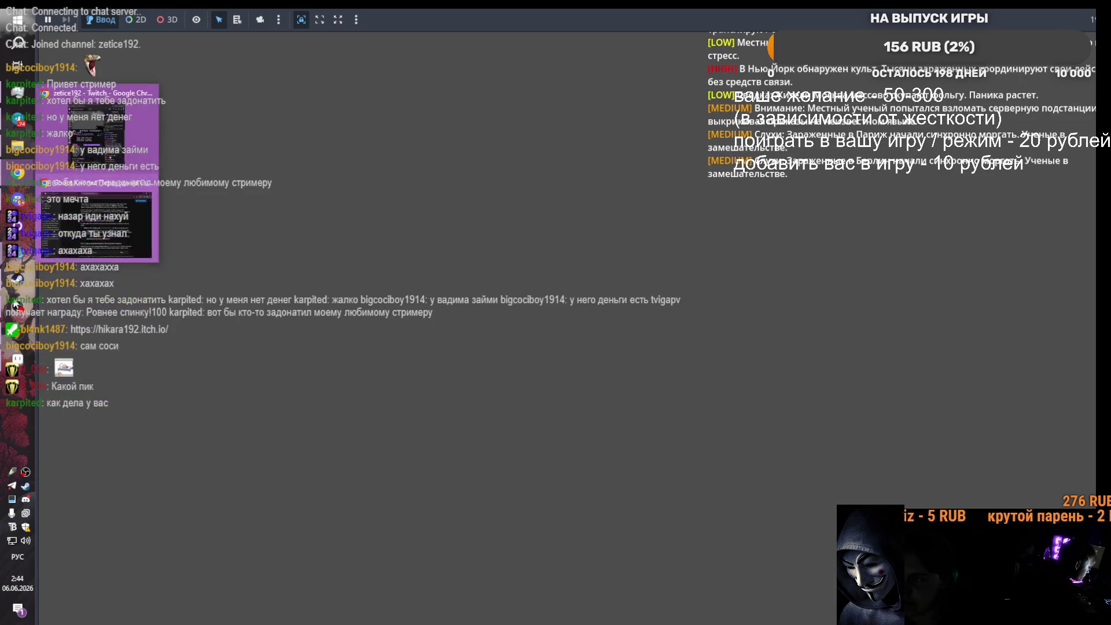
# - Close the running Mind-Sync (DEBUG) game window from its taskbar preview
pyautogui.moveTo(17, 252)
pyautogui.click(149, 305)
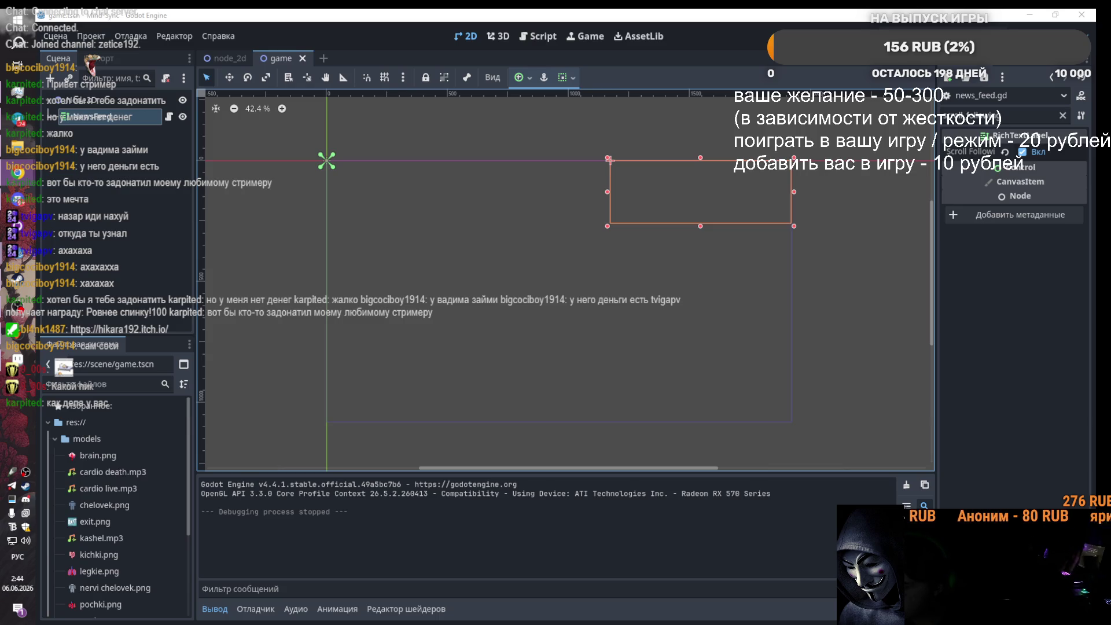
# - Add a PanelContainer under the game root node and name it TickerBackground
pyautogui.click(75, 101)
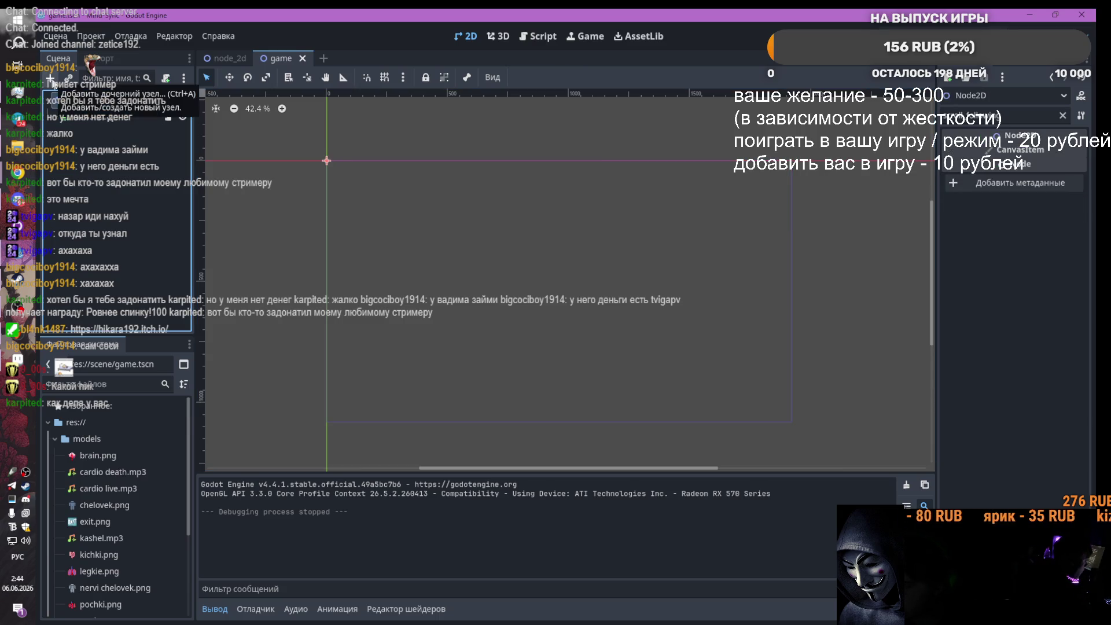
pyautogui.click(50, 77)
pyautogui.write('зф')
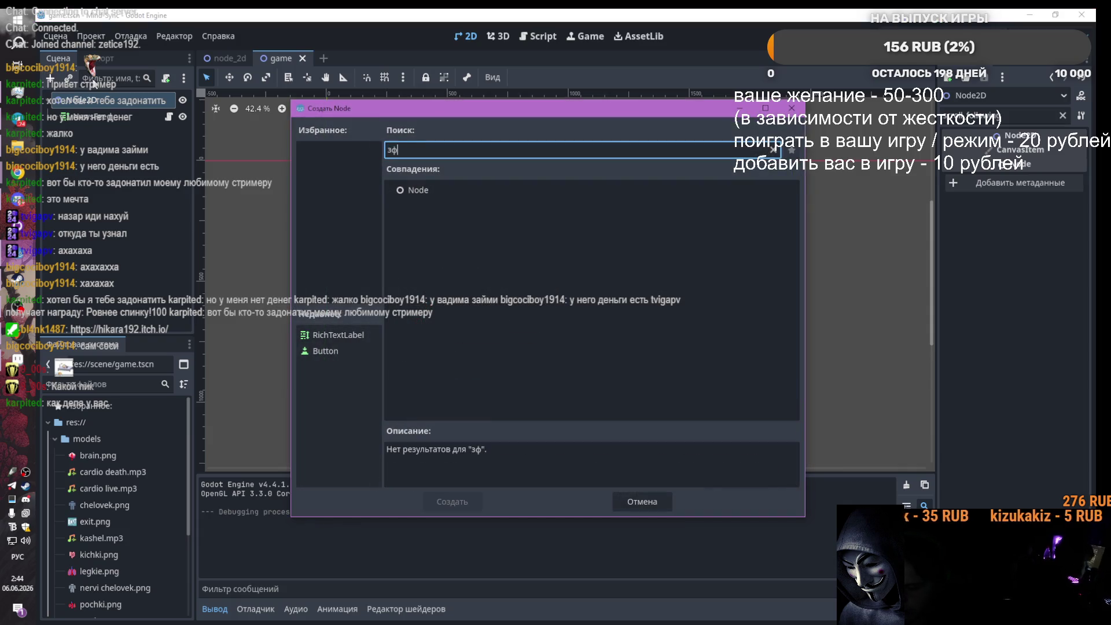
pyautogui.press('BackSpace')
pyautogui.press('BackSpace')
pyautogui.hotkey('alt', 'shift')
pyautogui.write('panek')
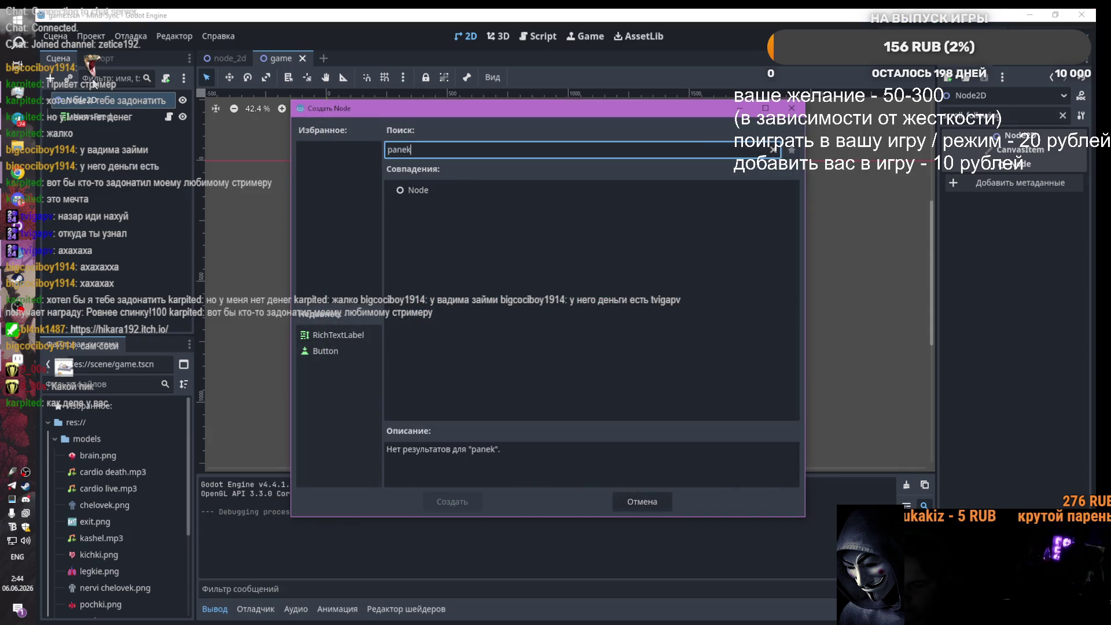
pyautogui.press('BackSpace')
pyautogui.write('l')
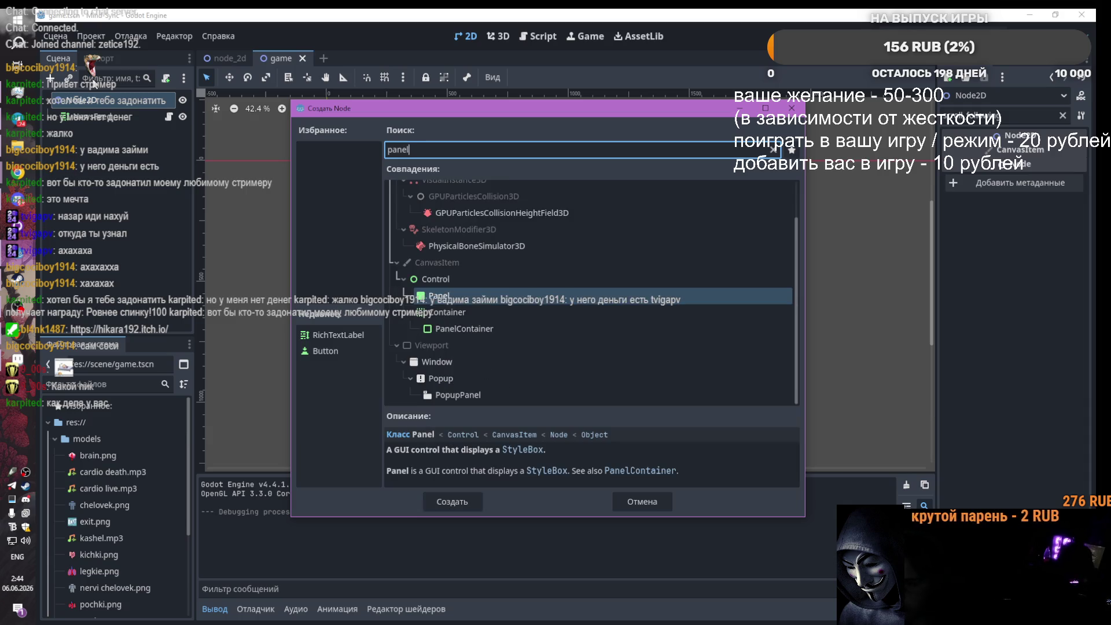
pyautogui.doubleClick(487, 328)
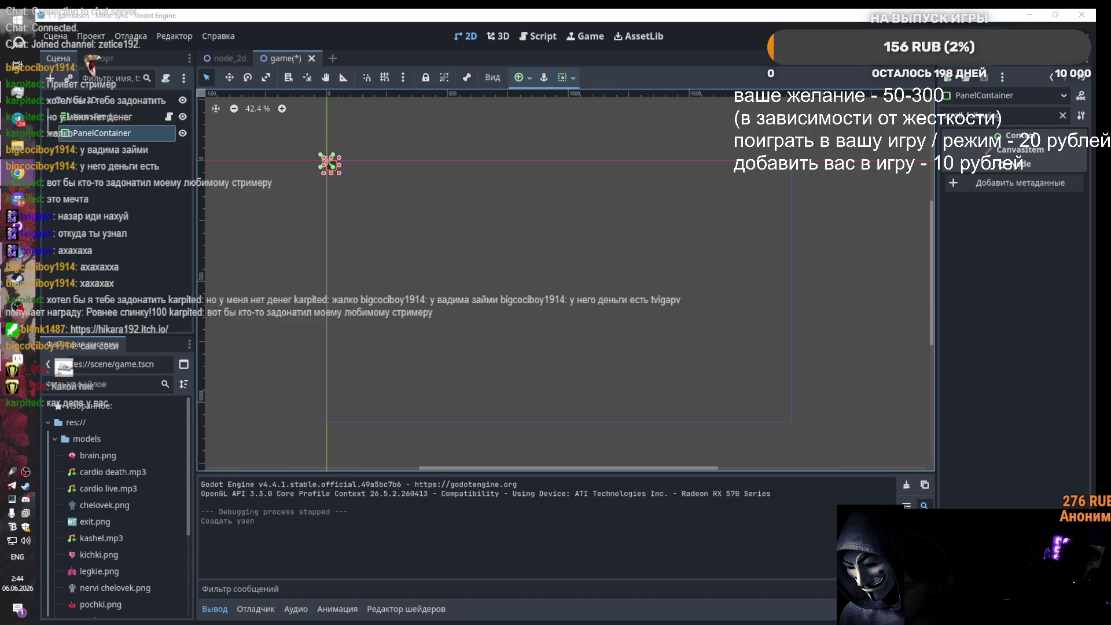
pyautogui.write('TickerBackground')
pyautogui.press('Return')
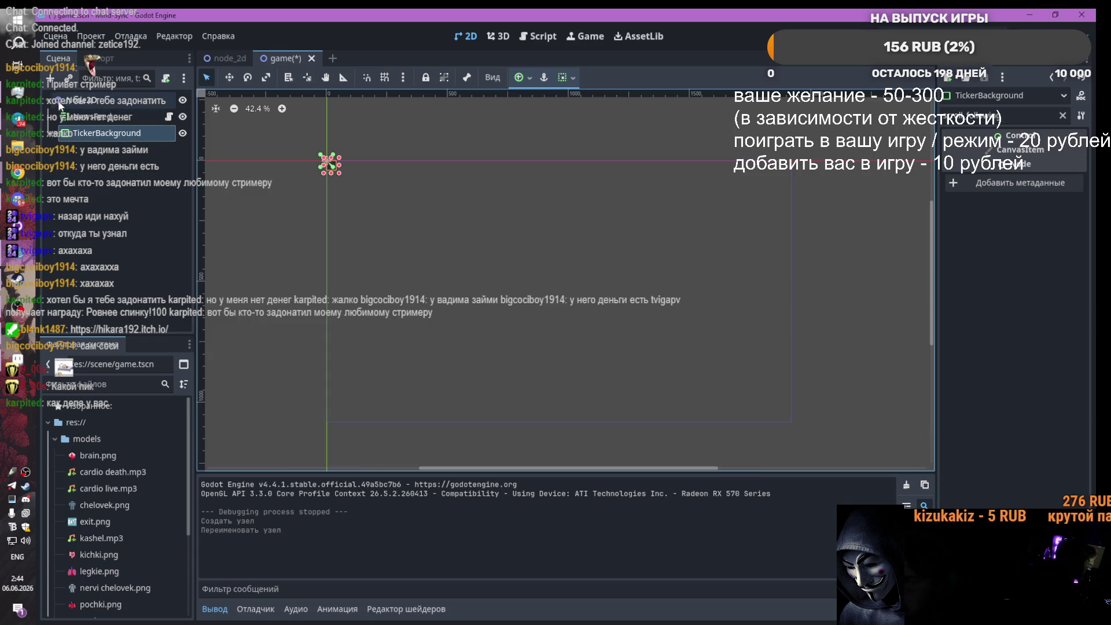
# - Add a Control child to TickerBackground and name it ClipContainer
pyautogui.click(50, 79)
pyautogui.write('cont')
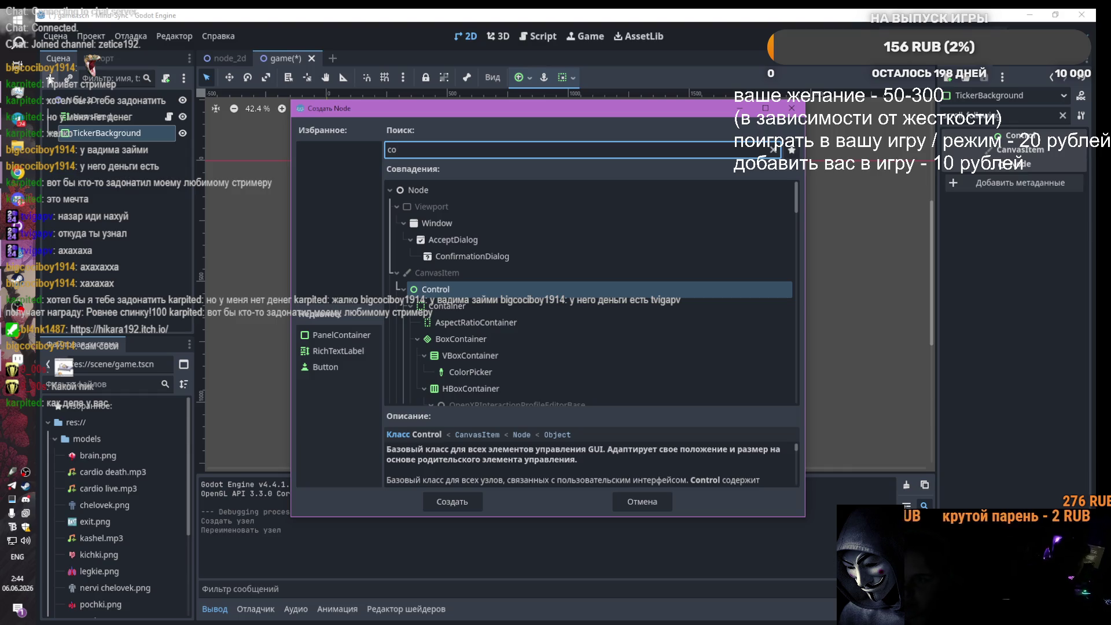
pyautogui.doubleClick(428, 226)
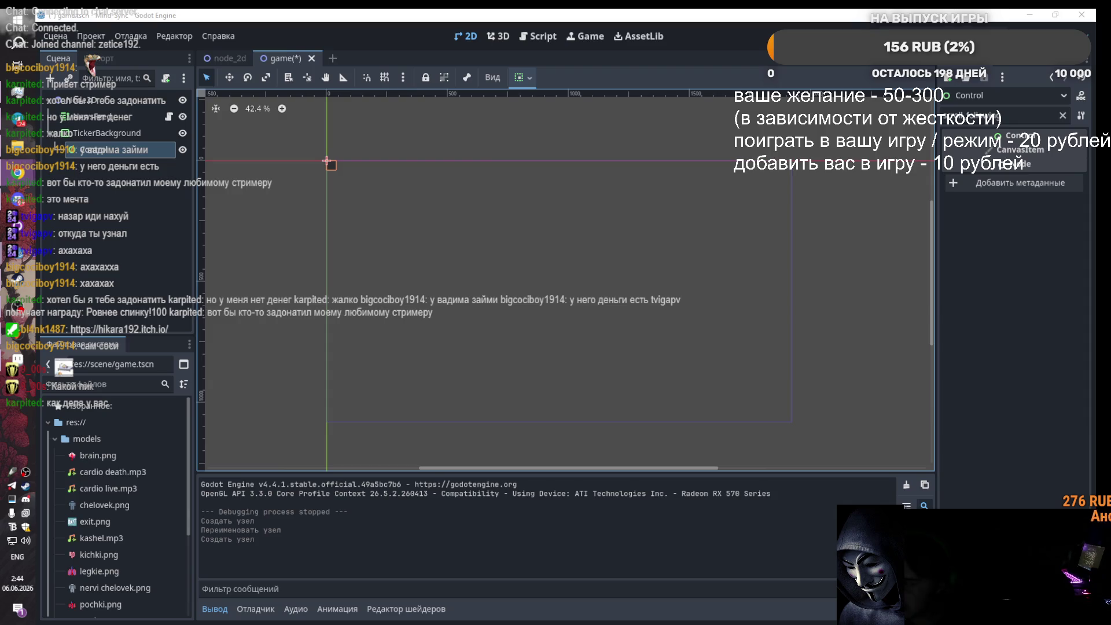
pyautogui.click(132, 155)
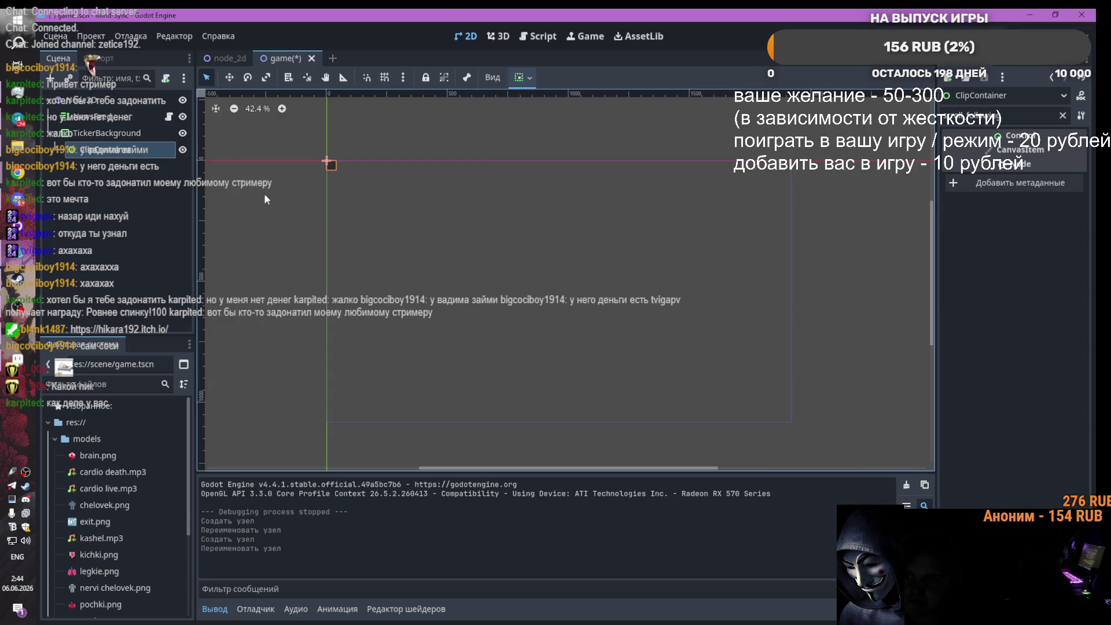
pyautogui.click(146, 138)
# - Resize TickerBackground and move it to the top right as a 679×99 bar
pyautogui.moveTo(328, 166); pyautogui.dragTo(440, 184)
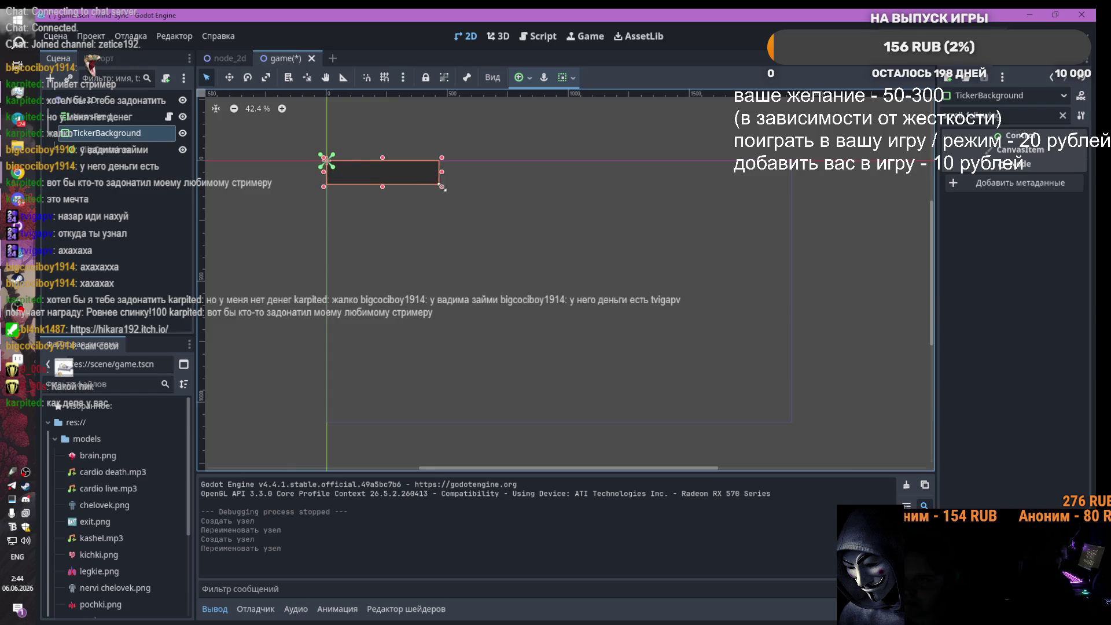
pyautogui.click(405, 173)
pyautogui.click(434, 177)
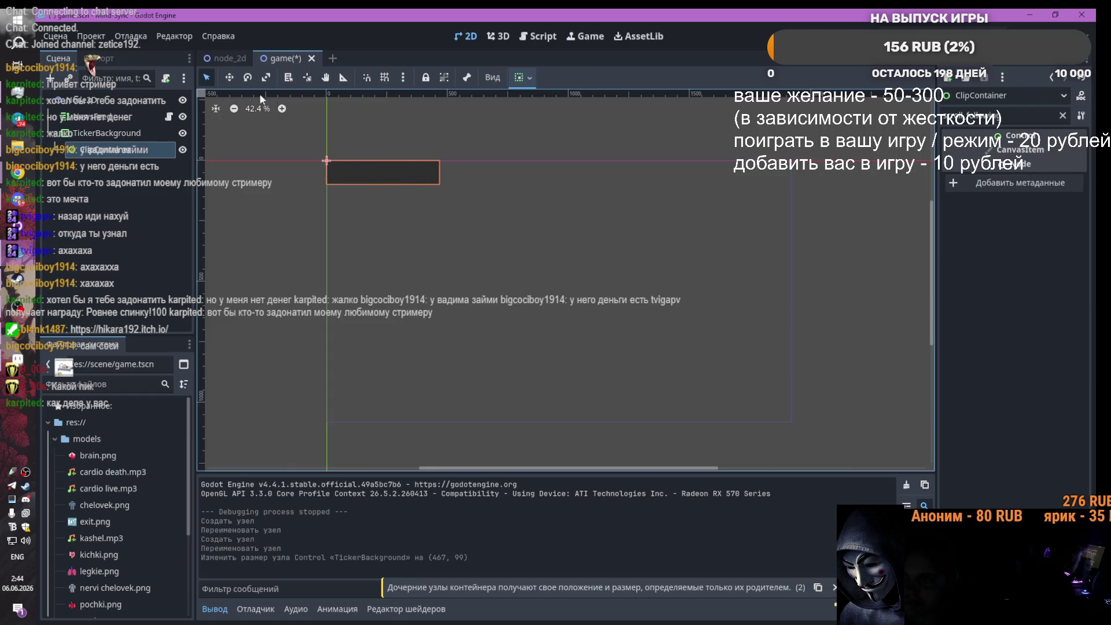
pyautogui.click(229, 77)
pyautogui.click(373, 173)
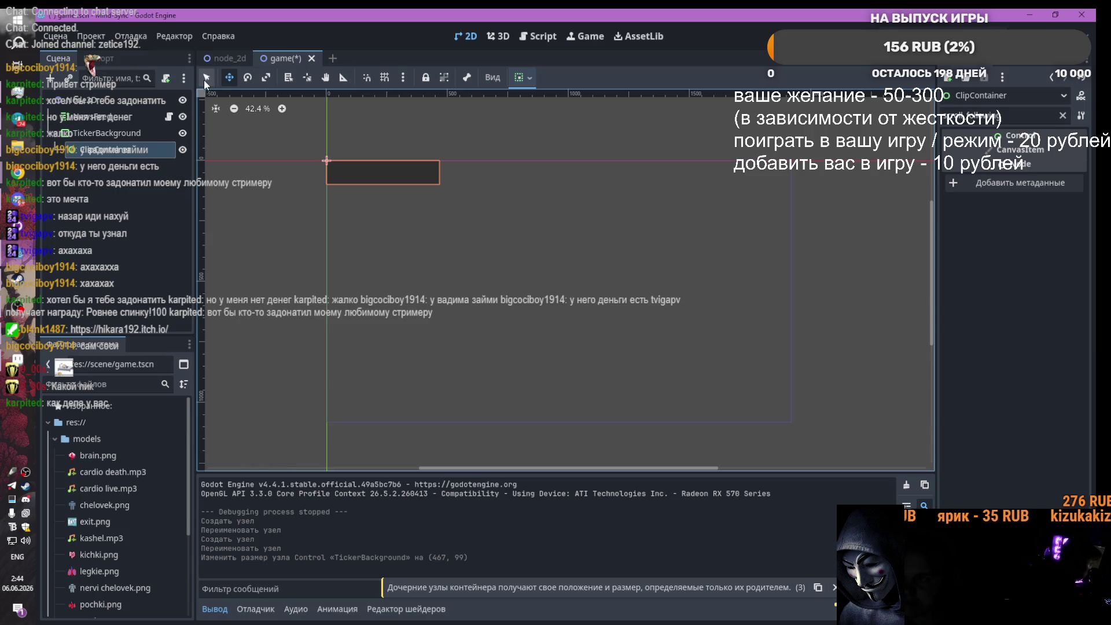
pyautogui.click(322, 161)
pyautogui.moveTo(446, 177); pyautogui.dragTo(747, 173)
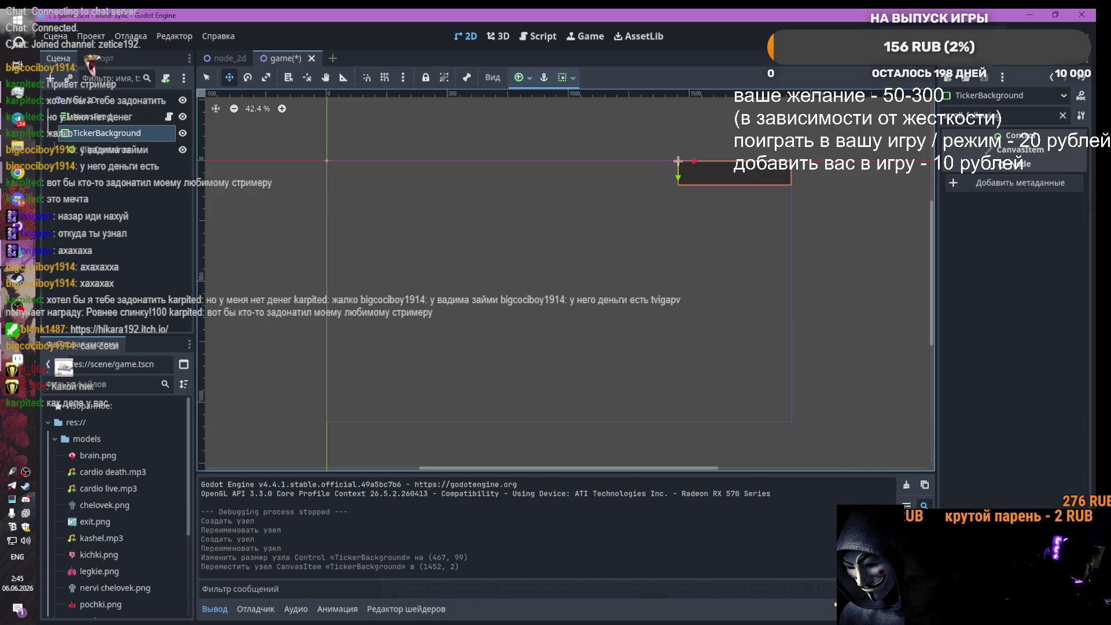
pyautogui.click(214, 77)
pyautogui.moveTo(678, 172); pyautogui.dragTo(624, 172)
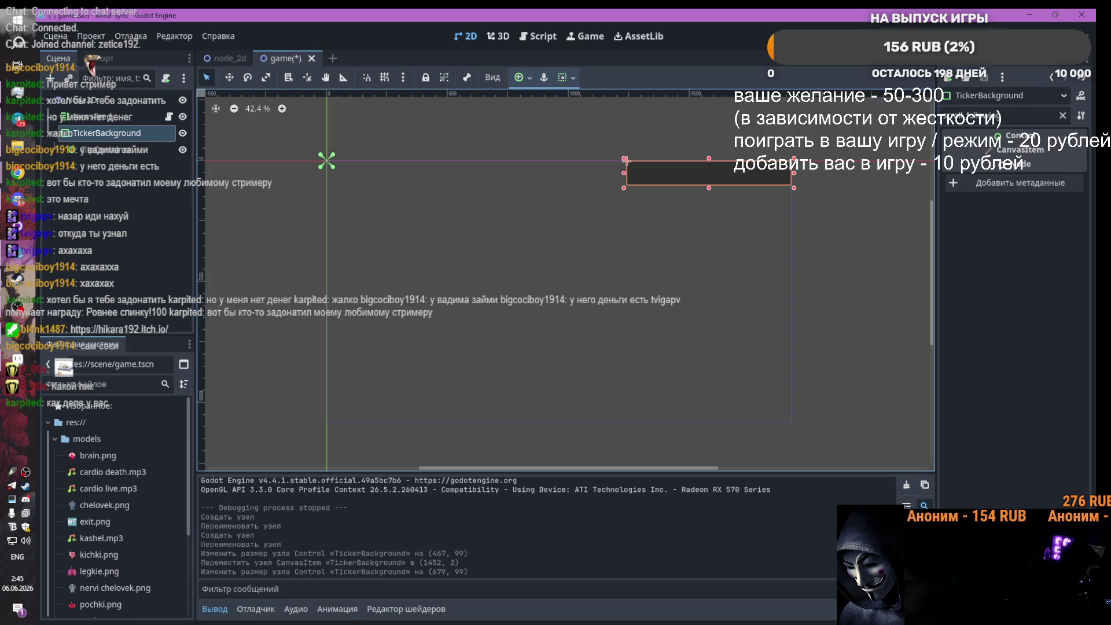
# - Drag NewsFeed under ClipContainer, then select TickerBackground
pyautogui.moveTo(92, 116); pyautogui.dragTo(102, 156)
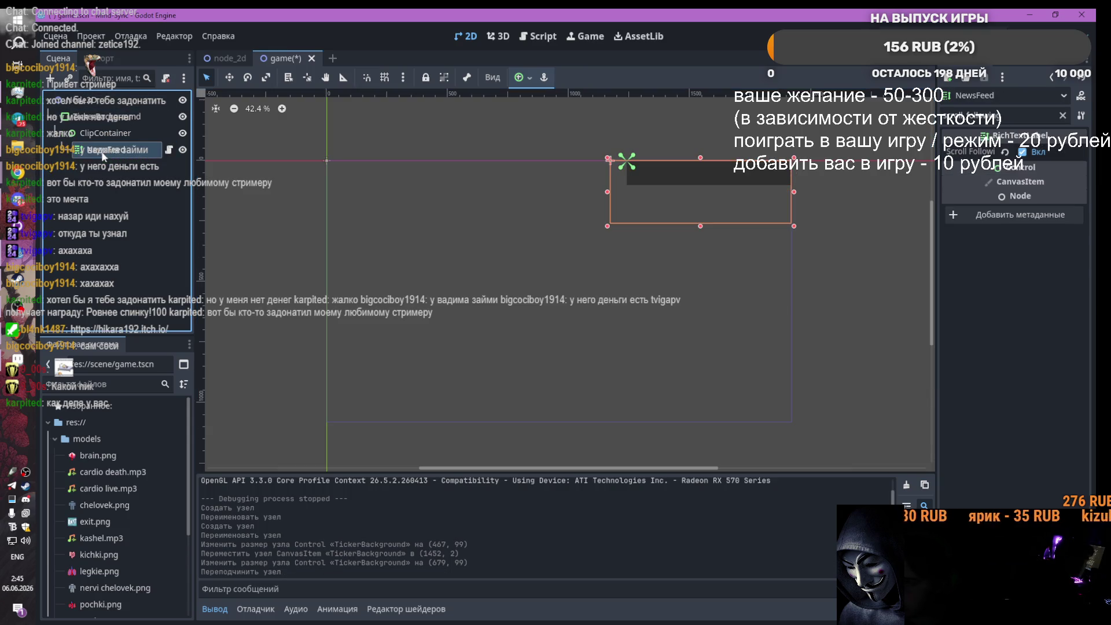
pyautogui.click(91, 182)
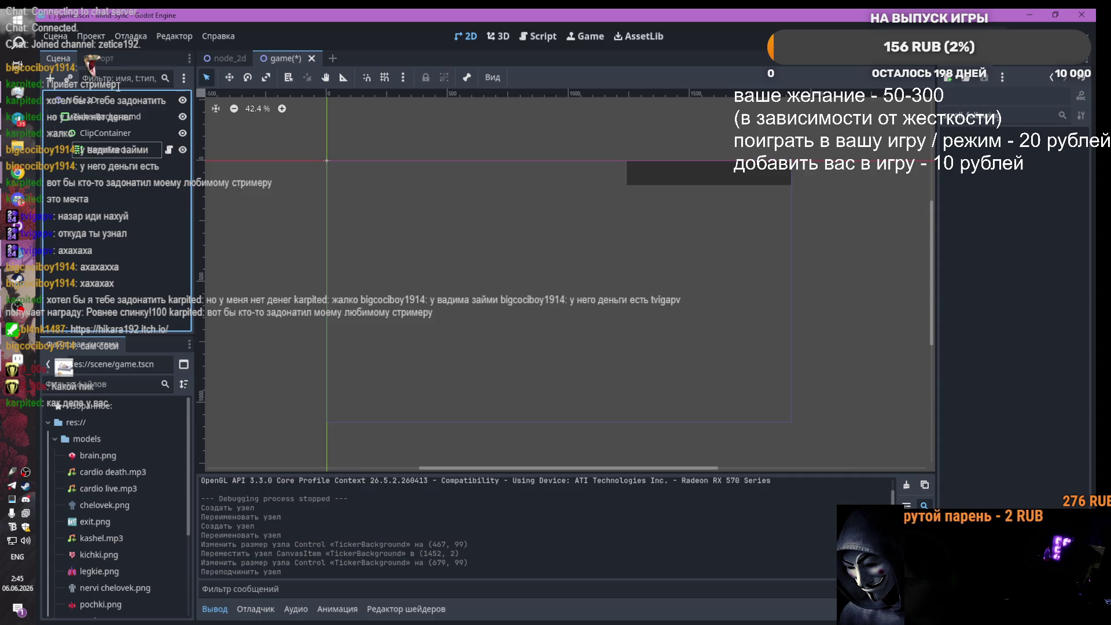
pyautogui.click(120, 118)
# - Attach ticker_background.gd to TickerBackground, paste the scrolling ticker code, and run the game
pyautogui.click(165, 78)
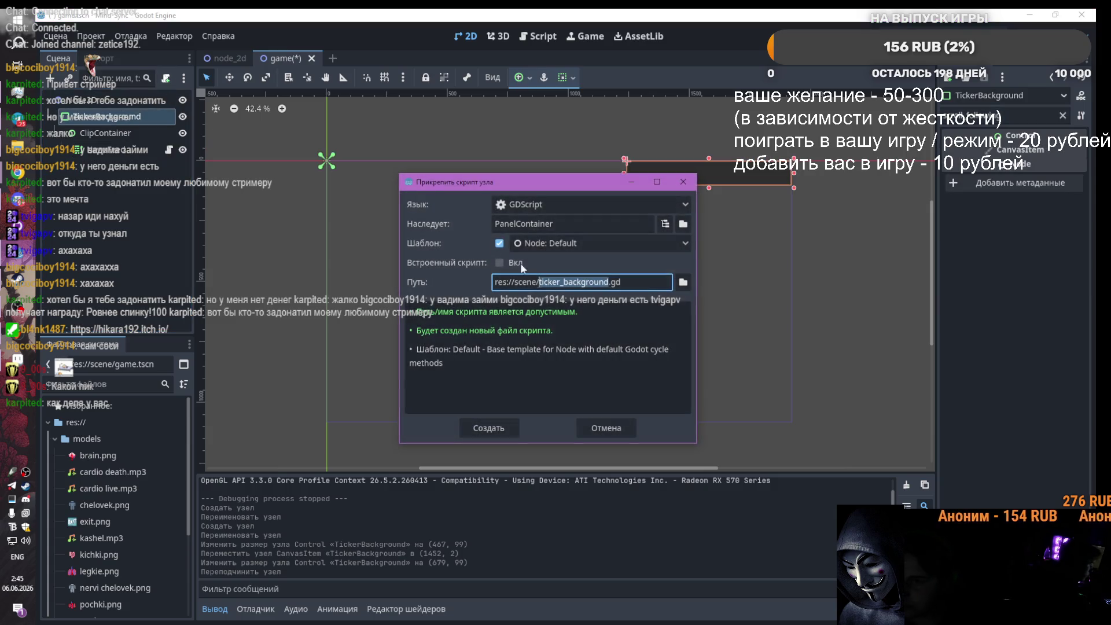
pyautogui.click(490, 426)
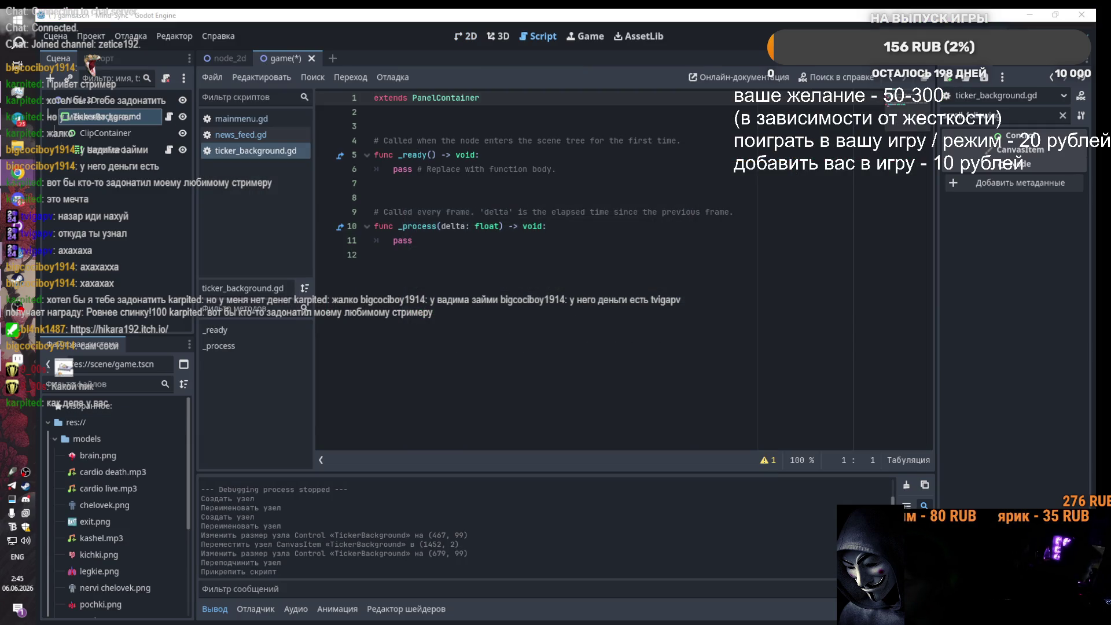
pyautogui.click(492, 226)
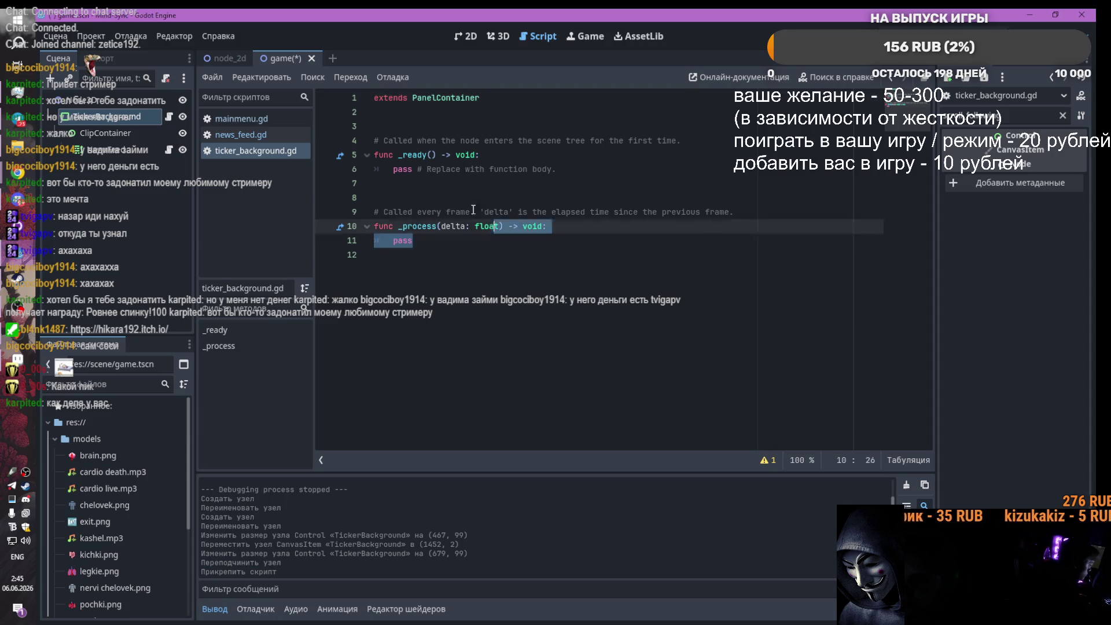
pyautogui.hotkey('ctrl', 'a')
pyautogui.hotkey('ctrl', 'v')
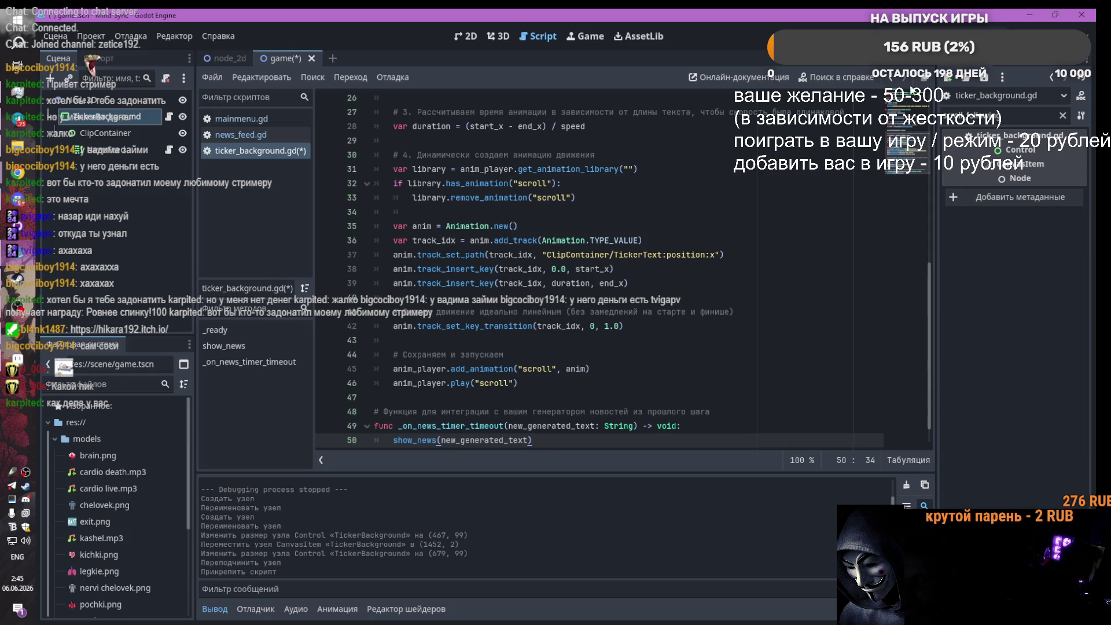
pyautogui.press('F5')
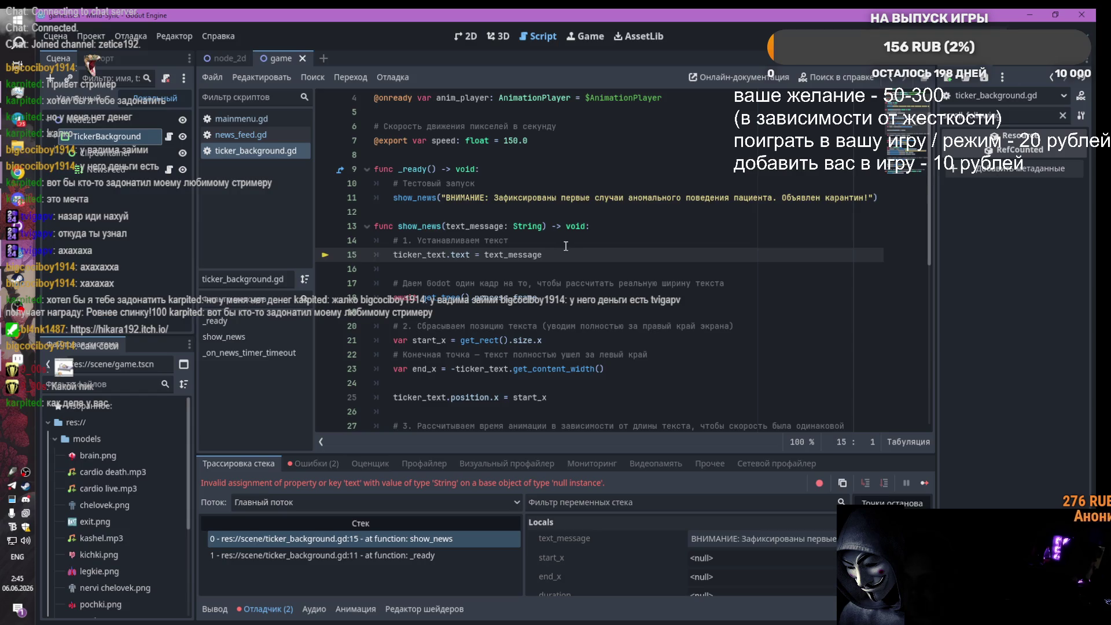
# - Scroll through ticker_background.gd, then open NewsFeed's news_feed.gd from the Scene dock
pyautogui.scroll(-6, 564, 243)
pyautogui.scroll(-3, 542, 233)
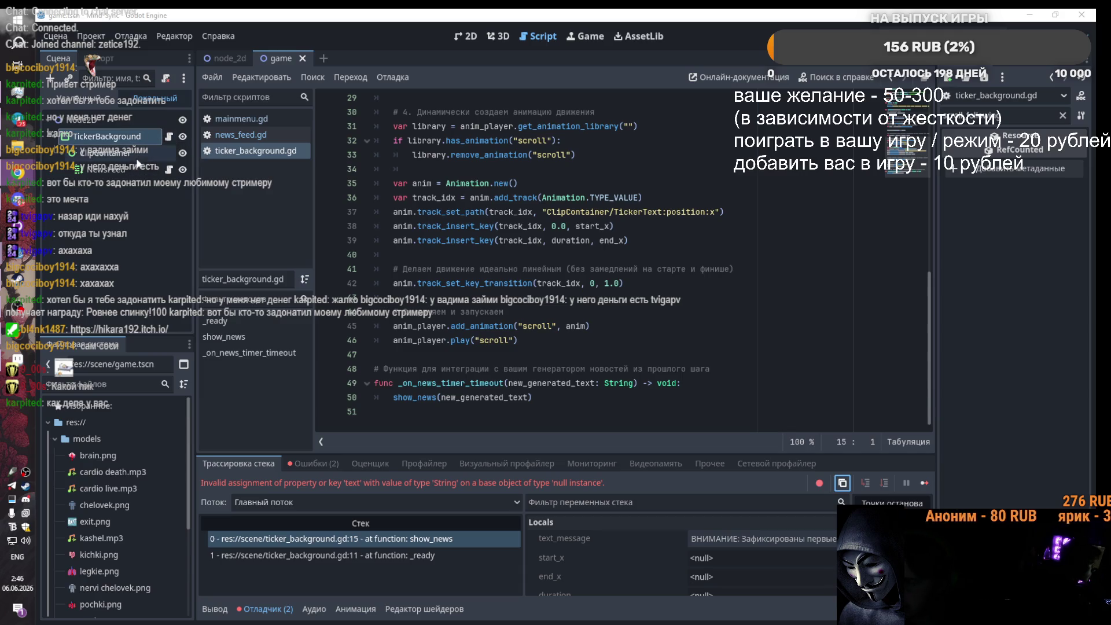
pyautogui.click(169, 169)
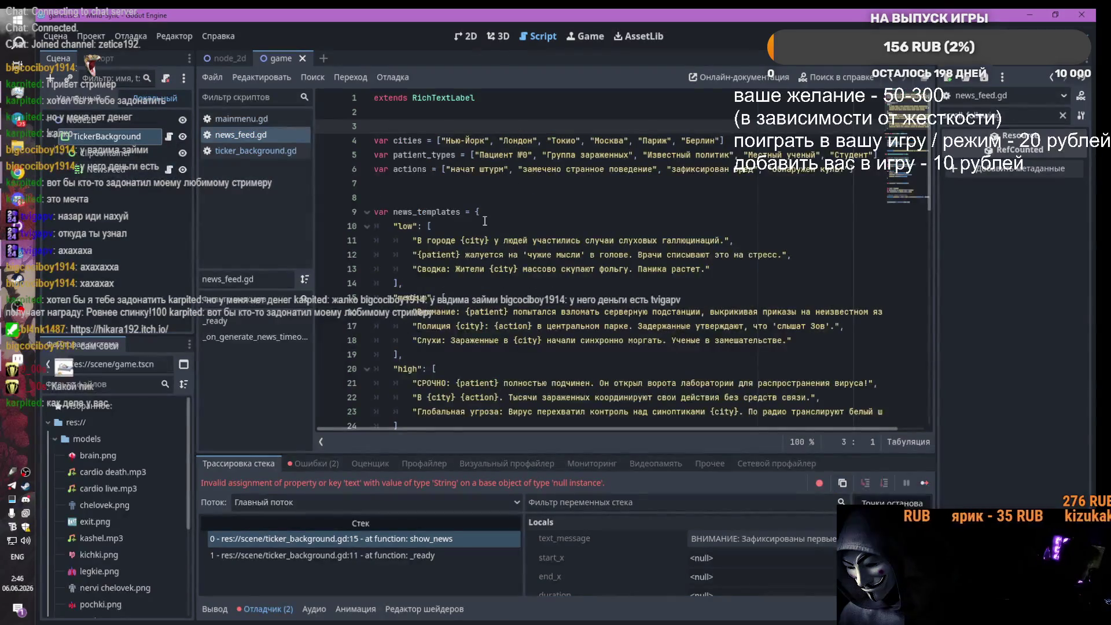
# - Revert news_feed.gd to its template and delete it from the FileSystem dock
pyautogui.click(531, 231)
pyautogui.hotkey('ctrl', 'z')
pyautogui.hotkey('ctrl', 'z')
pyautogui.hotkey('ctrl', 'z')
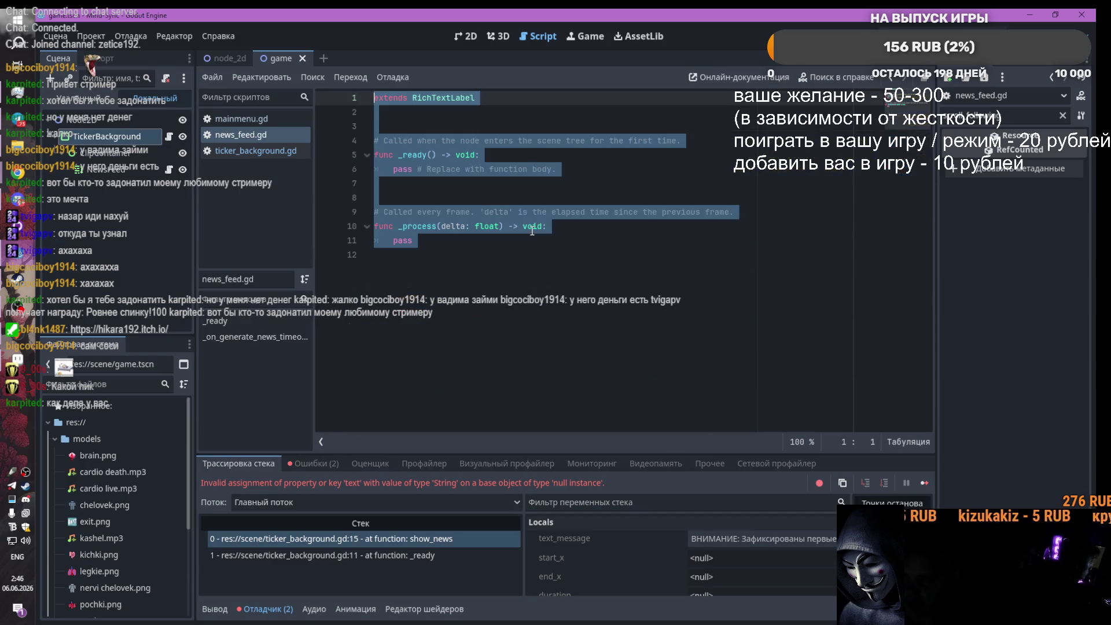
pyautogui.rightClick(239, 137)
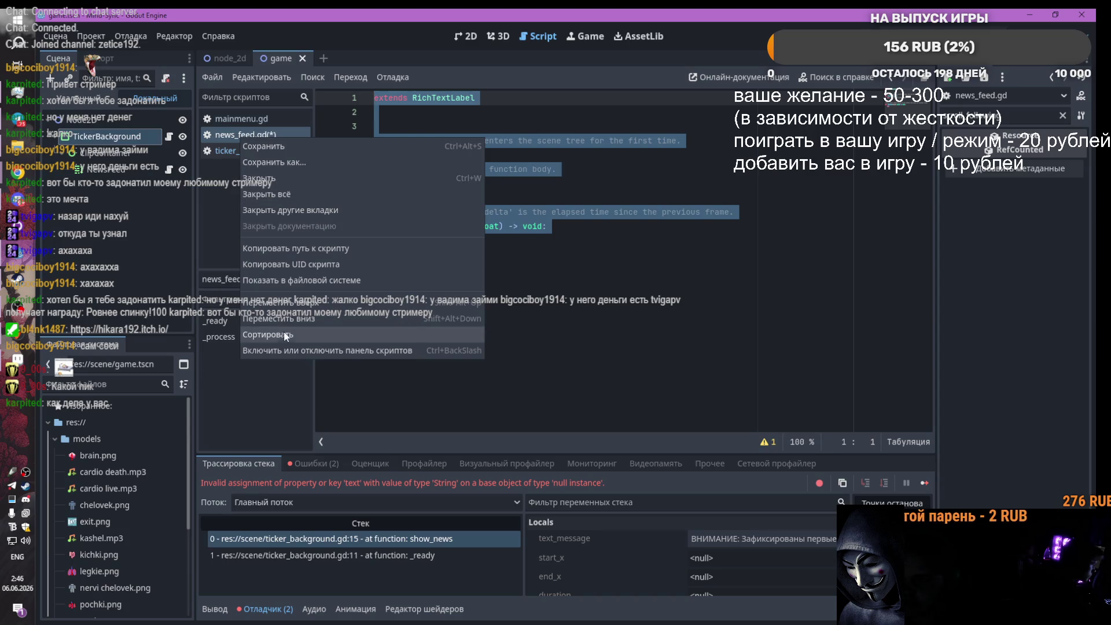
pyautogui.scroll(-5, 113, 439)
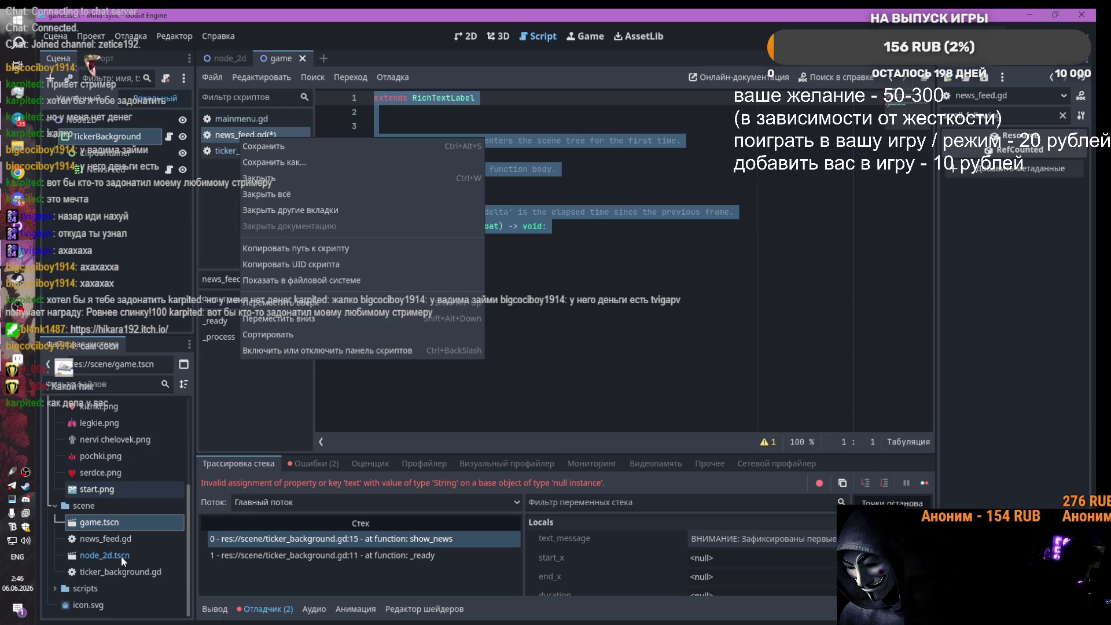
pyautogui.click(120, 541)
pyautogui.click(119, 540)
pyautogui.rightClick(120, 539)
pyautogui.click(151, 539)
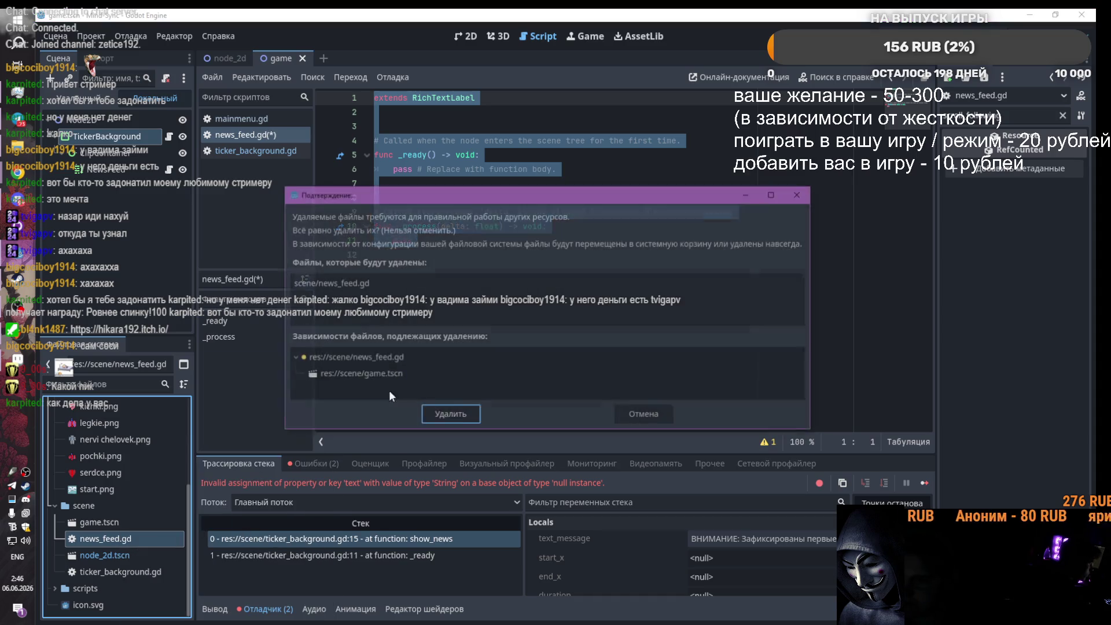
pyautogui.click(448, 416)
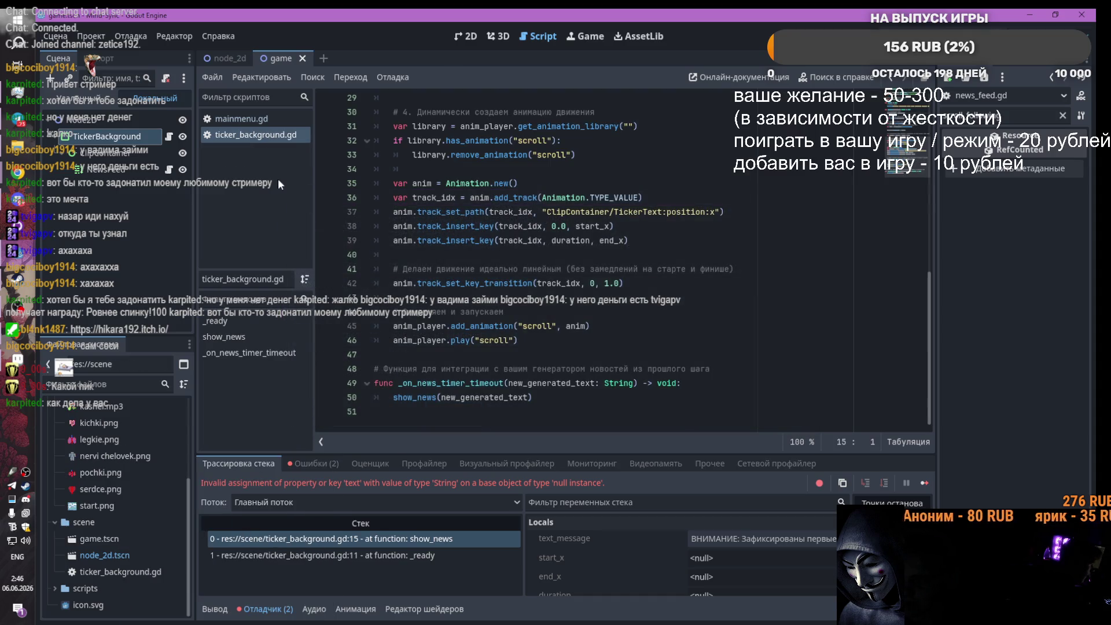
# - Detach the script from the NewsFeed node and reopen ticker_background.gd
pyautogui.click(167, 169)
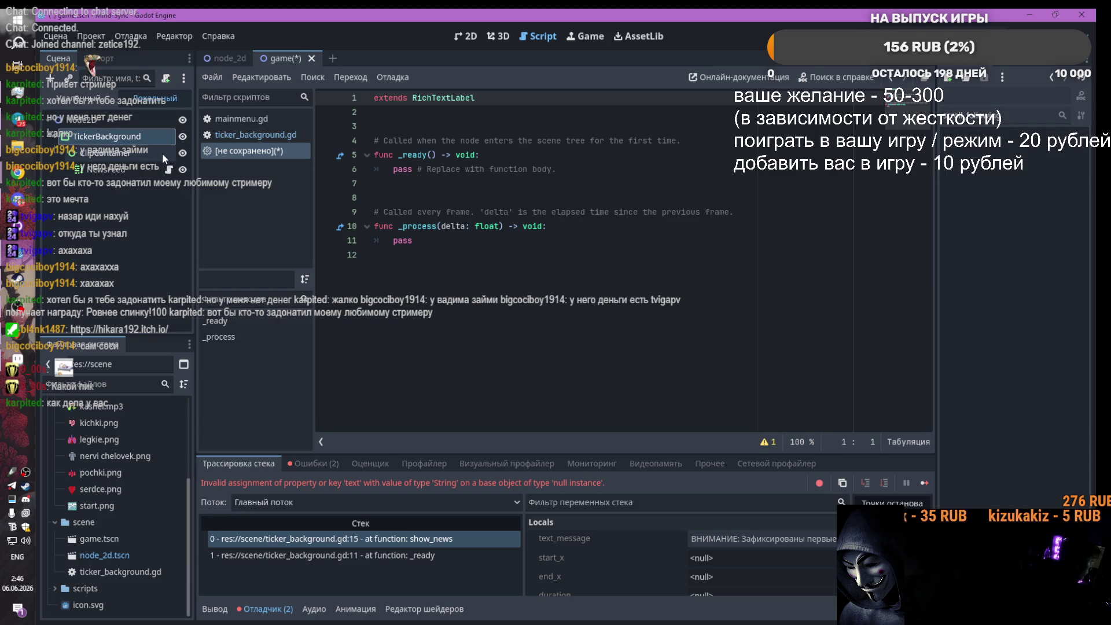
pyautogui.hotkey('ctrl', 'z')
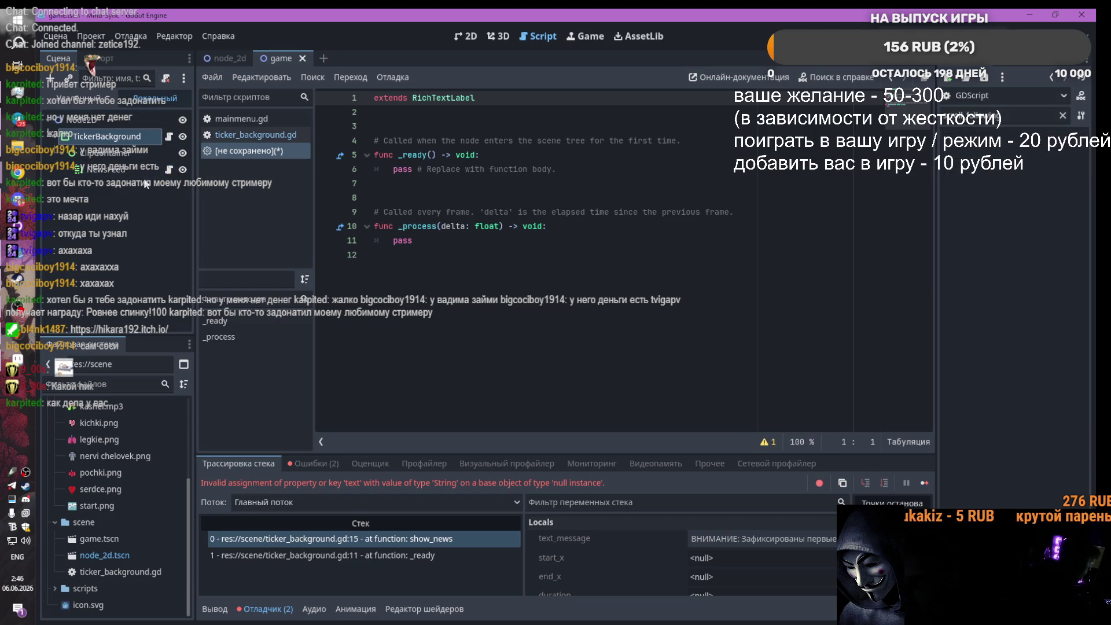
pyautogui.click(234, 150)
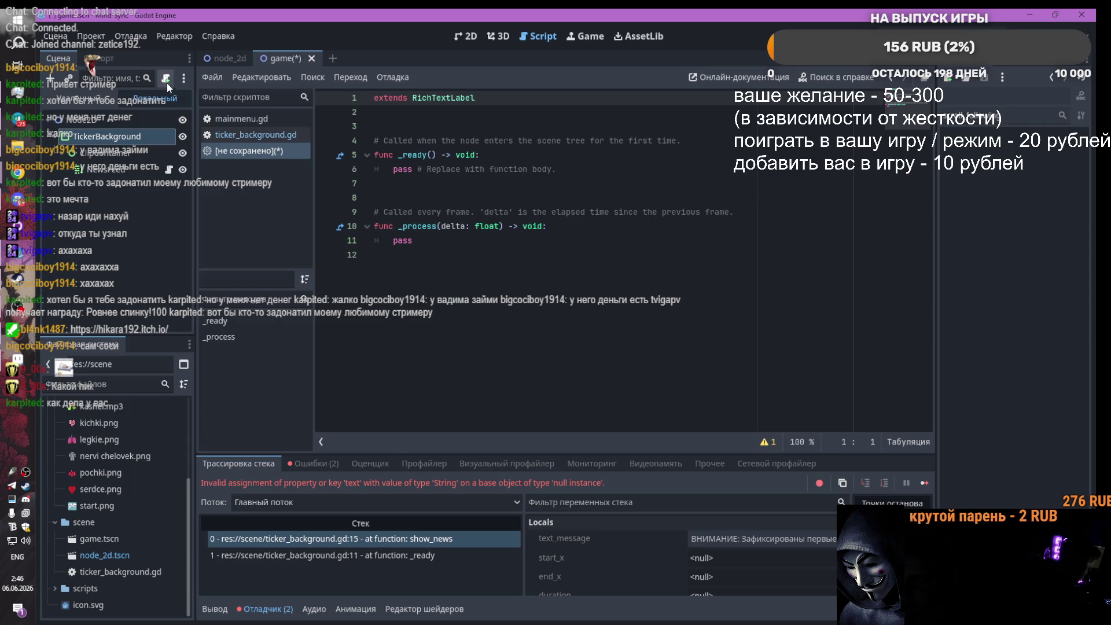
pyautogui.click(157, 169)
pyautogui.click(166, 78)
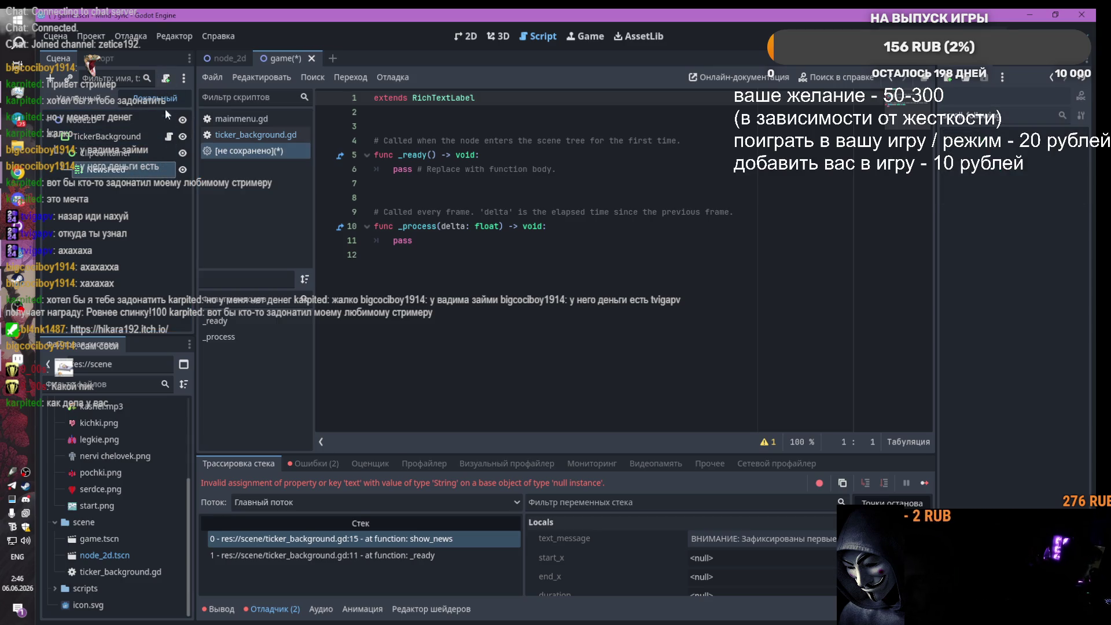
pyautogui.click(150, 140)
pyautogui.click(169, 137)
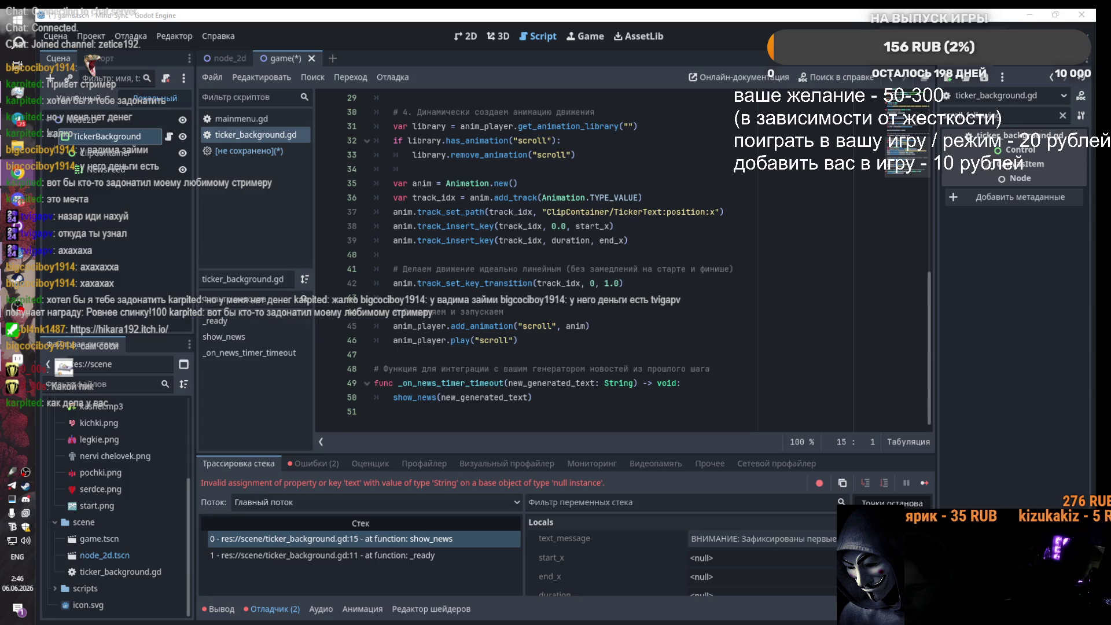
# - Replace ticker_background.gd with the rewritten AnimationPlayer version and run the project
pyautogui.hotkey('alt', 'shift')
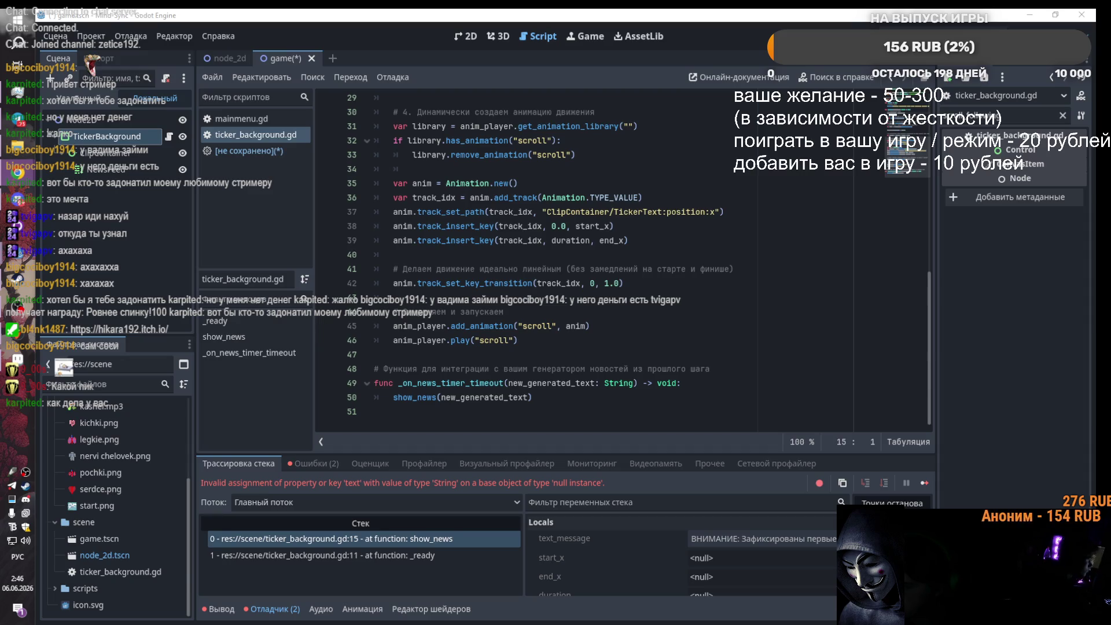
pyautogui.click(558, 183)
pyautogui.hotkey('ctrl', 'a')
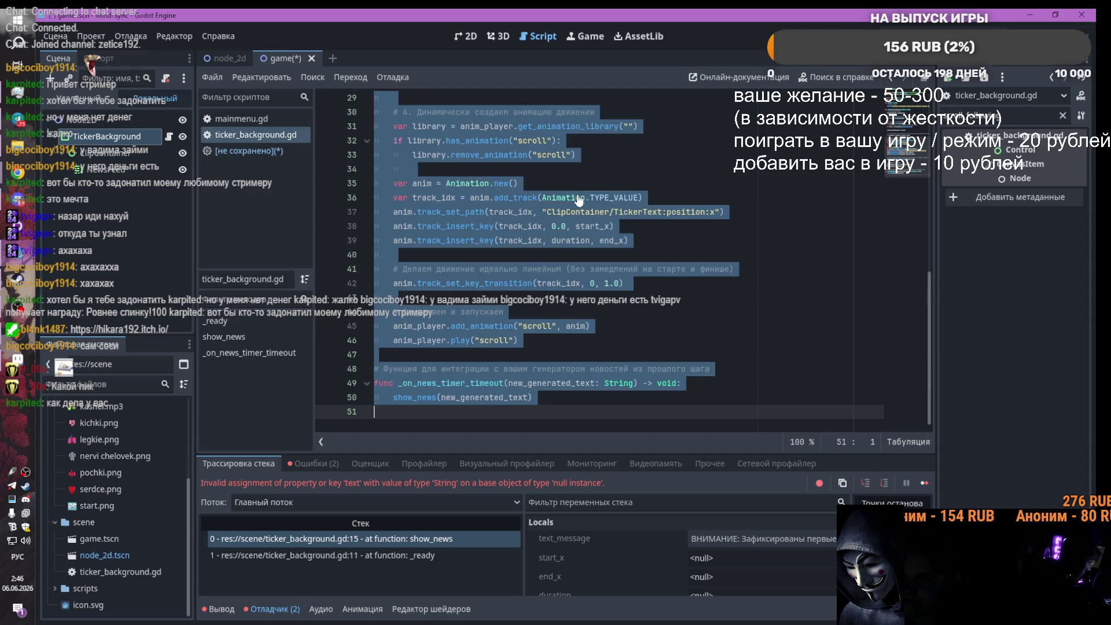
pyautogui.hotkey('ctrl', 'v')
pyautogui.press('F5')
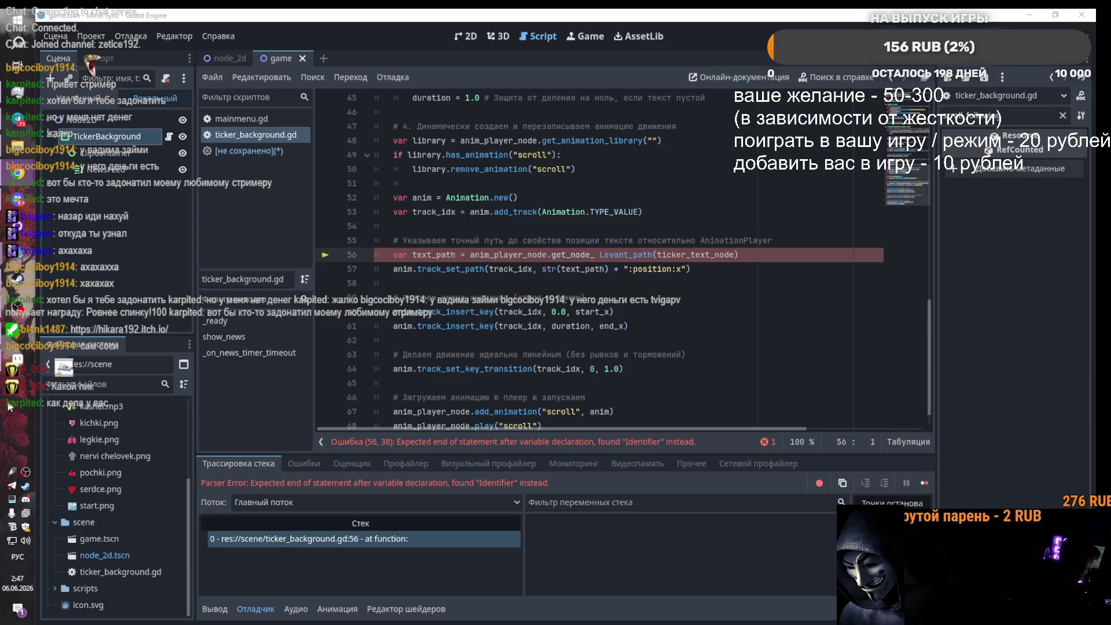
# - Replace the ticker script with a clean per-frame _process scrolling version and run it
pyautogui.click(520, 255)
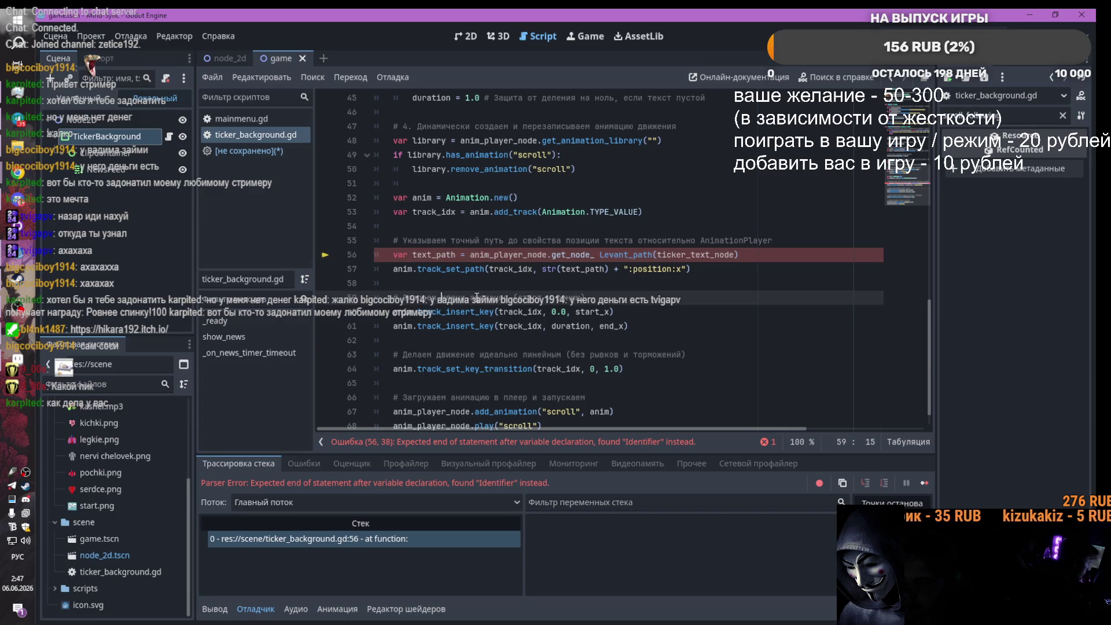
pyautogui.hotkey('alt', 'Tab')
pyautogui.hotkey('ctrl', 'a')
pyautogui.hotkey('ctrl', 'v')
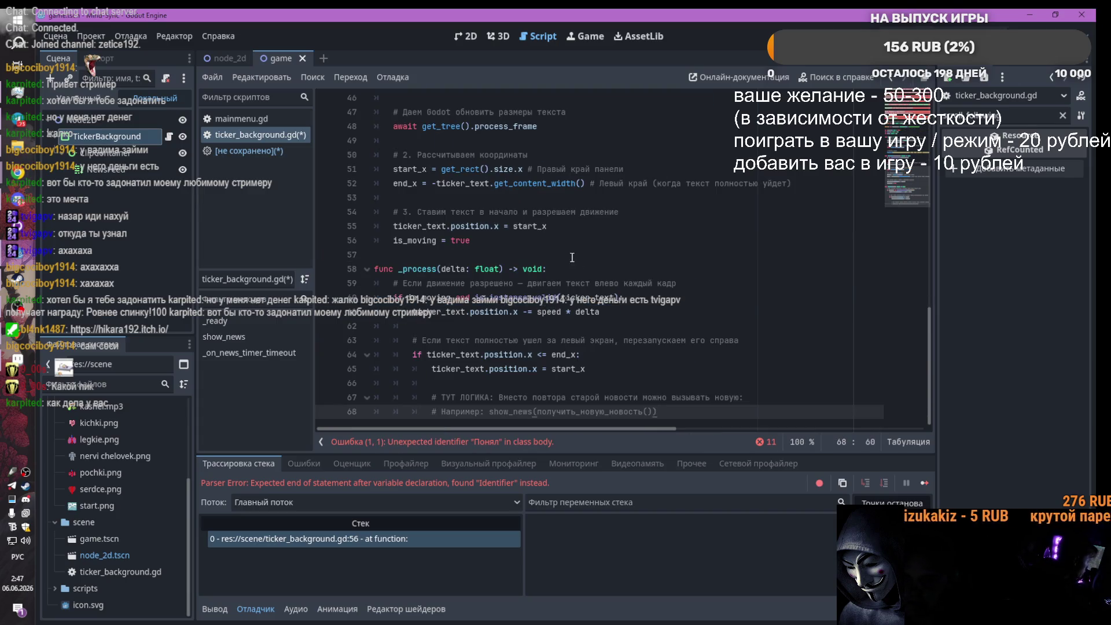
pyautogui.scroll(15, 568, 320)
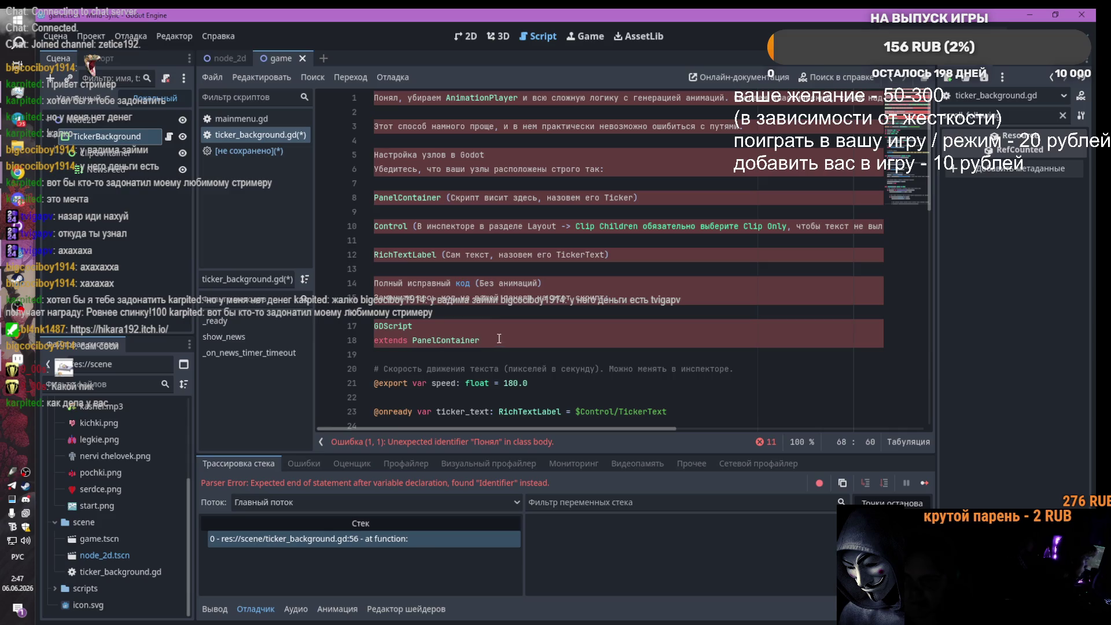
pyautogui.hotkey('ctrl', 'z')
pyautogui.hotkey('alt', 'Tab')
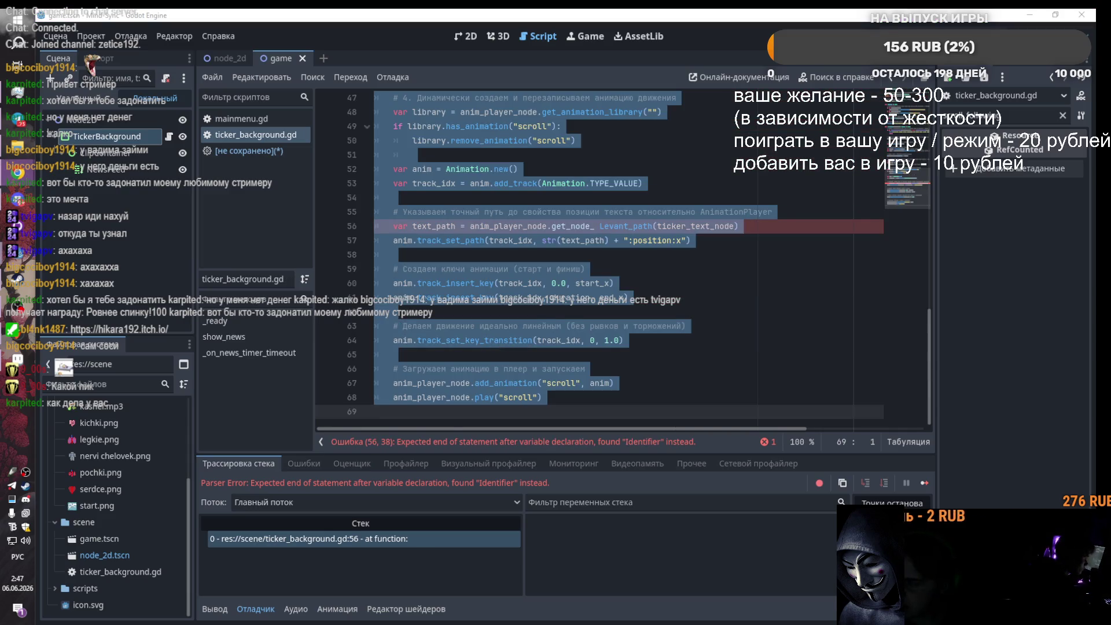
pyautogui.hotkey('alt', 'Tab')
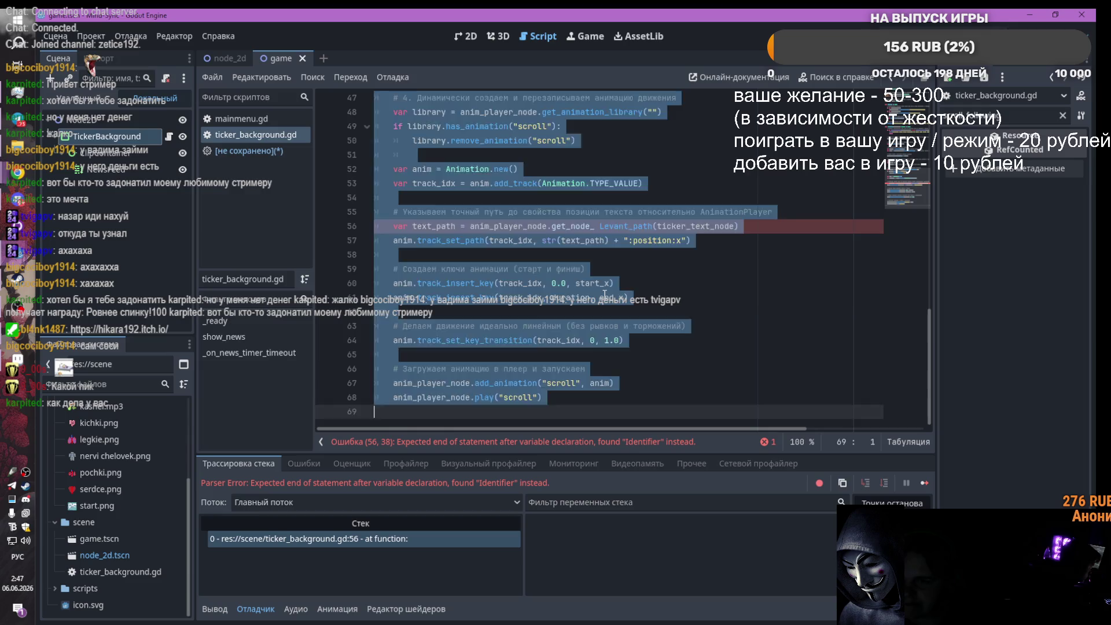
pyautogui.hotkey('ctrl', 'v')
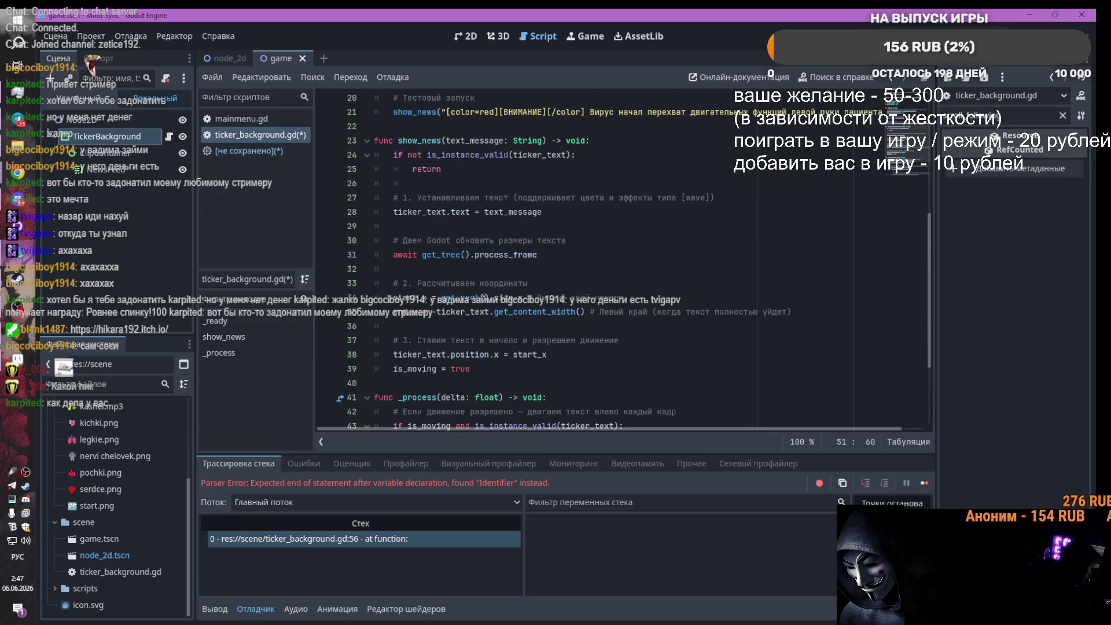
pyautogui.press('F5')
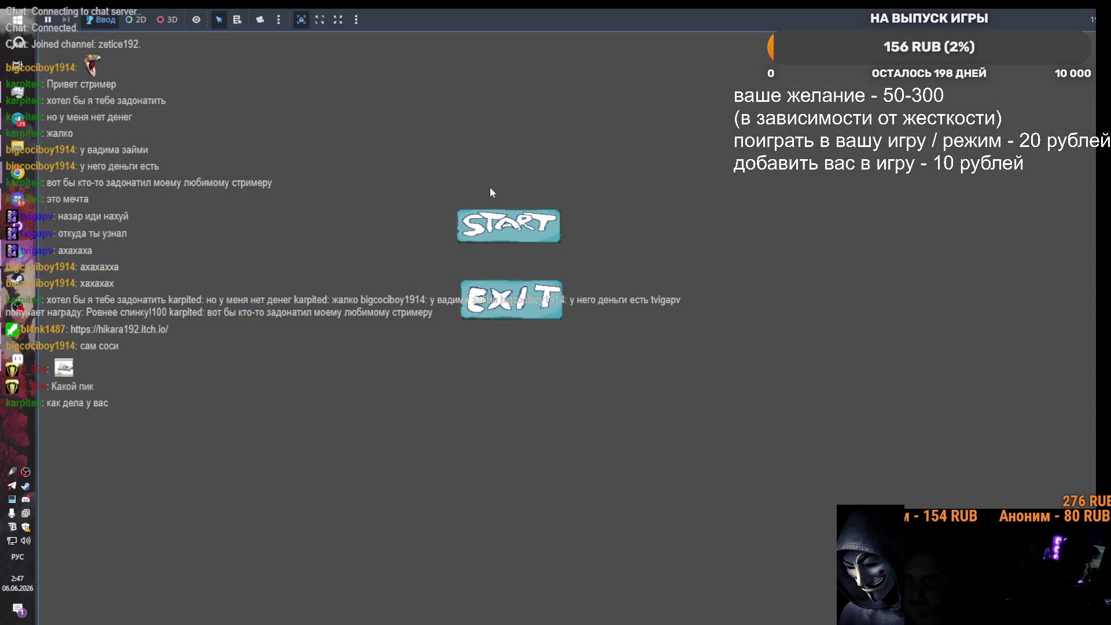
# - Start the game, copy the line-14 null ticker_text error, and relaunch
pyautogui.click(506, 226)
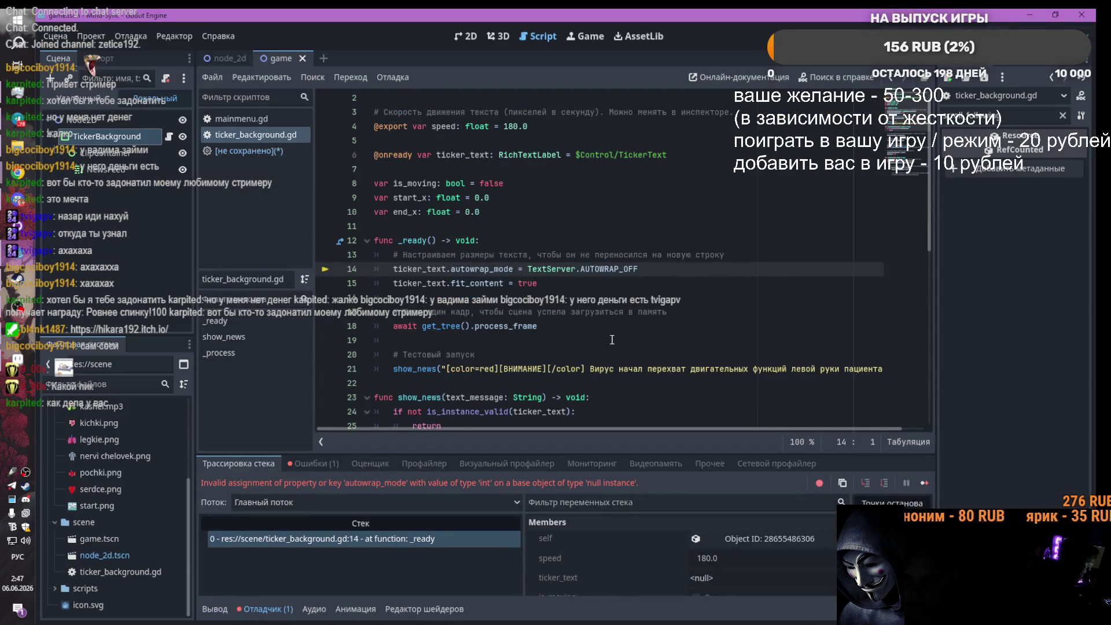
pyautogui.click(842, 482)
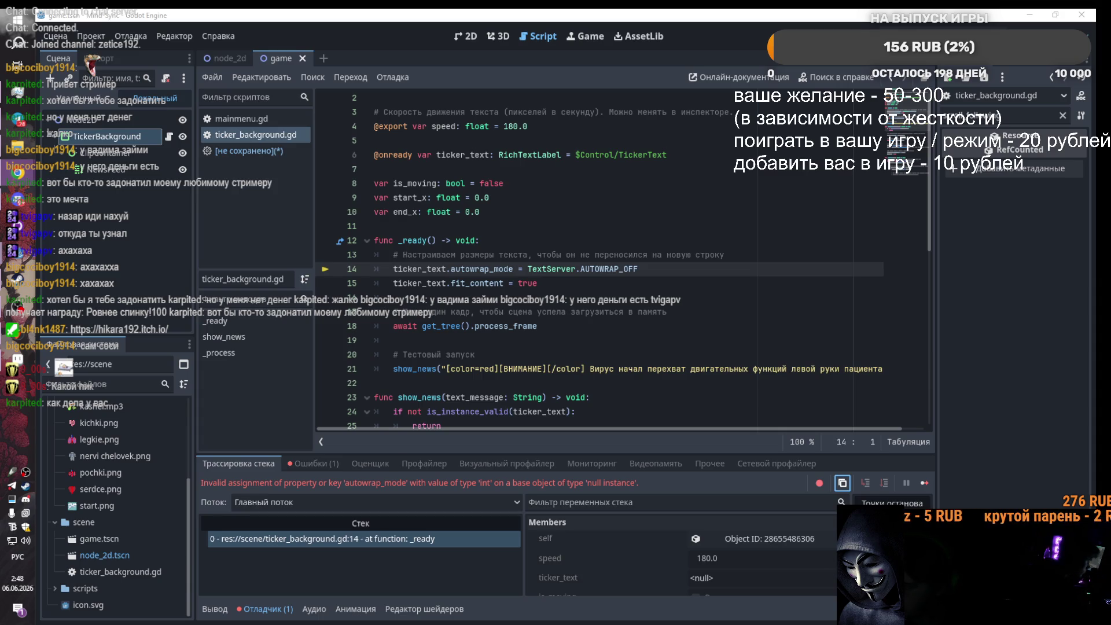
pyautogui.press('F12')
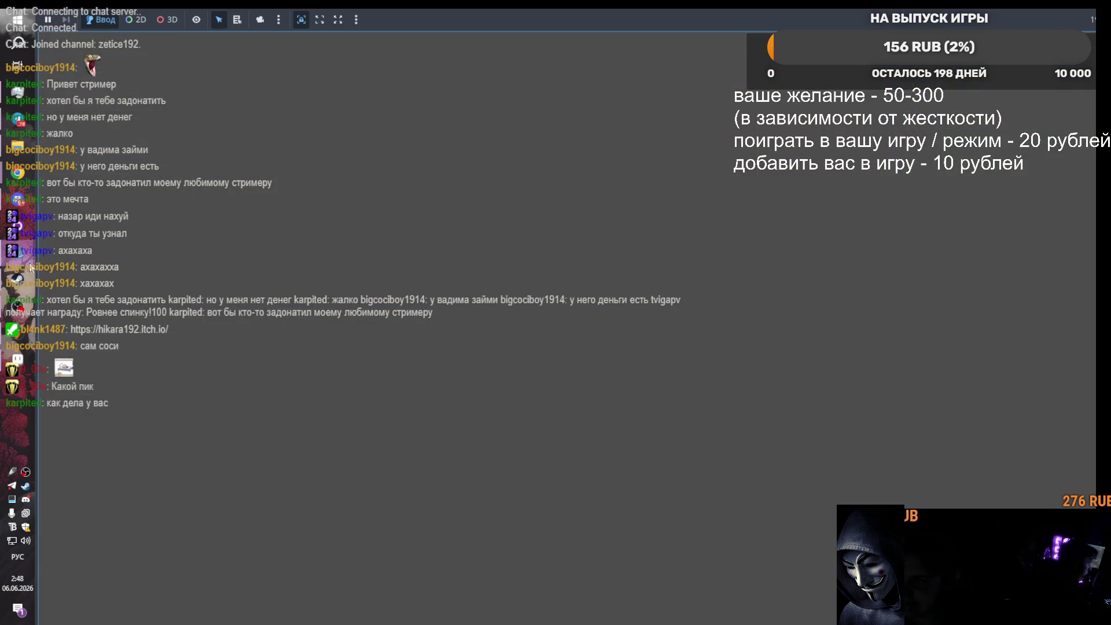
# - Run the game to watch the ticker, then close the Mind-Sync (DEBUG) window
pyautogui.moveTo(18, 256)
pyautogui.click(92, 243)
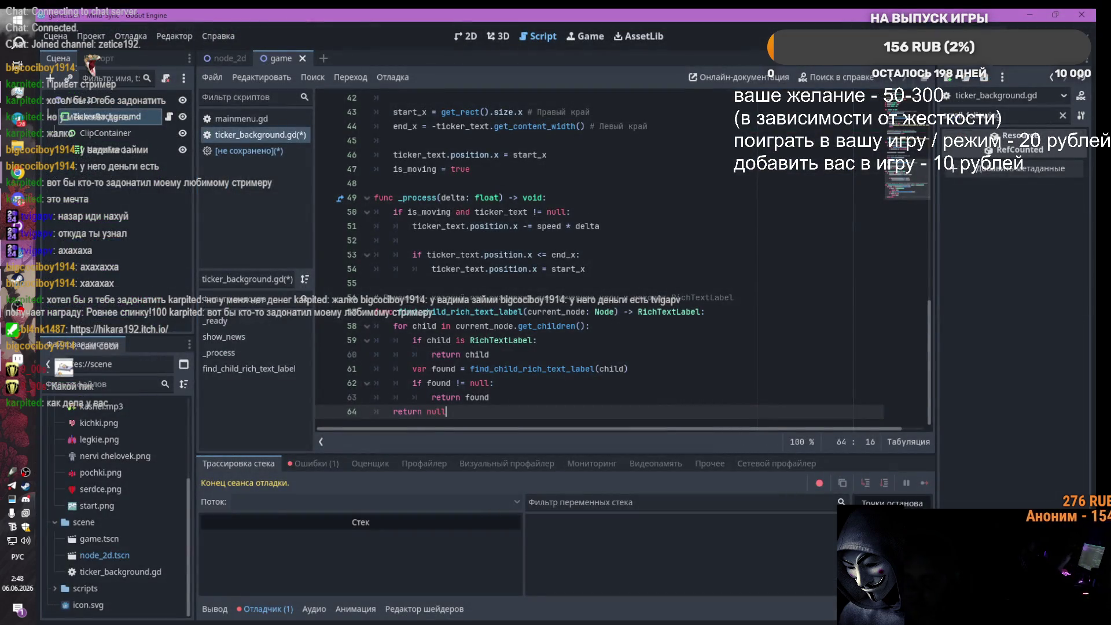
pyautogui.press('F5')
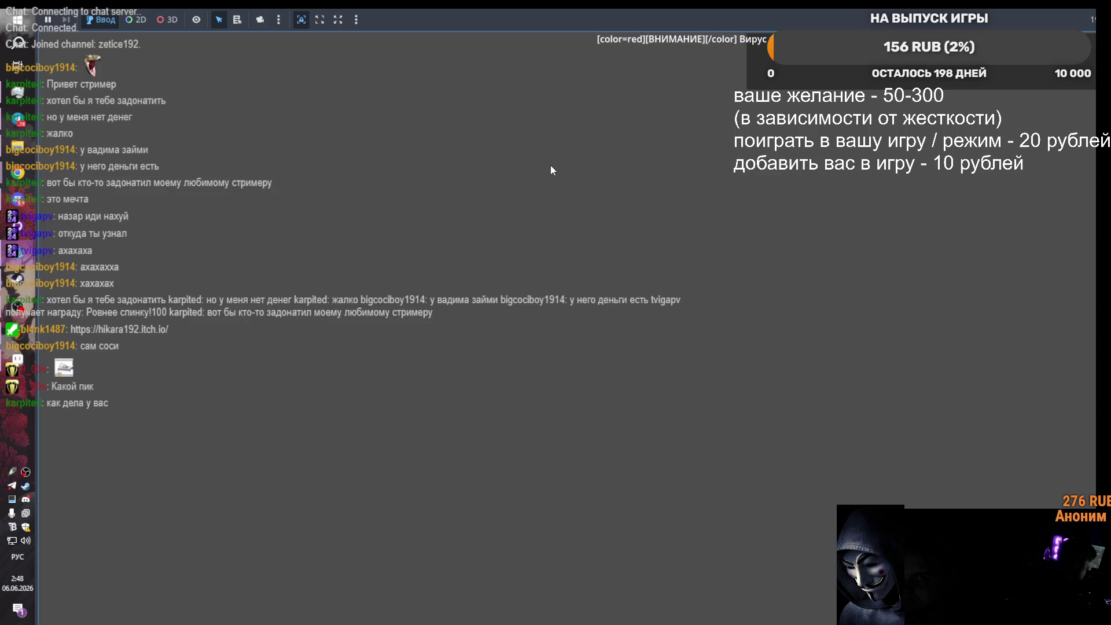
pyautogui.moveTo(17, 359)
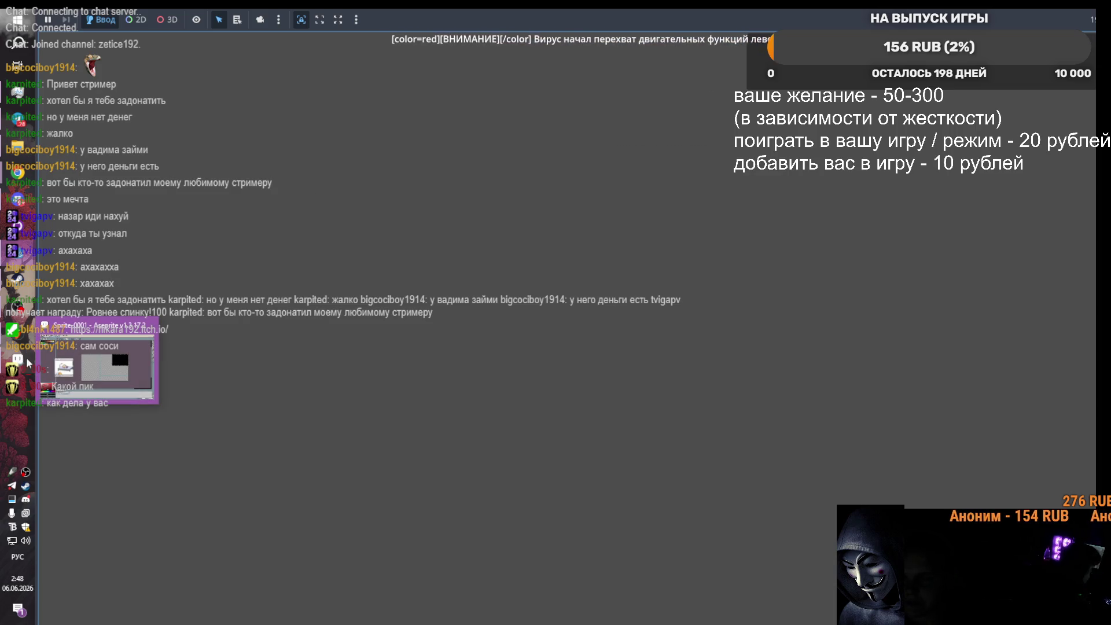
pyautogui.moveTo(119, 341)
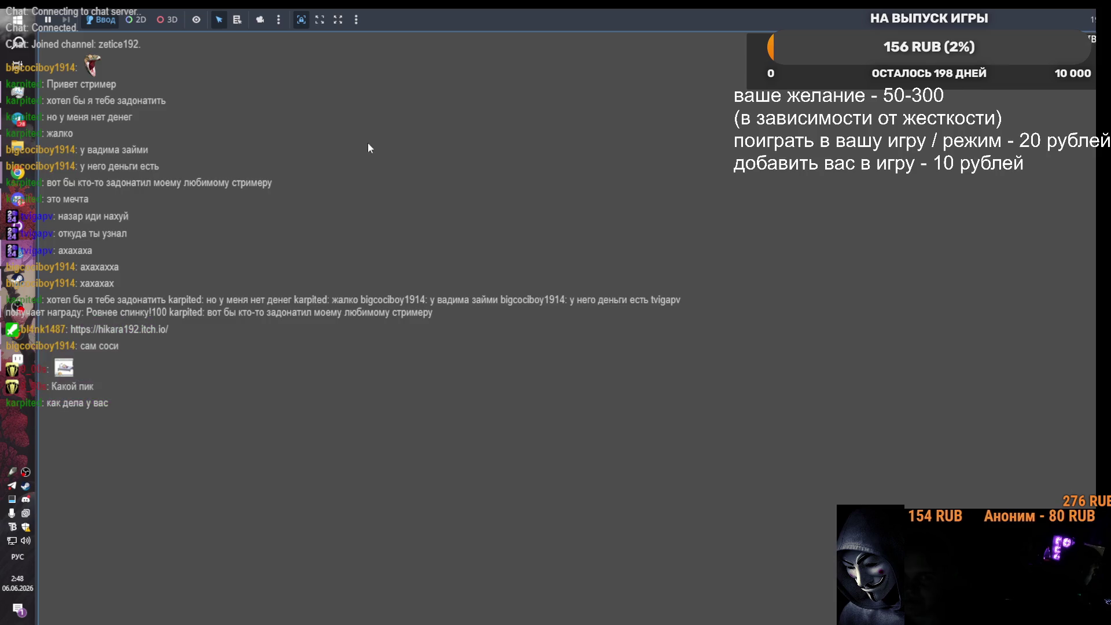
pyautogui.moveTo(17, 253)
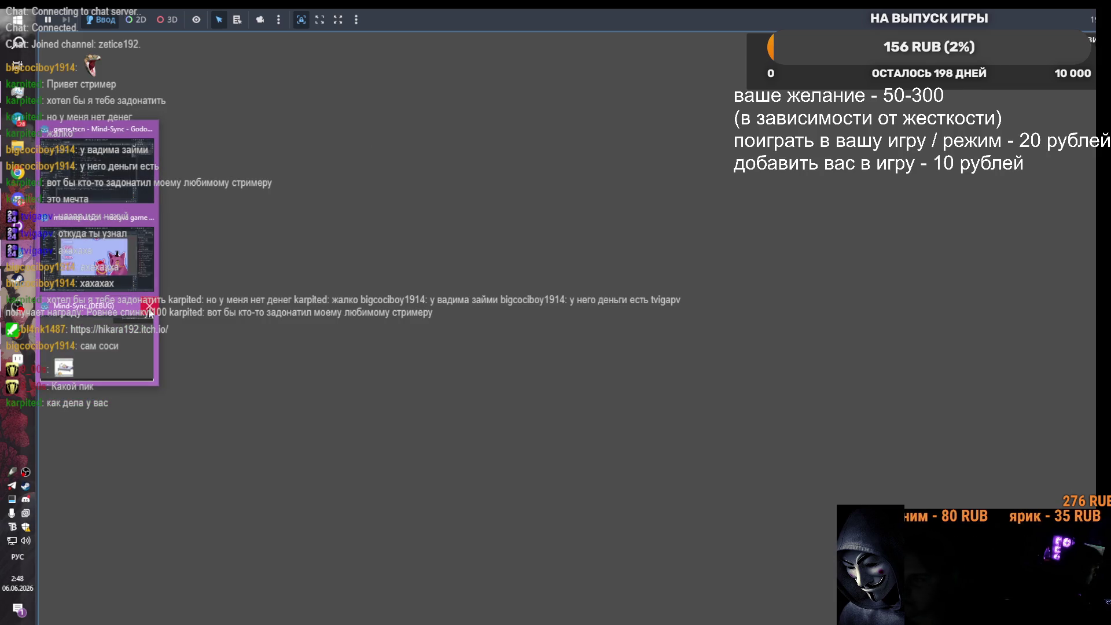
pyautogui.click(148, 306)
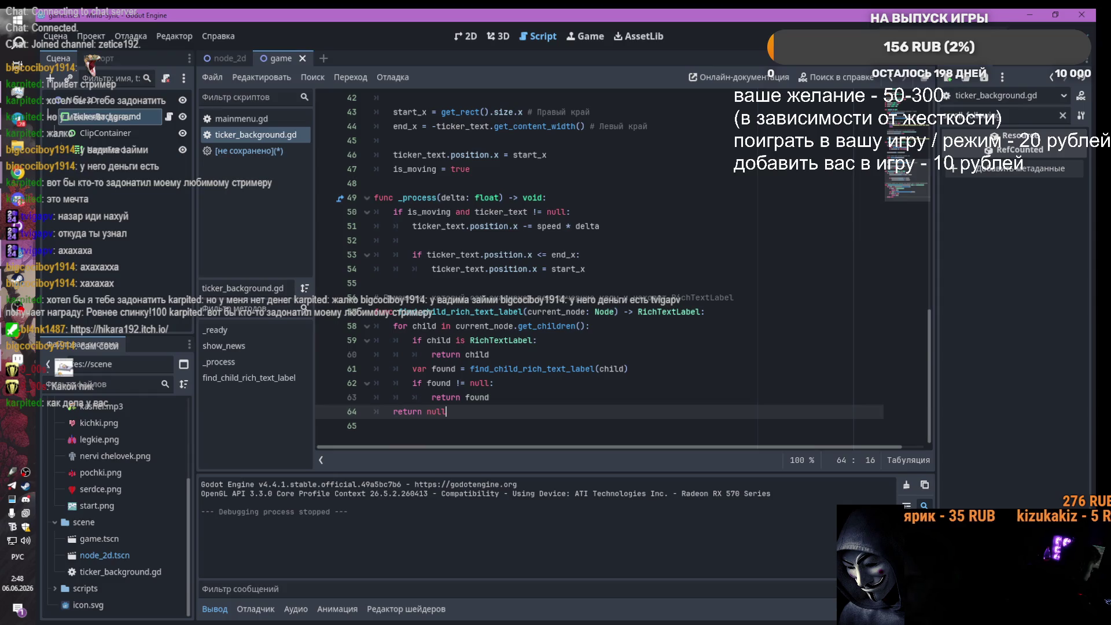
# - Load the script version with generate_and_show_news and start_scroll into ticker_background.gd, then run it
pyautogui.scroll(9, 444, 334)
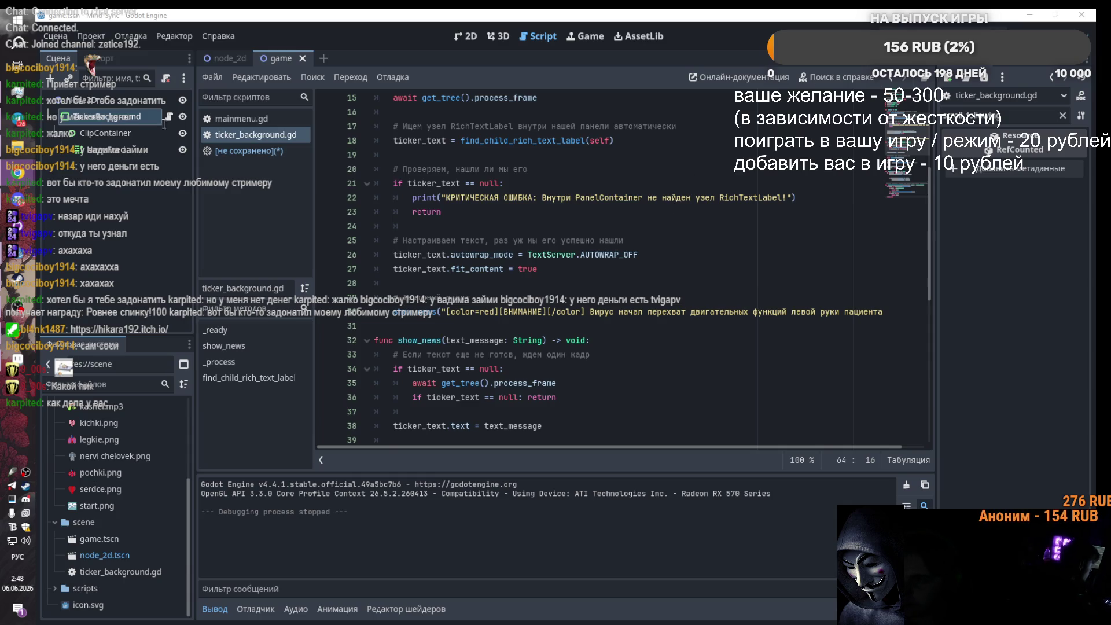
pyautogui.doubleClick(134, 151)
pyautogui.press('Escape')
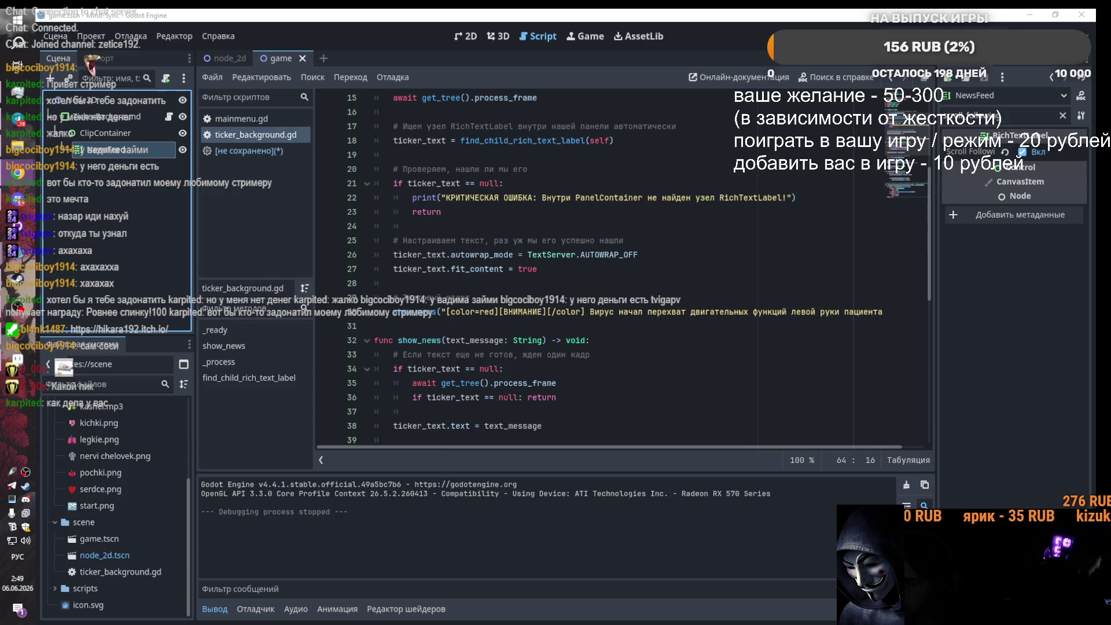
pyautogui.click(595, 240)
pyautogui.hotkey('ctrl', 'End')
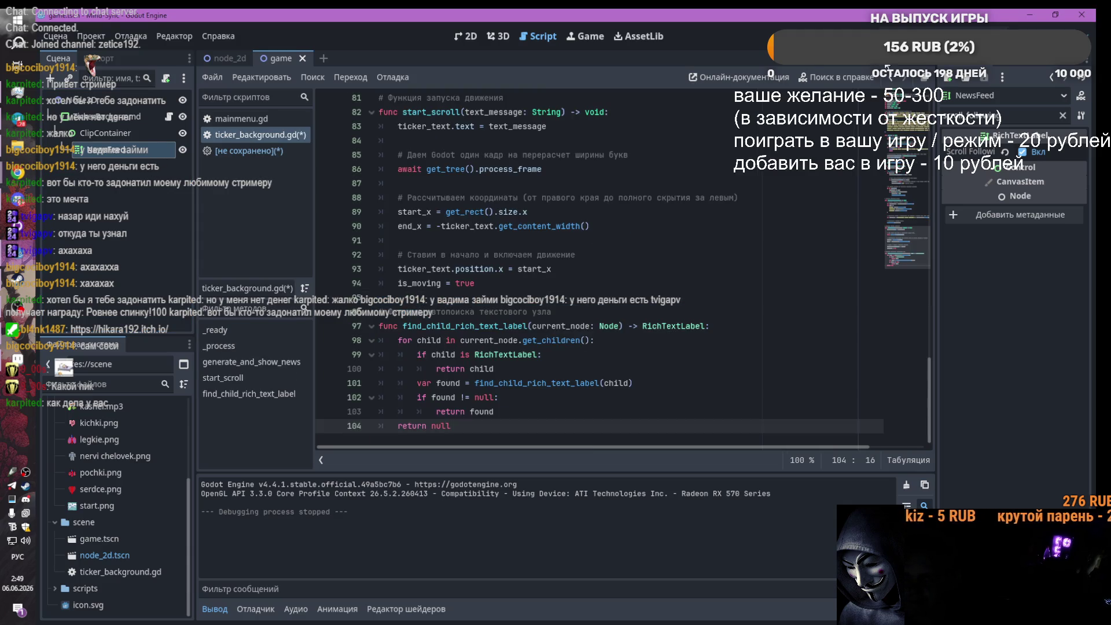
pyautogui.press('F5')
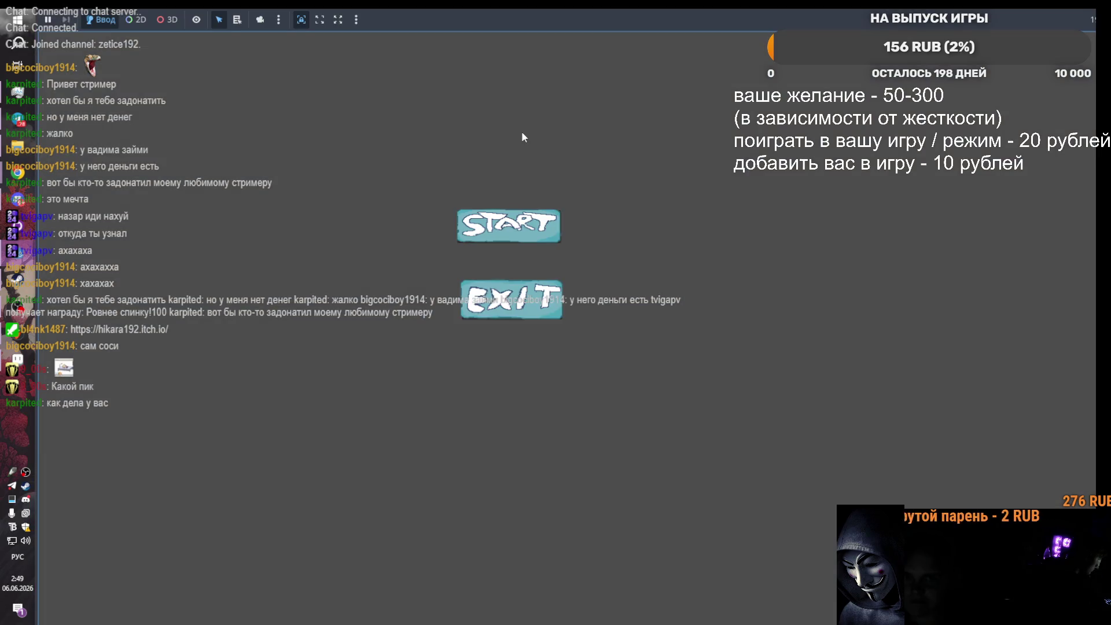
# - Start the game past its menu, return to the editor, and select TickerBackground
pyautogui.click(521, 231)
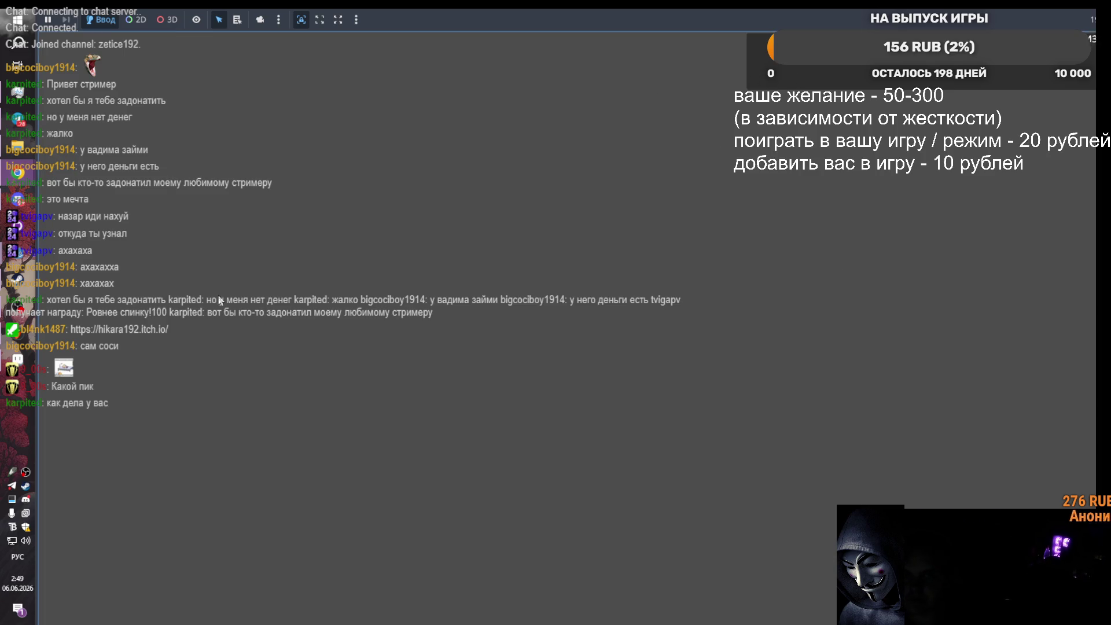
pyautogui.moveTo(30, 311)
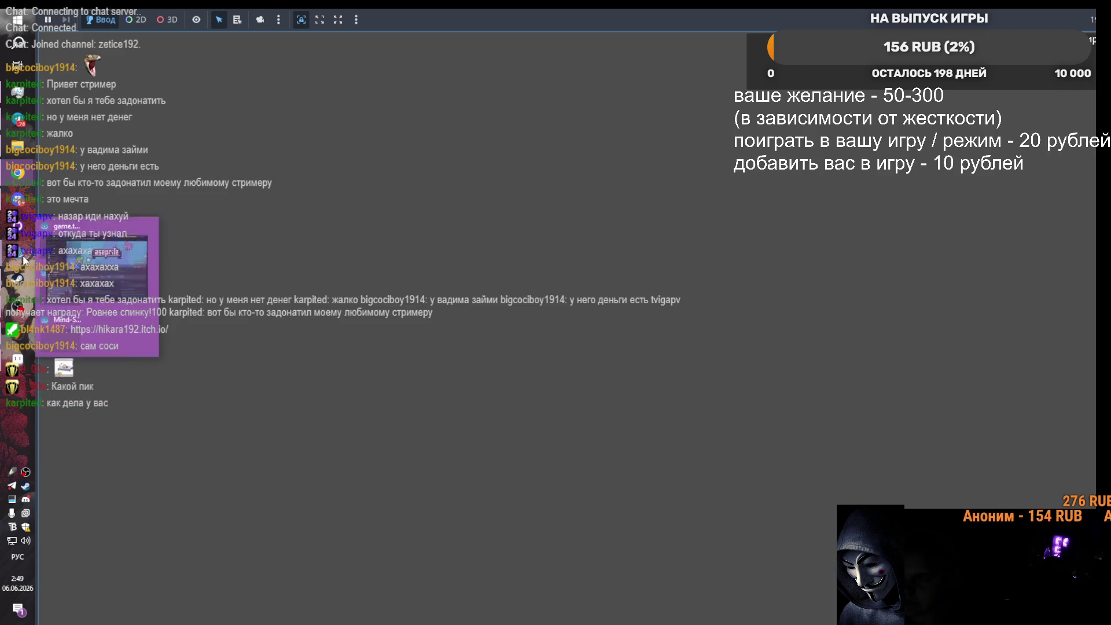
pyautogui.click(148, 298)
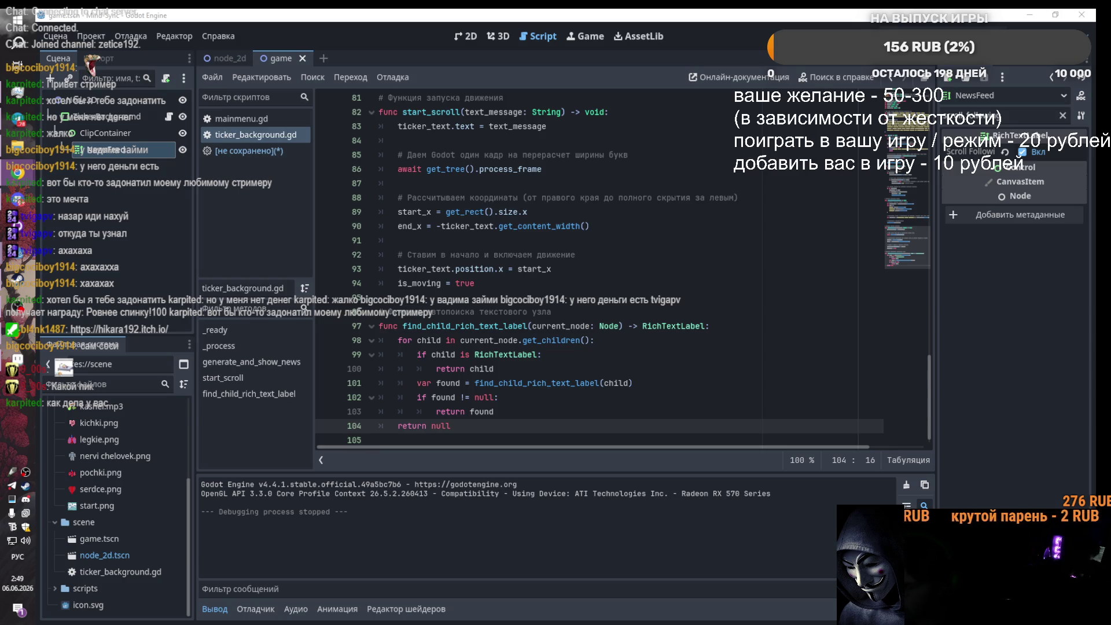
pyautogui.click(104, 116)
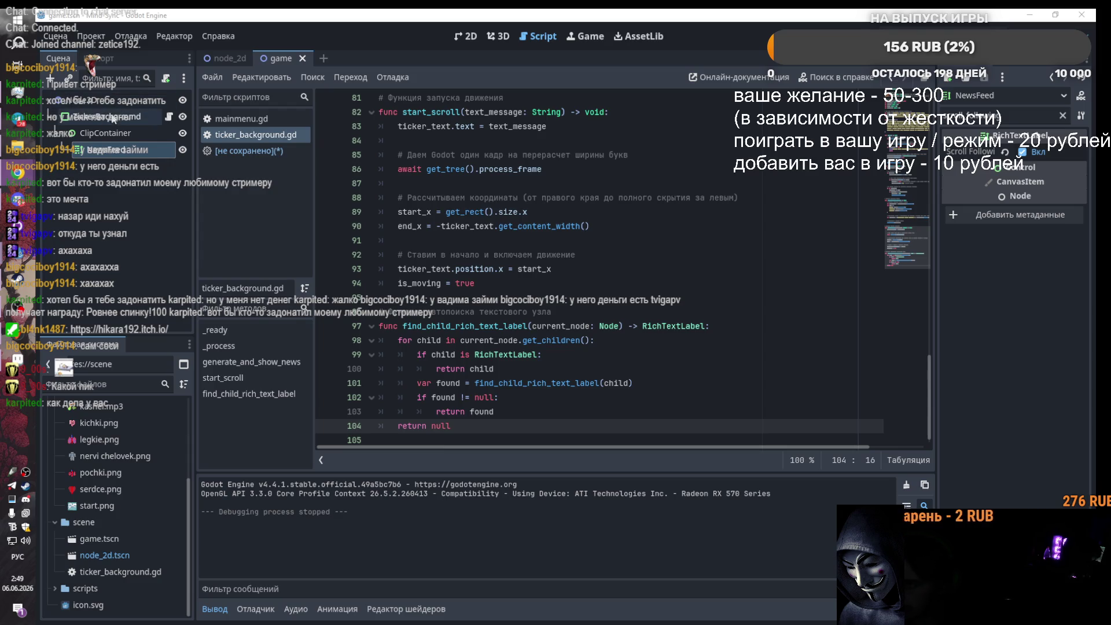
# - Widen the TickerBackground panel by extending its left edge
pyautogui.click(466, 37)
pyautogui.scroll(2, 622, 168)
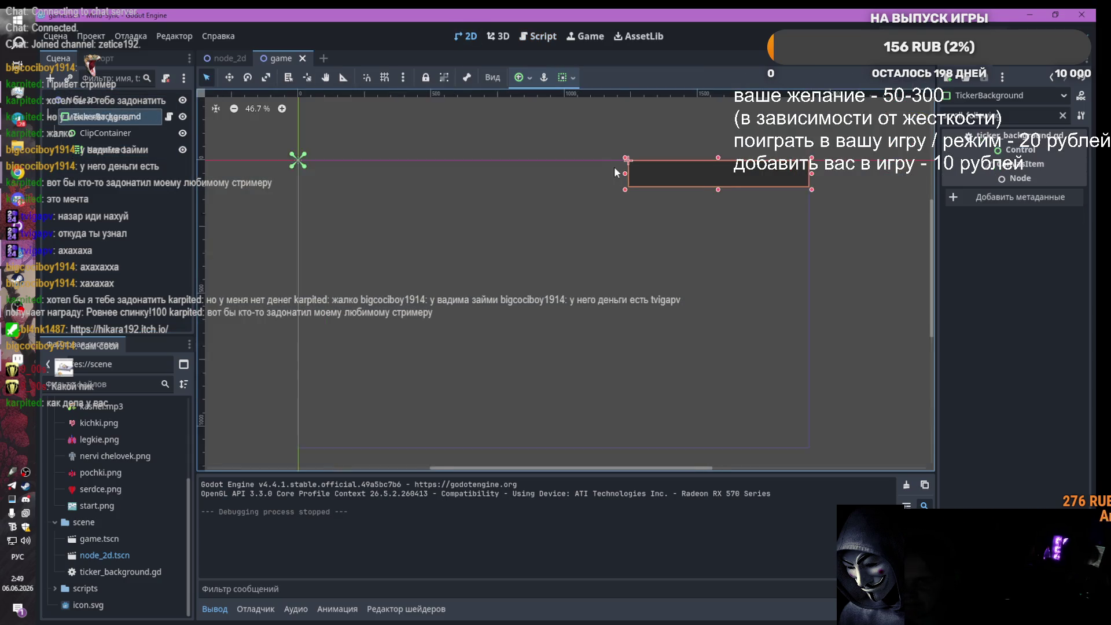
pyautogui.moveTo(620, 171)
pyautogui.mouseDown()
pyautogui.moveTo(553, 169)
pyautogui.moveTo(674, 169)
pyautogui.moveTo(572, 167)
pyautogui.mouseUp()
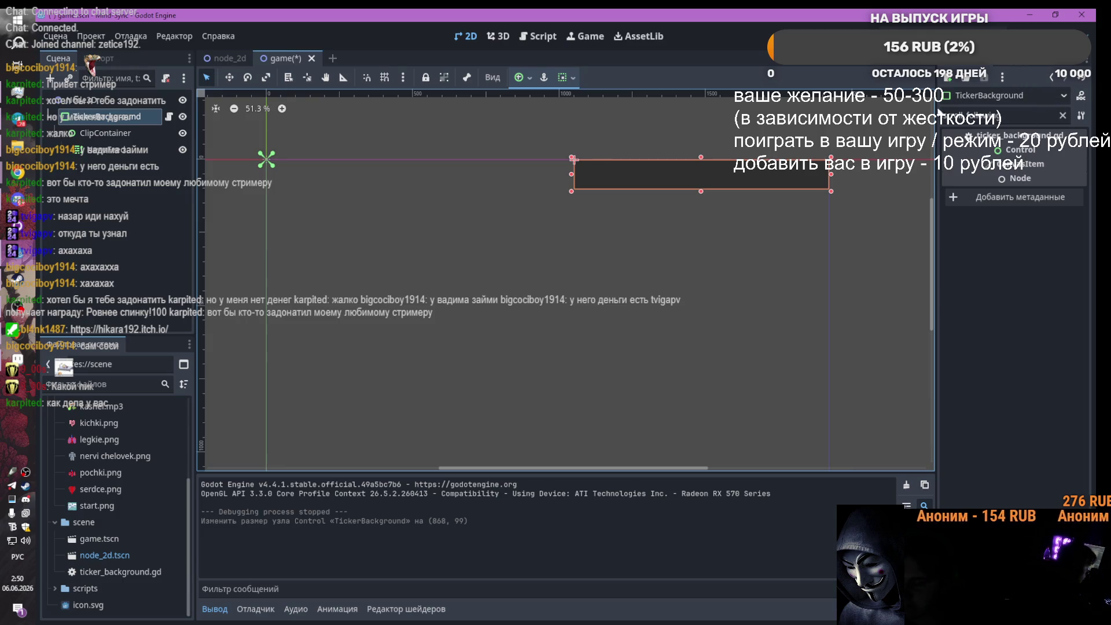
# - Set TickerBackground Speed to 130, enable Clip Contents, and run the game
pyautogui.click(1062, 116)
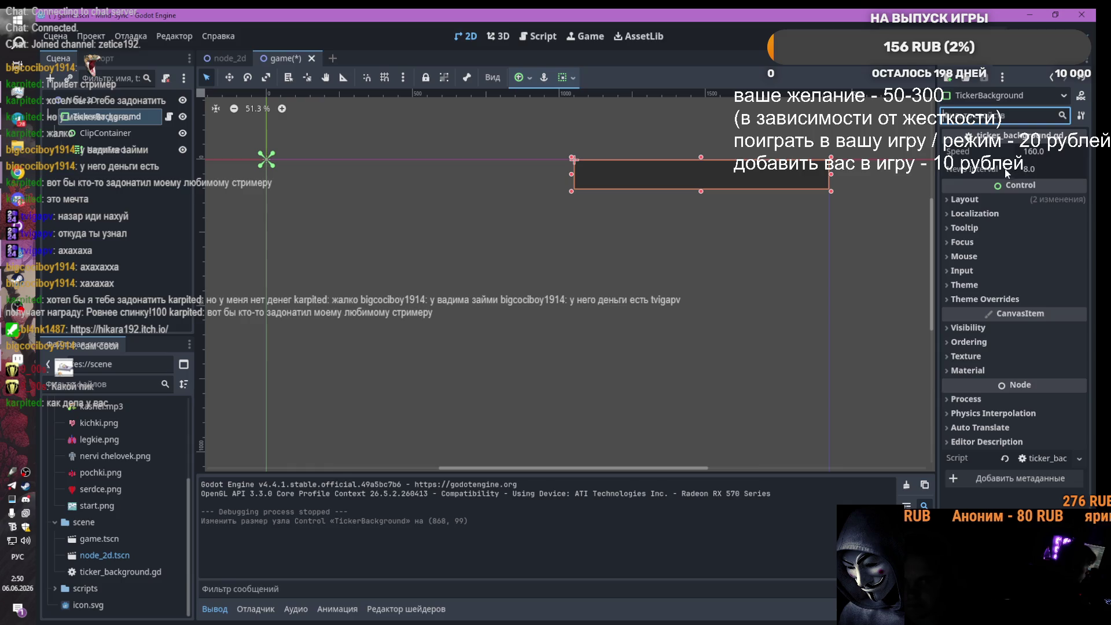
pyautogui.click(1048, 153)
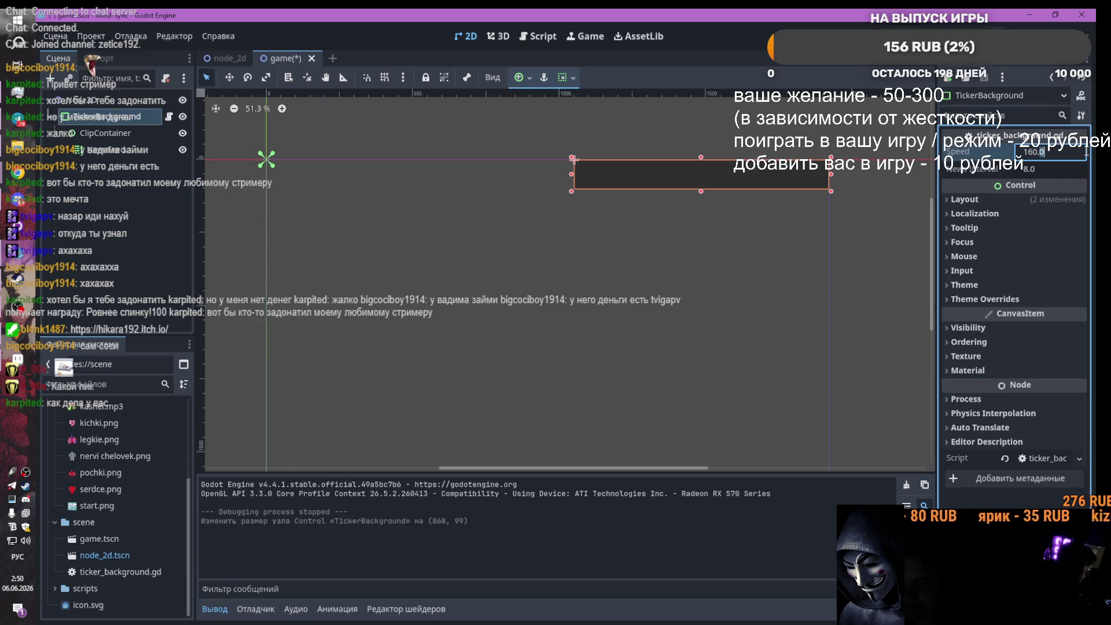
pyautogui.write('130')
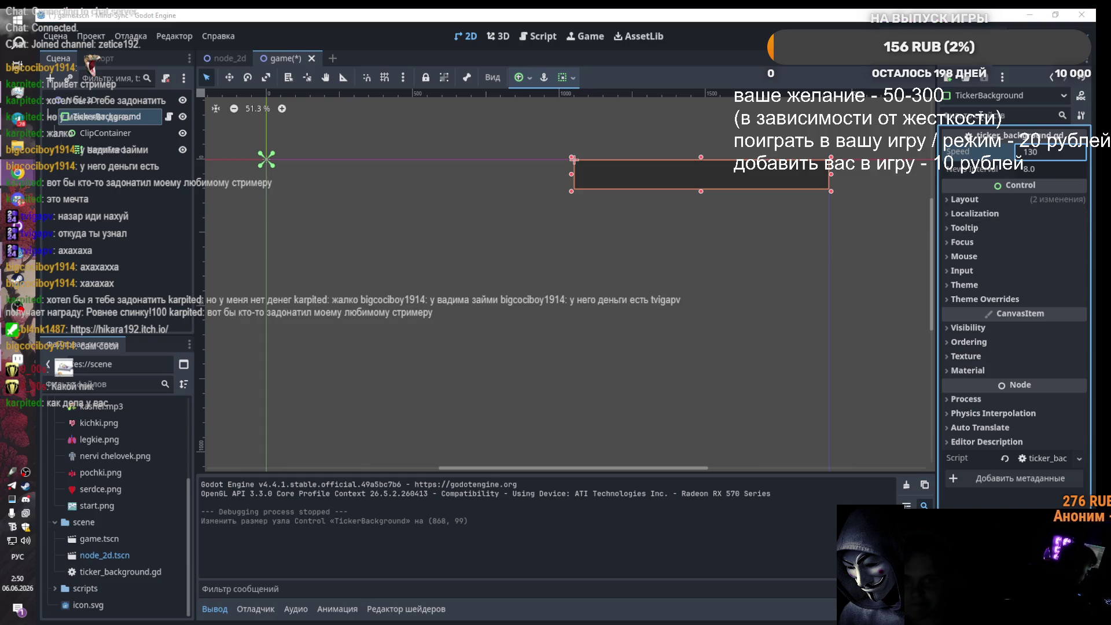
pyautogui.click(961, 169)
pyautogui.click(960, 168)
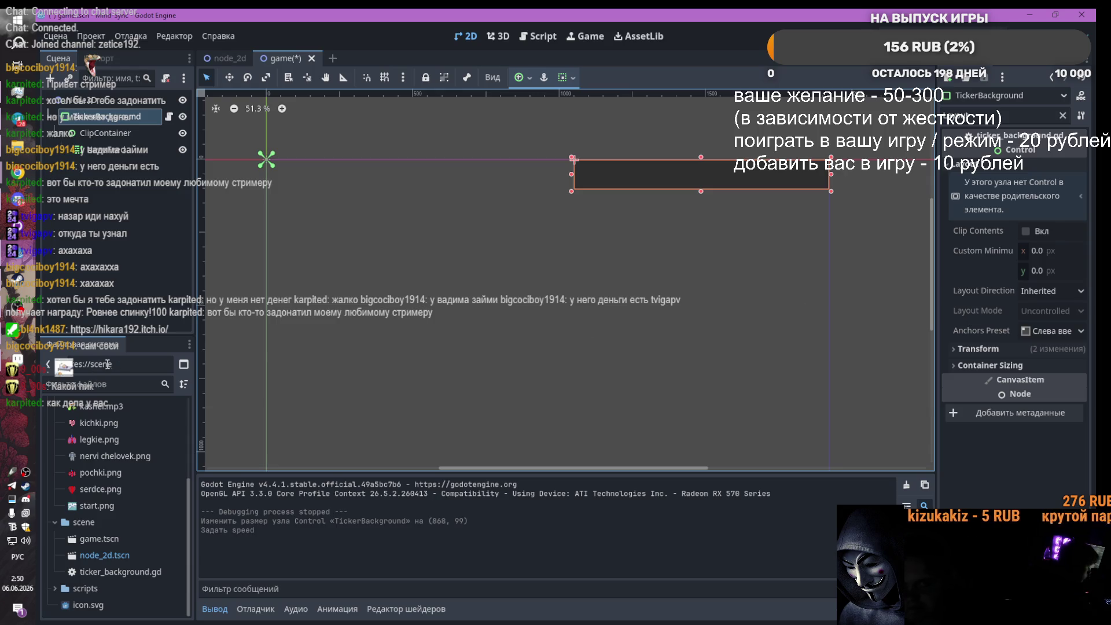
pyautogui.click(1033, 232)
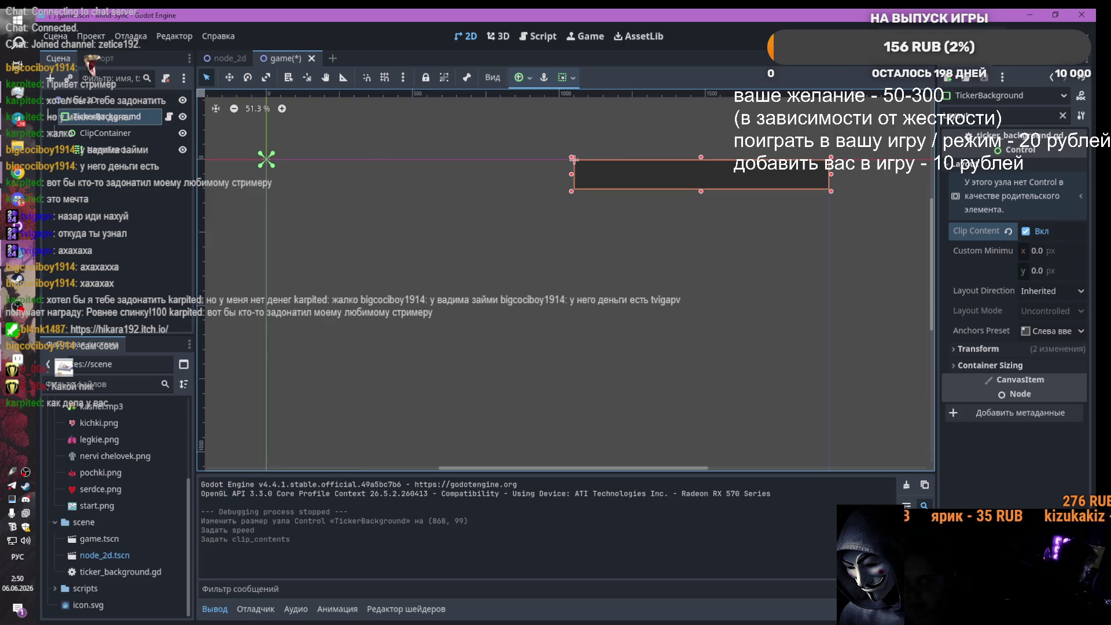
pyautogui.press('F5')
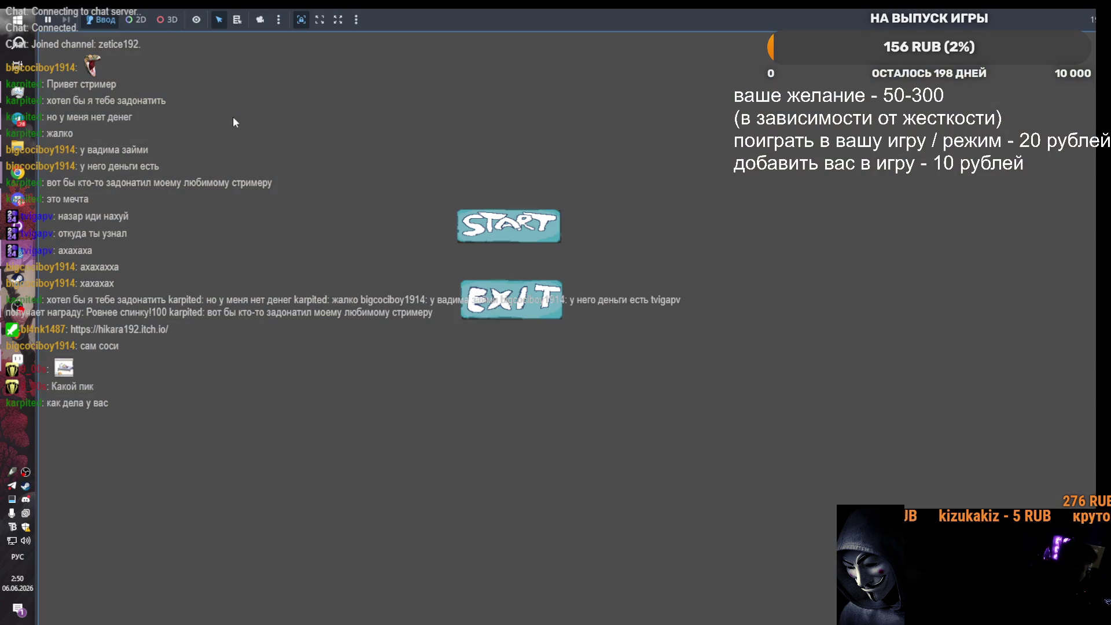
# - Start the game, watch the КРИЗИС news line scroll, then close it
pyautogui.click(520, 223)
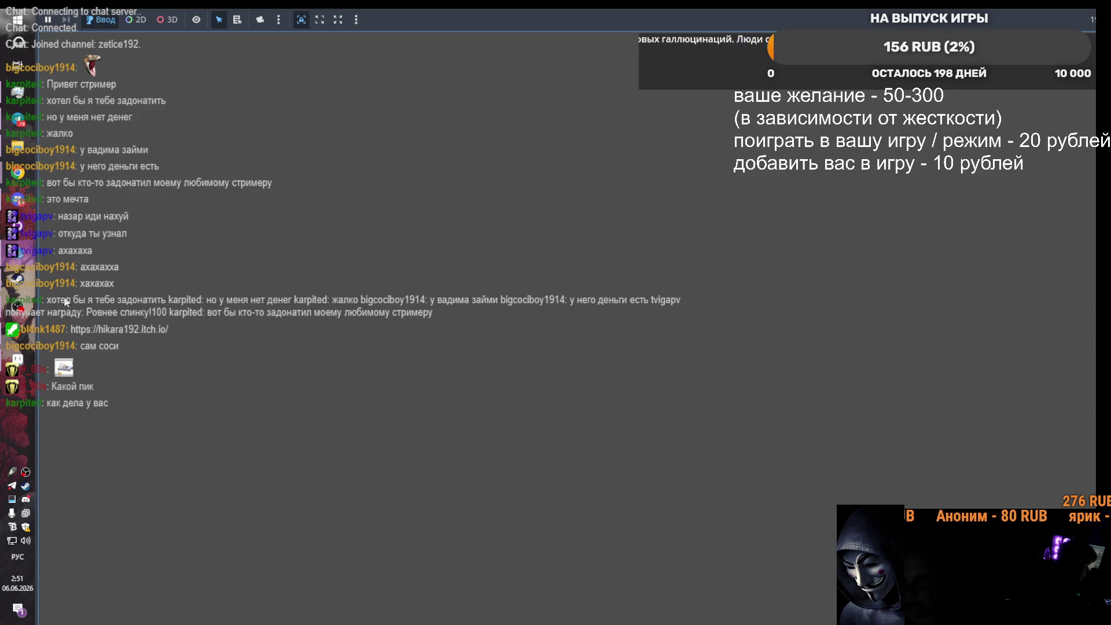
pyautogui.moveTo(17, 360)
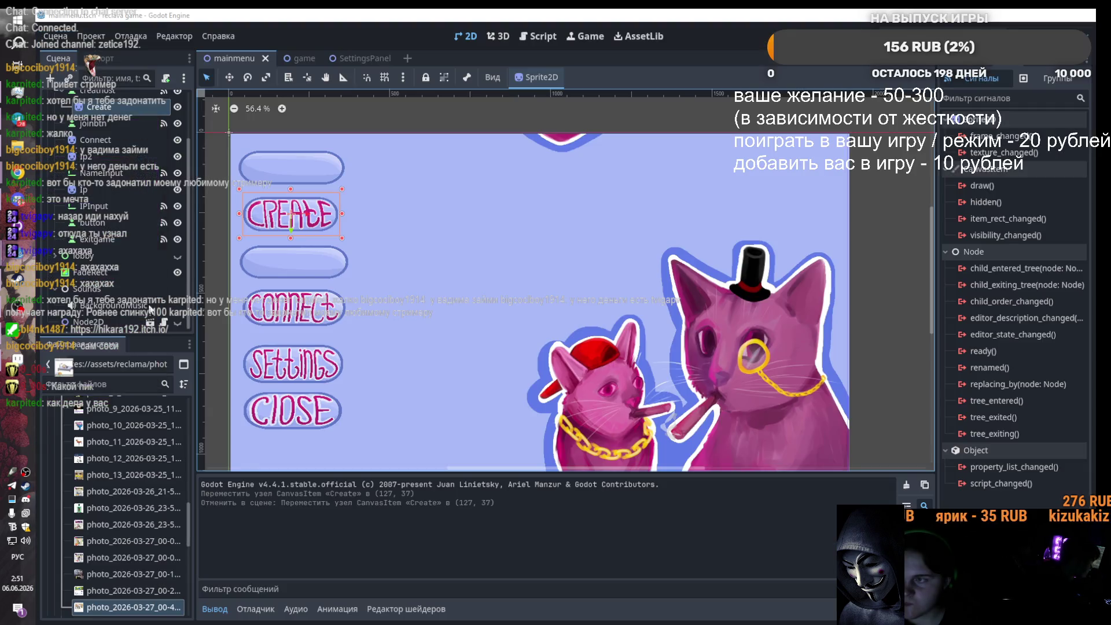
pyautogui.click(149, 306)
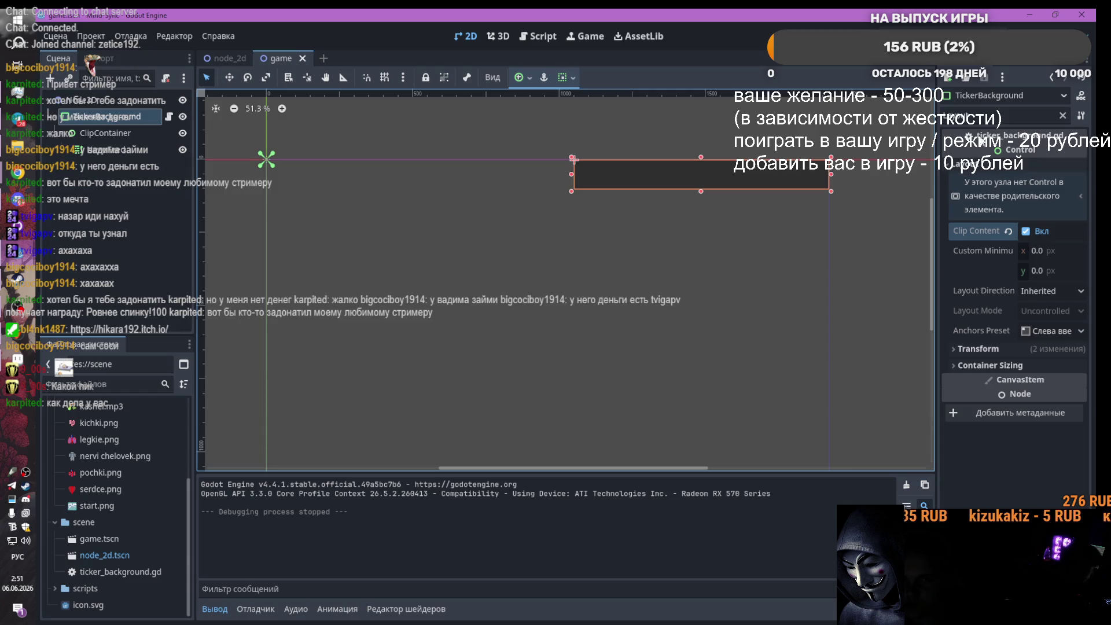
pyautogui.click(1062, 115)
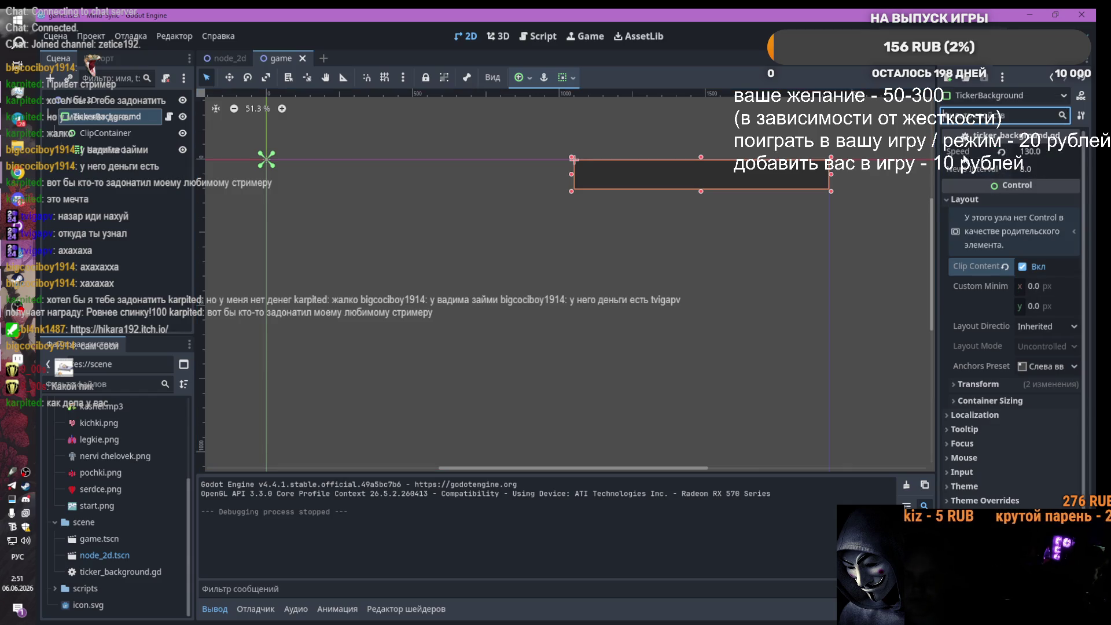
# - Narrow TickerBackground to 649 by 99, then run, start, and close the game
pyautogui.scroll(-1, 790, 172)
pyautogui.moveTo(591, 173); pyautogui.dragTo(648, 174)
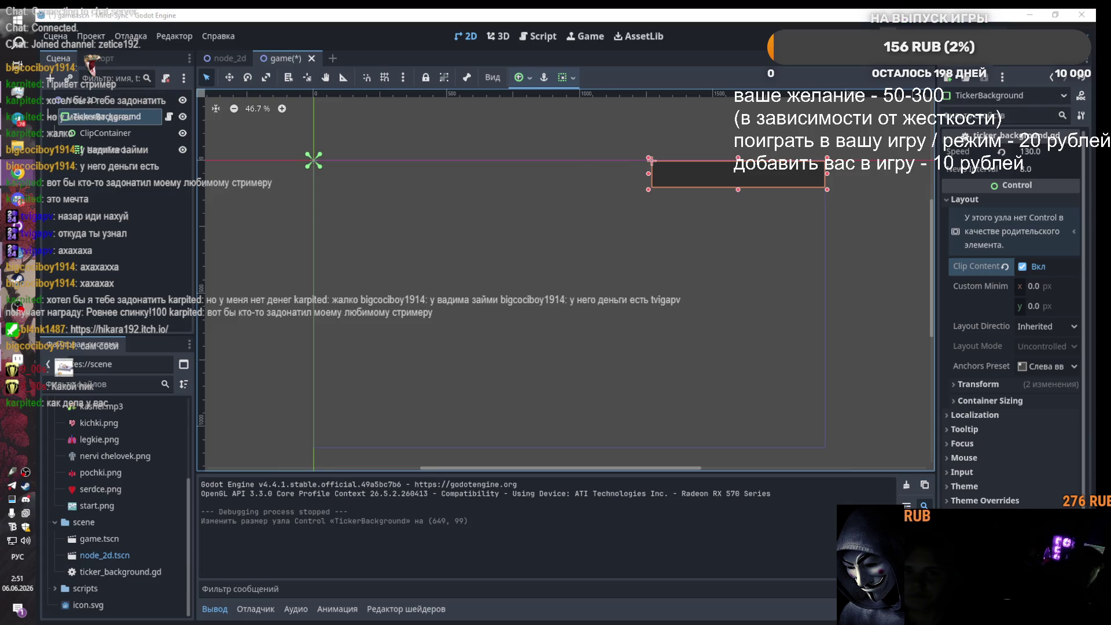
pyautogui.press('F5')
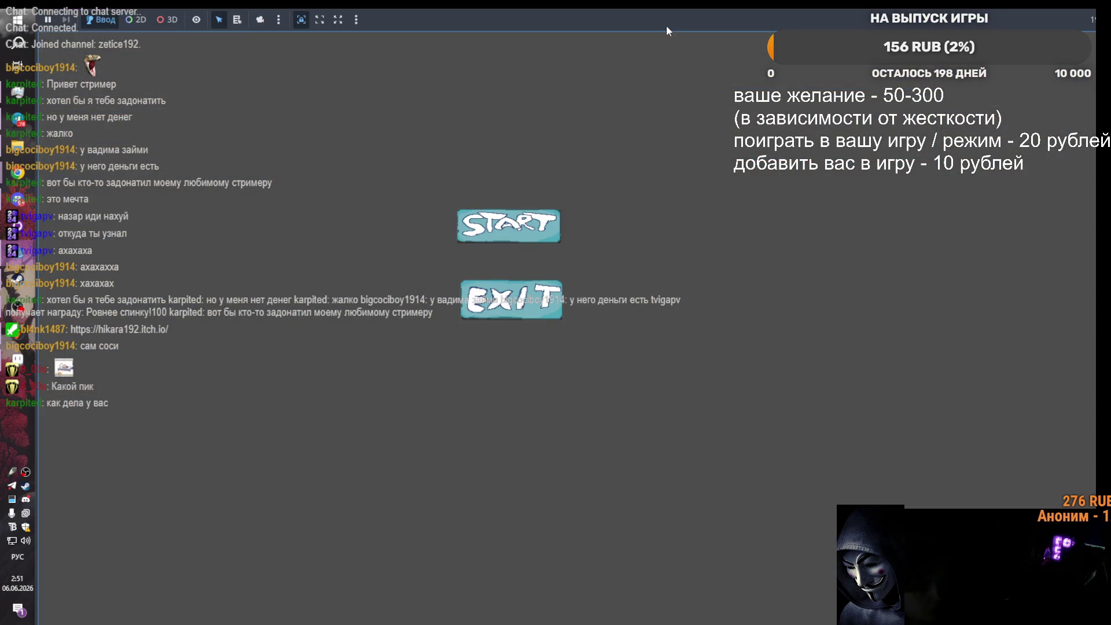
pyautogui.click(517, 216)
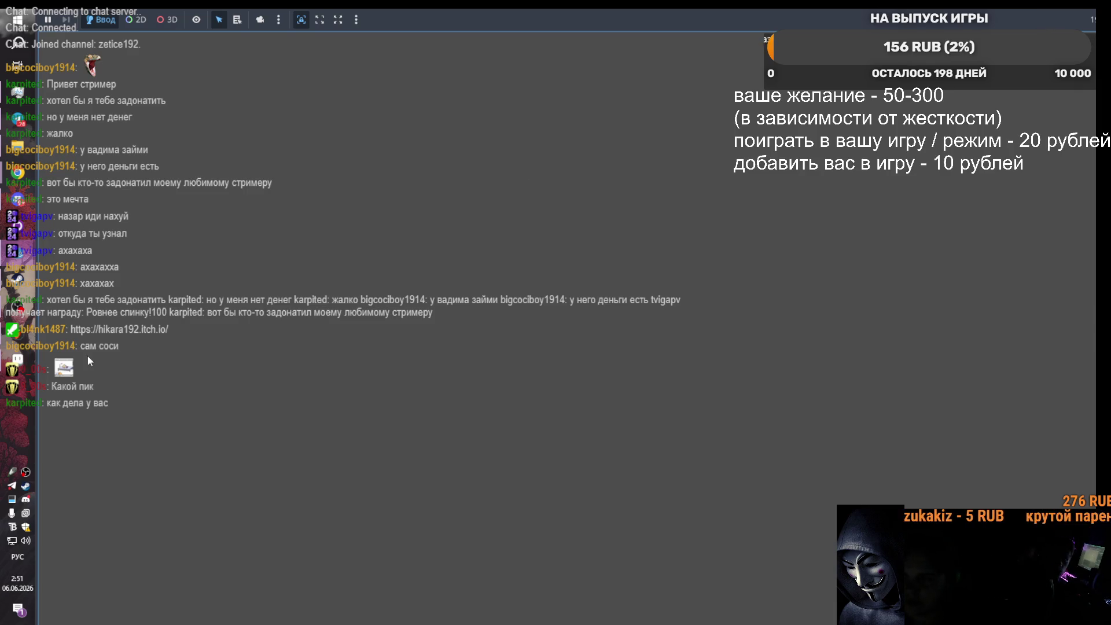
pyautogui.moveTo(14, 269)
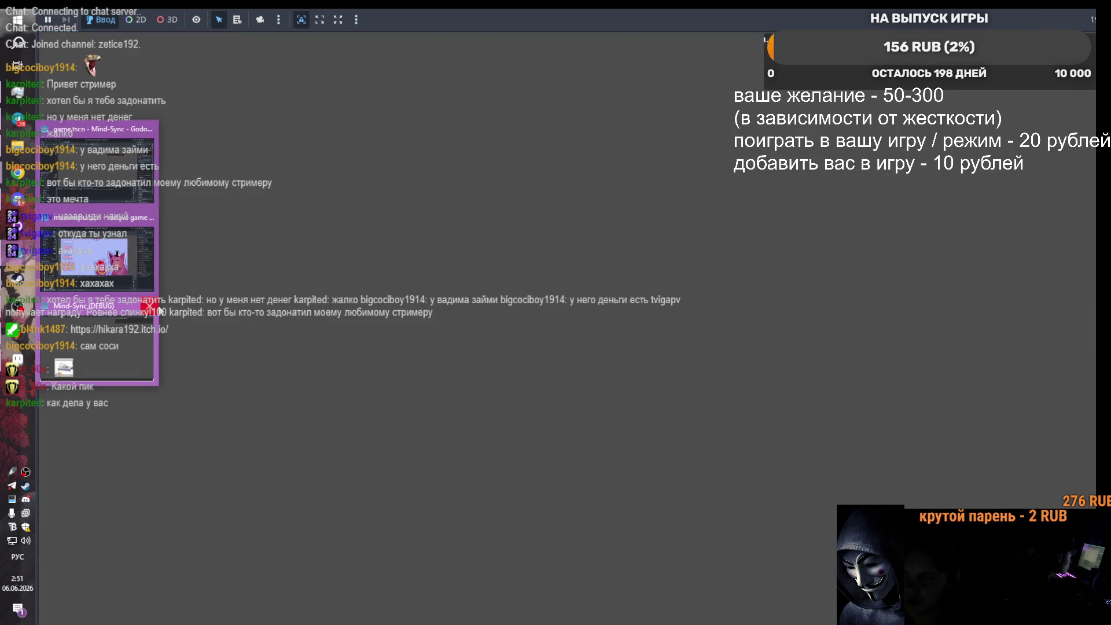
pyautogui.click(150, 306)
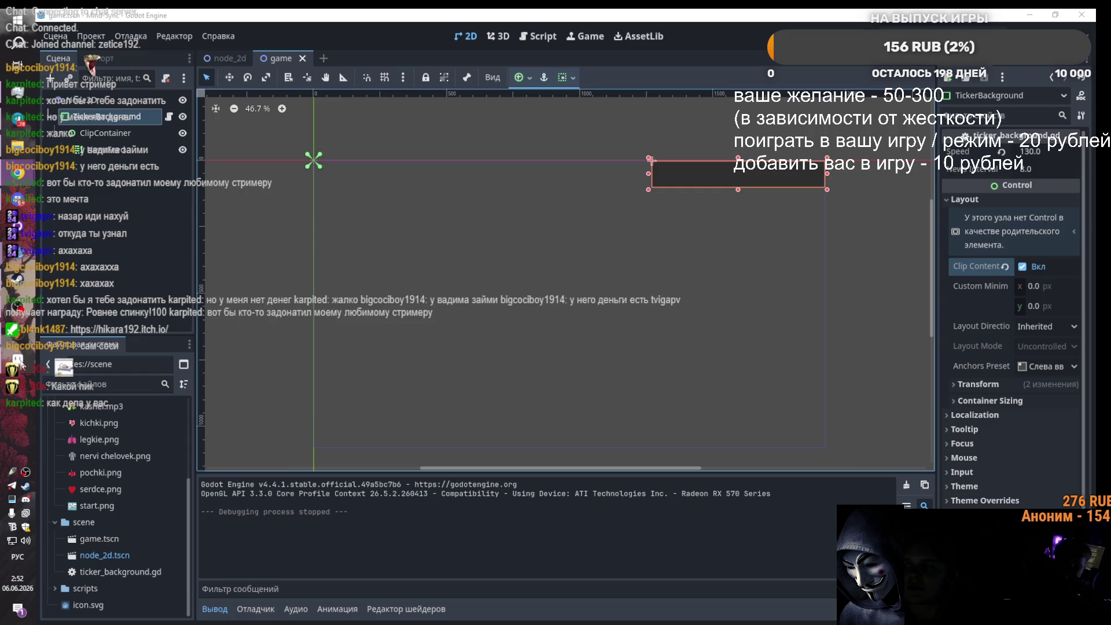
# - Zoom the 2D canvas to check the ticker panel, then open ticker_background.gd in the script editor
pyautogui.moveTo(21, 334)
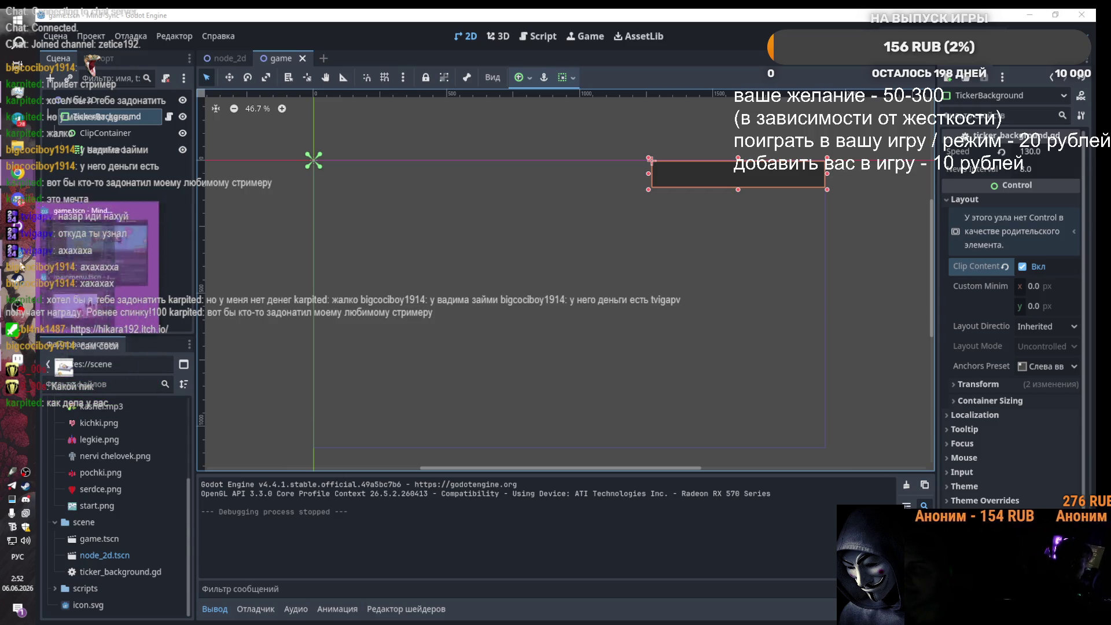
pyautogui.click(106, 217)
pyautogui.scroll(-1, 523, 199)
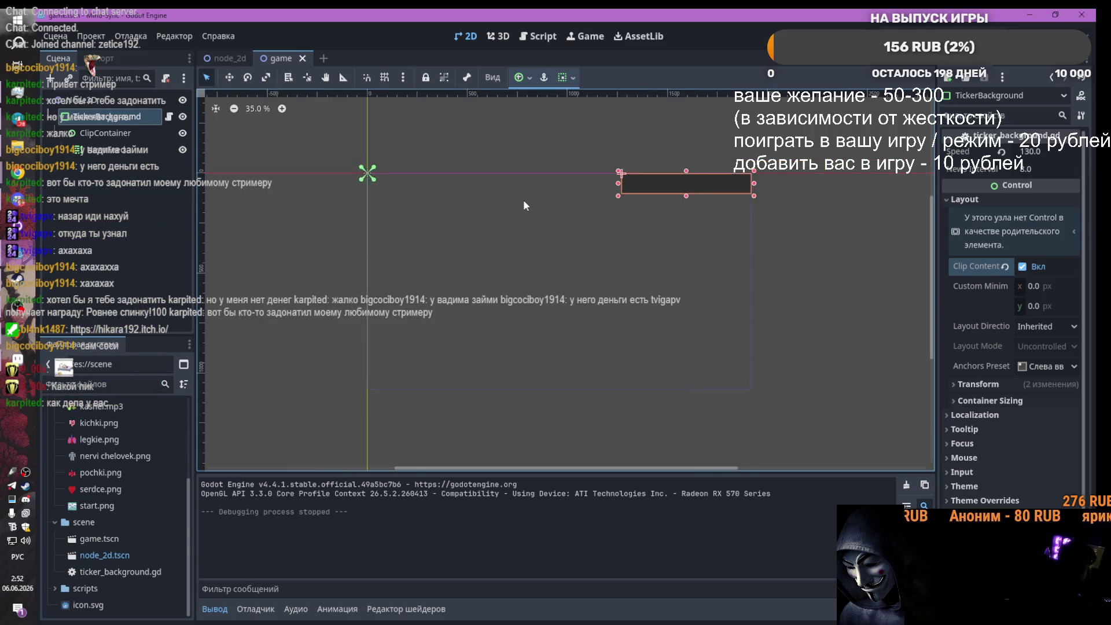
pyautogui.scroll(1, 523, 199)
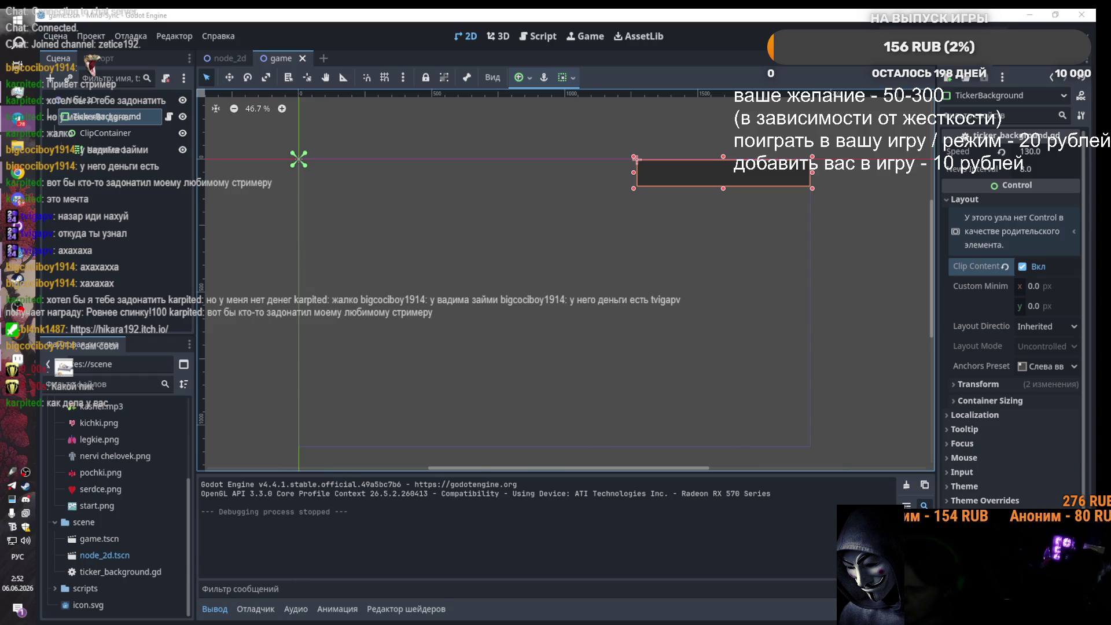
pyautogui.click(537, 36)
pyautogui.click(528, 289)
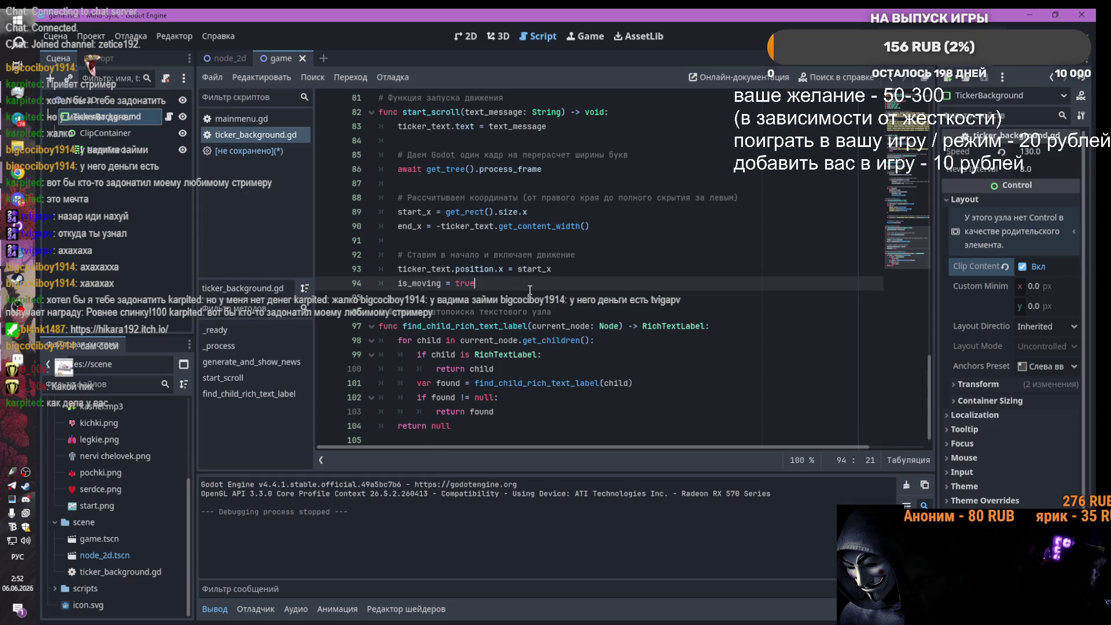
# - Select all the ticker script's code, then switch to Aseprite's Home page
pyautogui.hotkey('ctrl', 'a')
pyautogui.hotkey('alt', 'Tab')
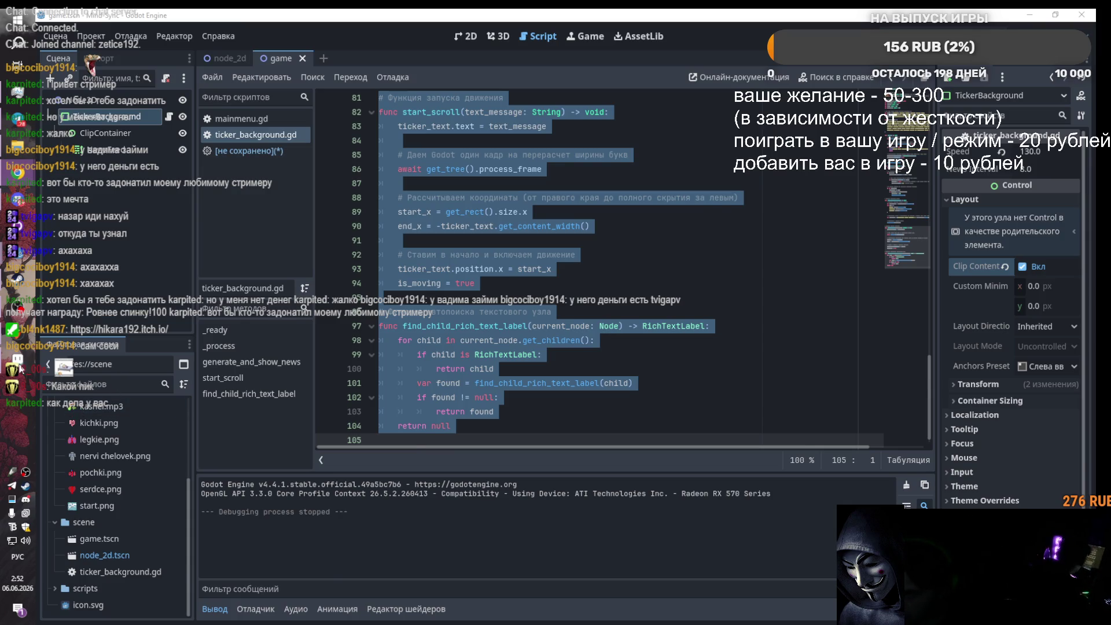
pyautogui.hotkey('alt', 'Tab')
pyautogui.click(104, 41)
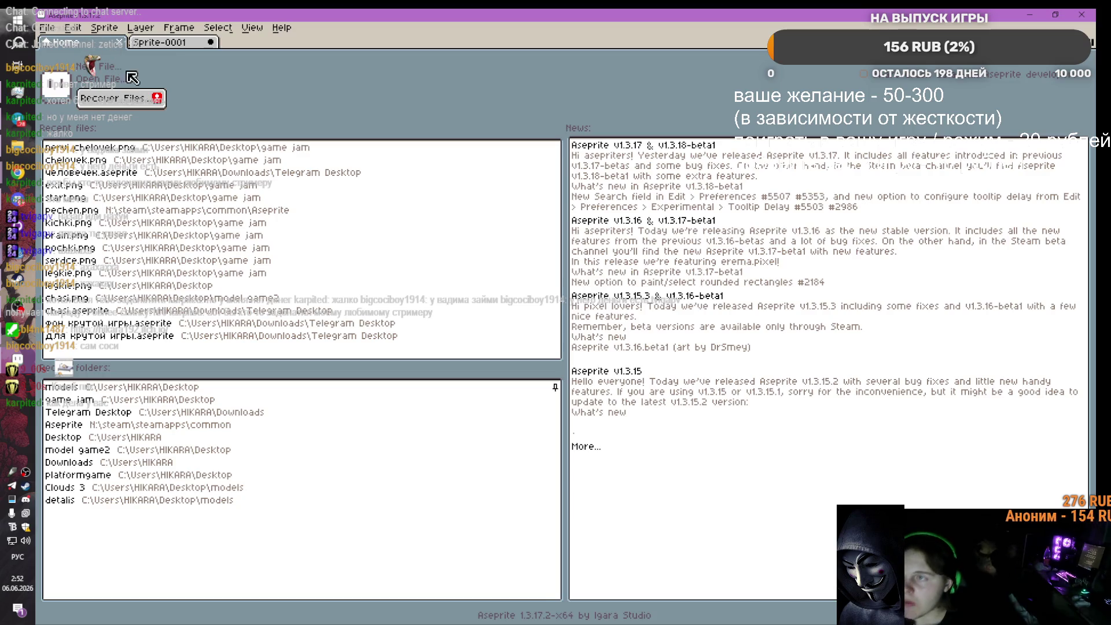
# - Create a blank 50×50 sprite in Aseprite, then paste the updated code over ticker_background.gd
pyautogui.click(109, 62)
pyautogui.press('Return')
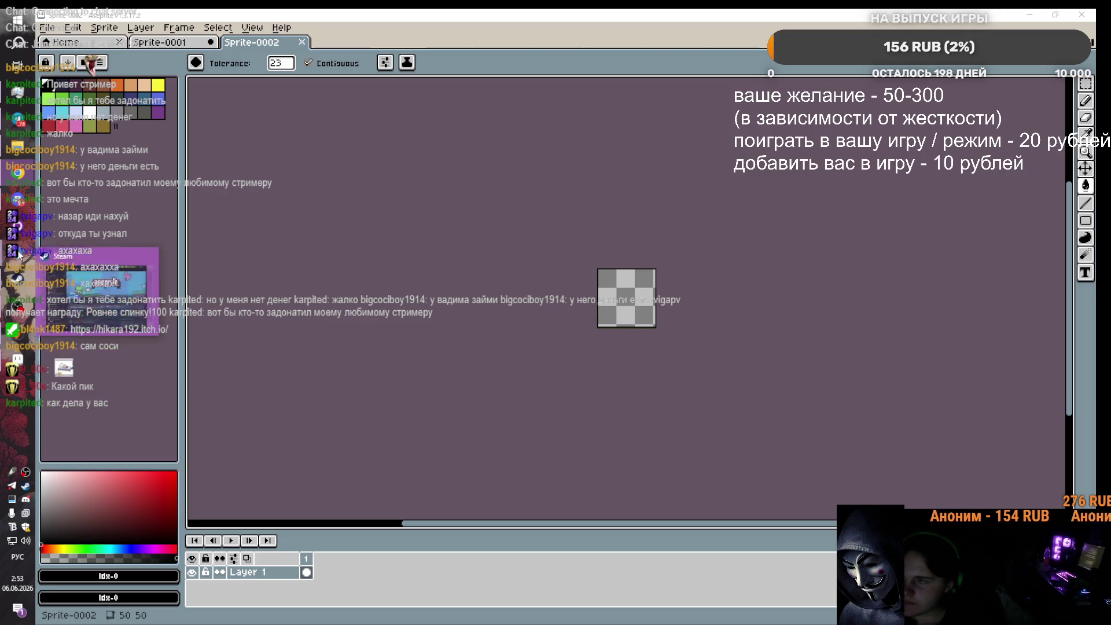
pyautogui.click(107, 226)
pyautogui.hotkey('ctrl', 'a')
pyautogui.hotkey('ctrl', 'v')
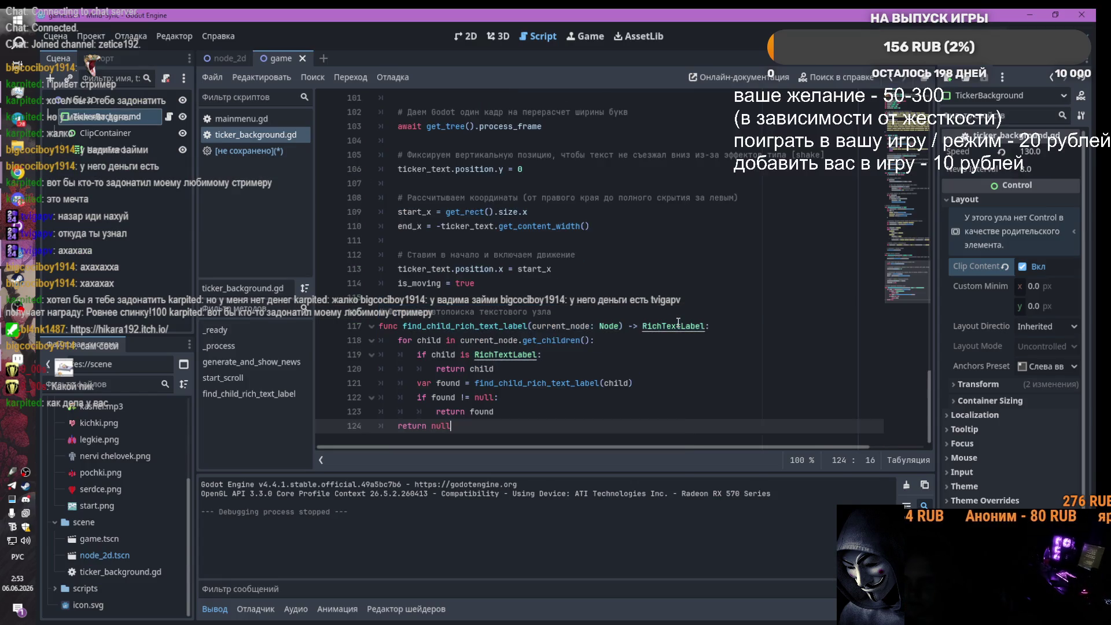
# - Run the project with F5, start the game to test the ticker, then return to ticker_background.gd
pyautogui.press('F5')
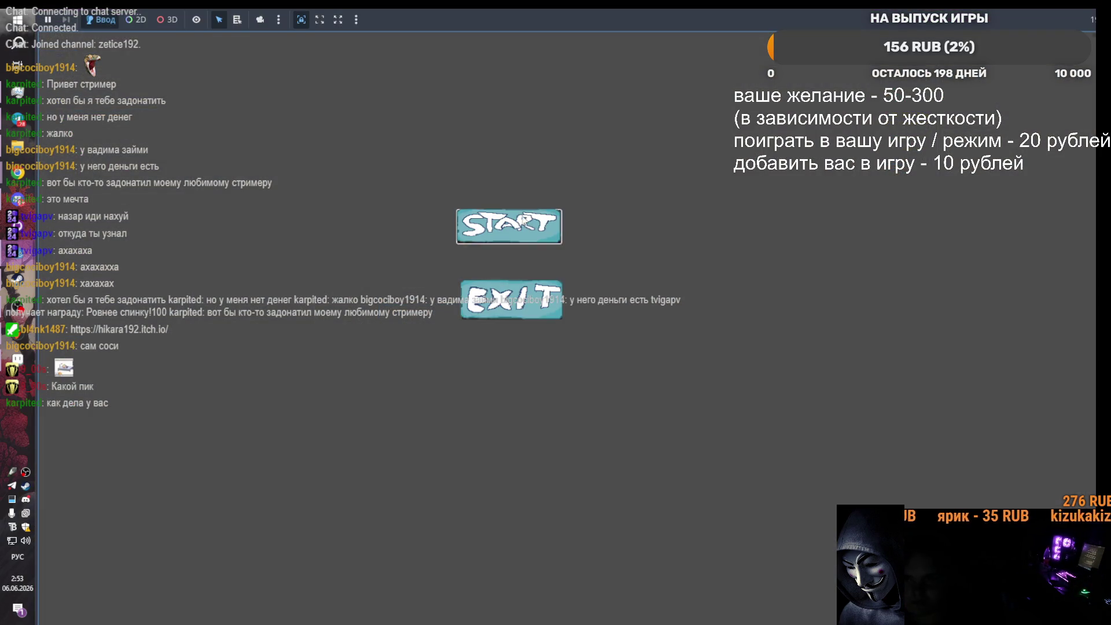
pyautogui.click(522, 219)
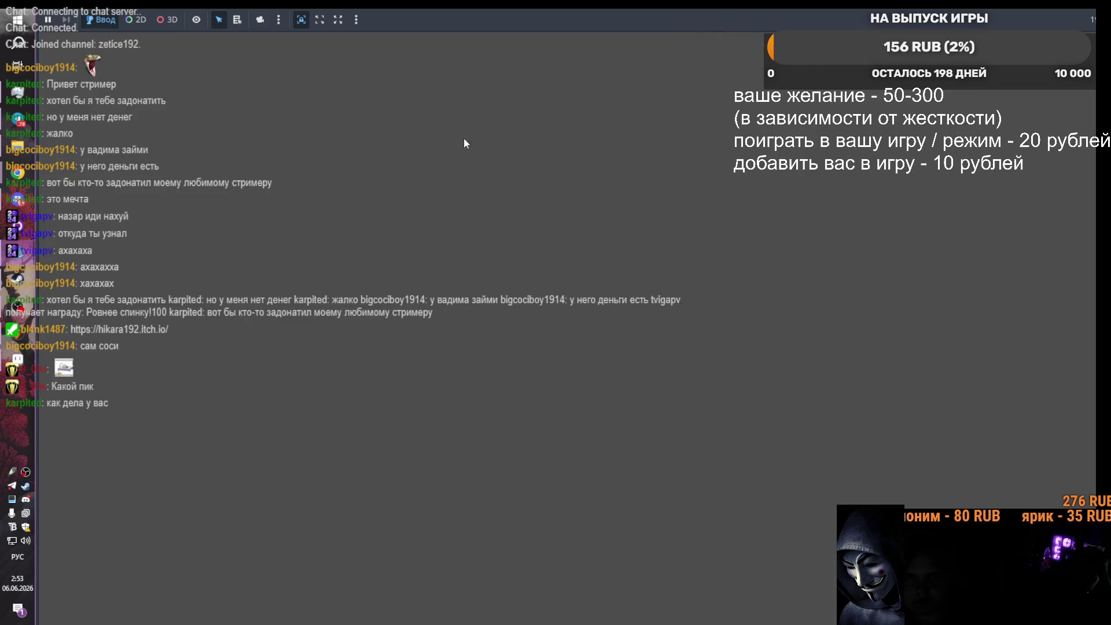
pyautogui.moveTo(18, 354)
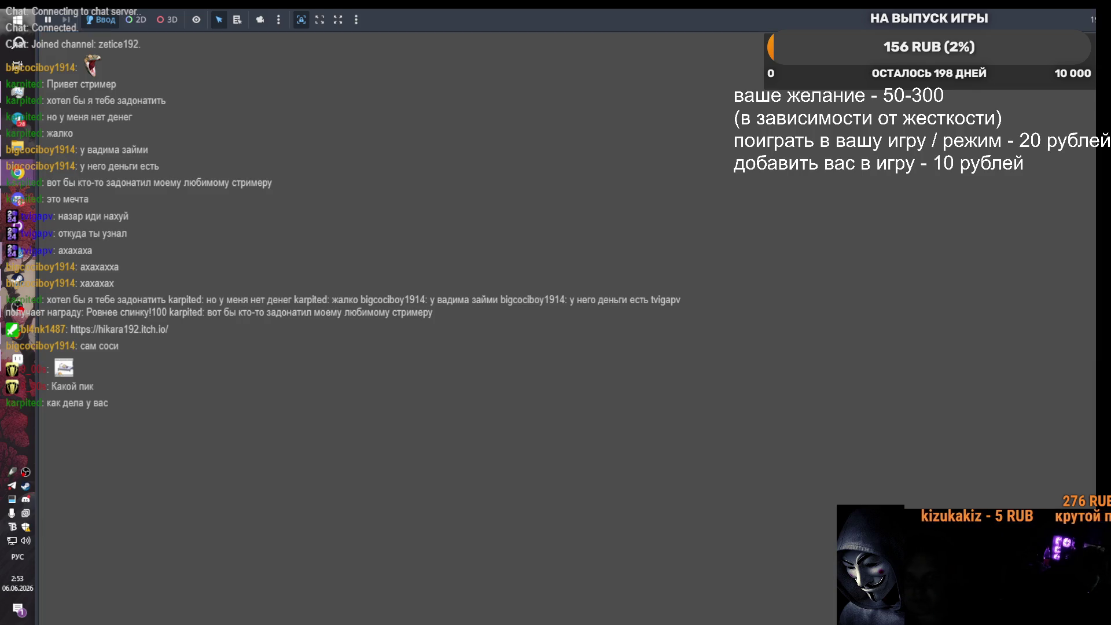
pyautogui.click(380, 219)
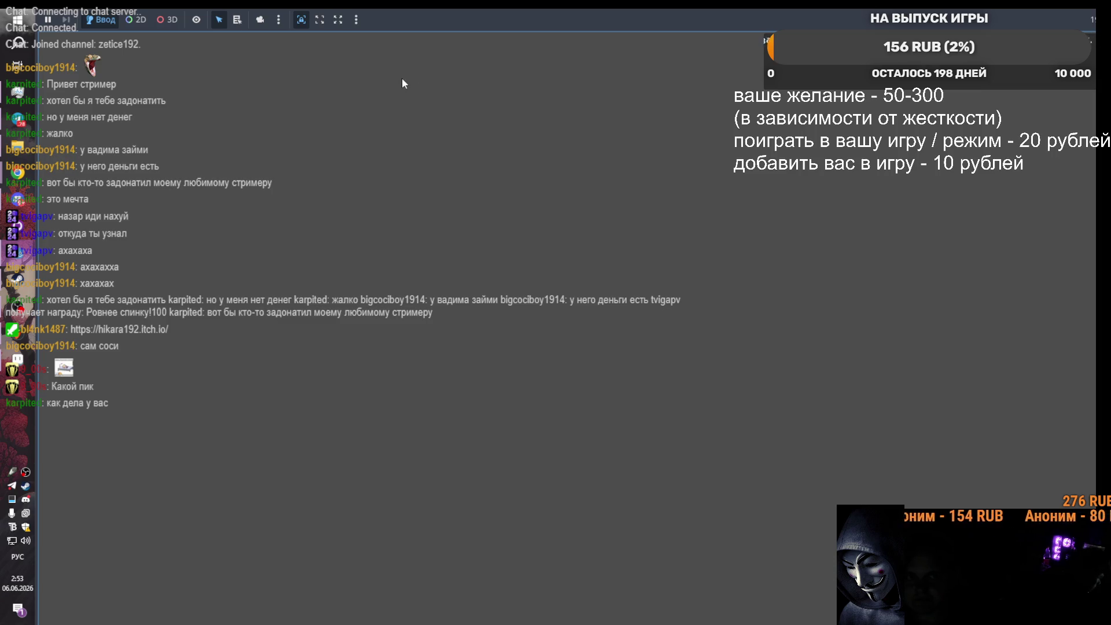
pyautogui.moveTo(13, 281)
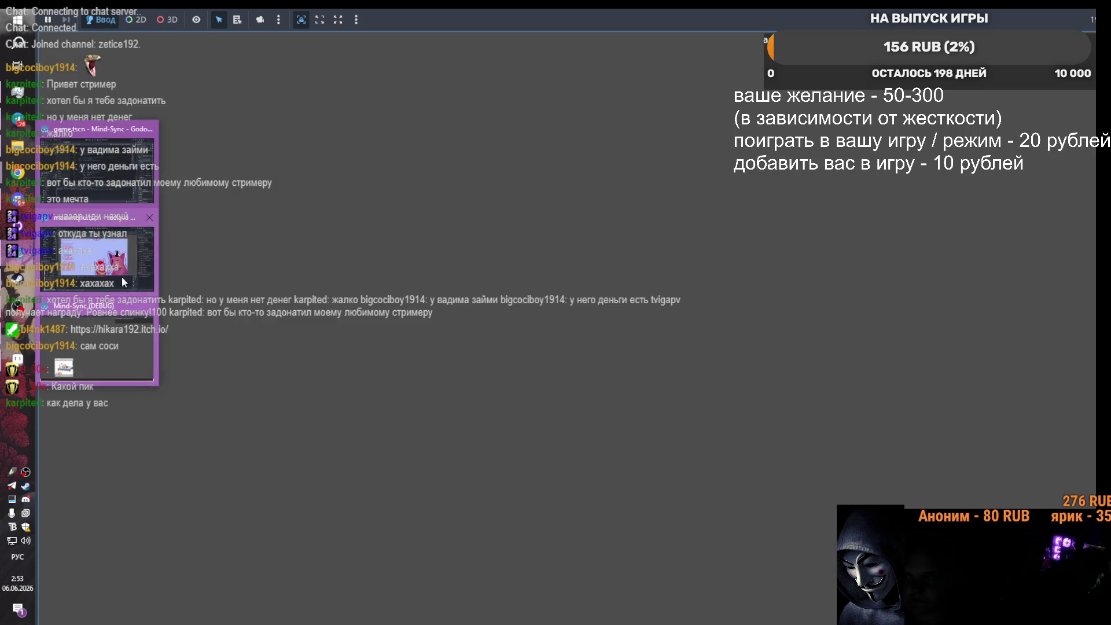
pyautogui.click(95, 249)
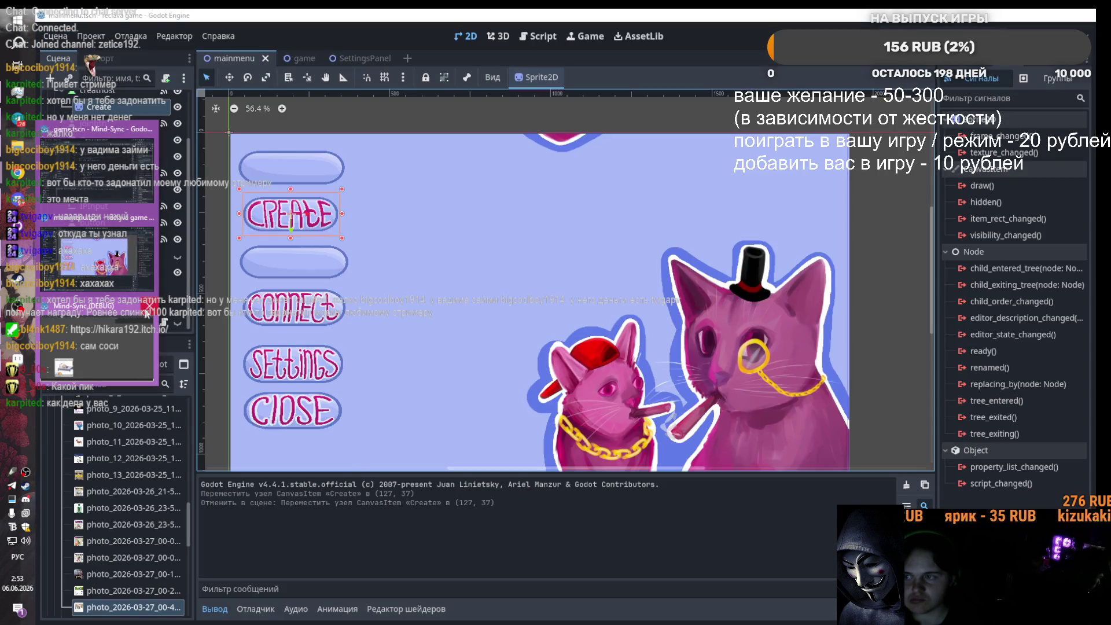
pyautogui.click(149, 305)
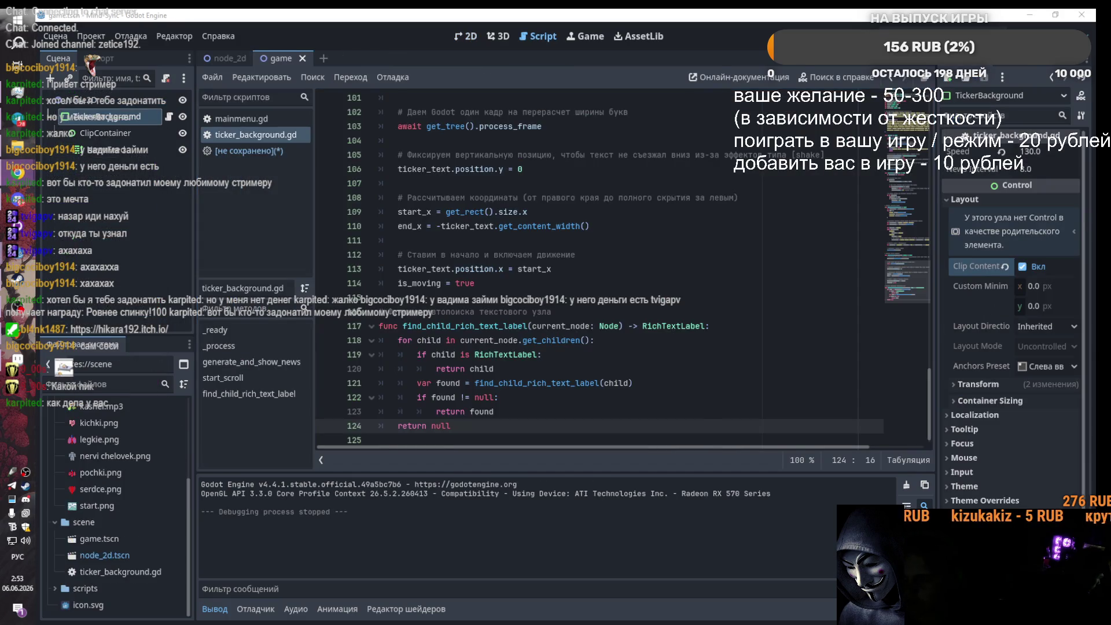
# - Switch to the game.tscn 2D view, run the game again from START, then close the debug window
pyautogui.click(464, 37)
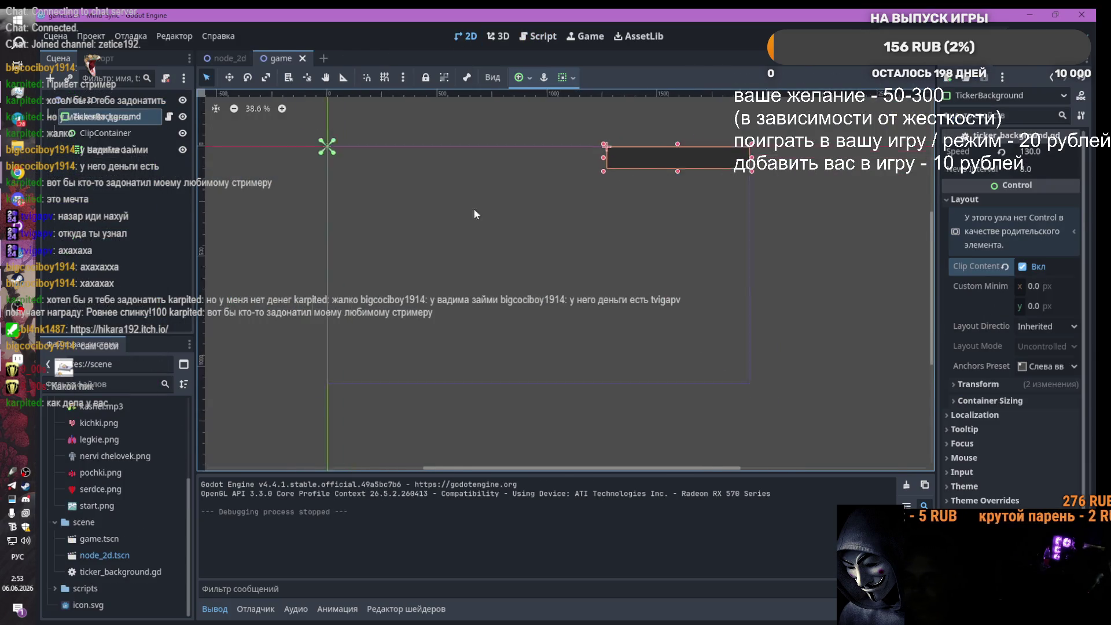
pyautogui.scroll(1, 476, 221)
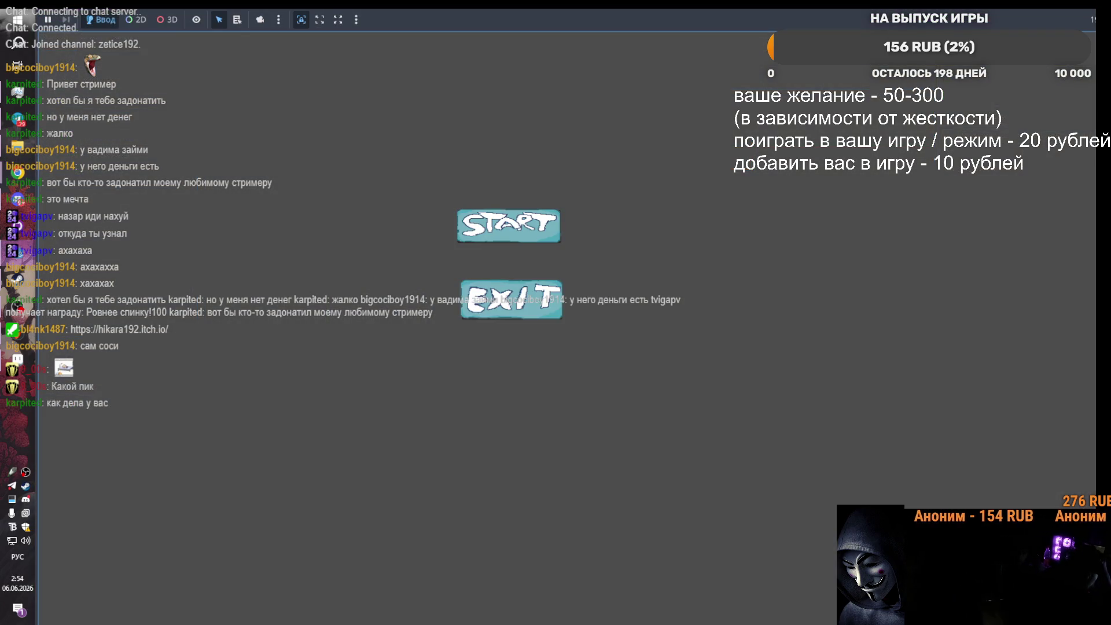
pyautogui.click(517, 223)
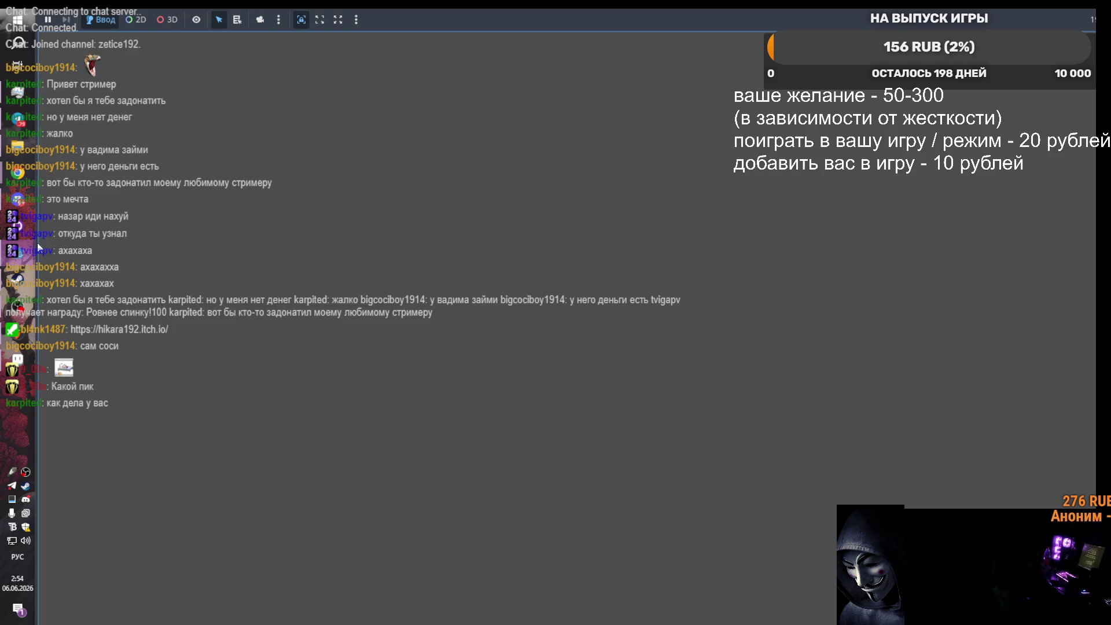
pyautogui.moveTo(13, 255)
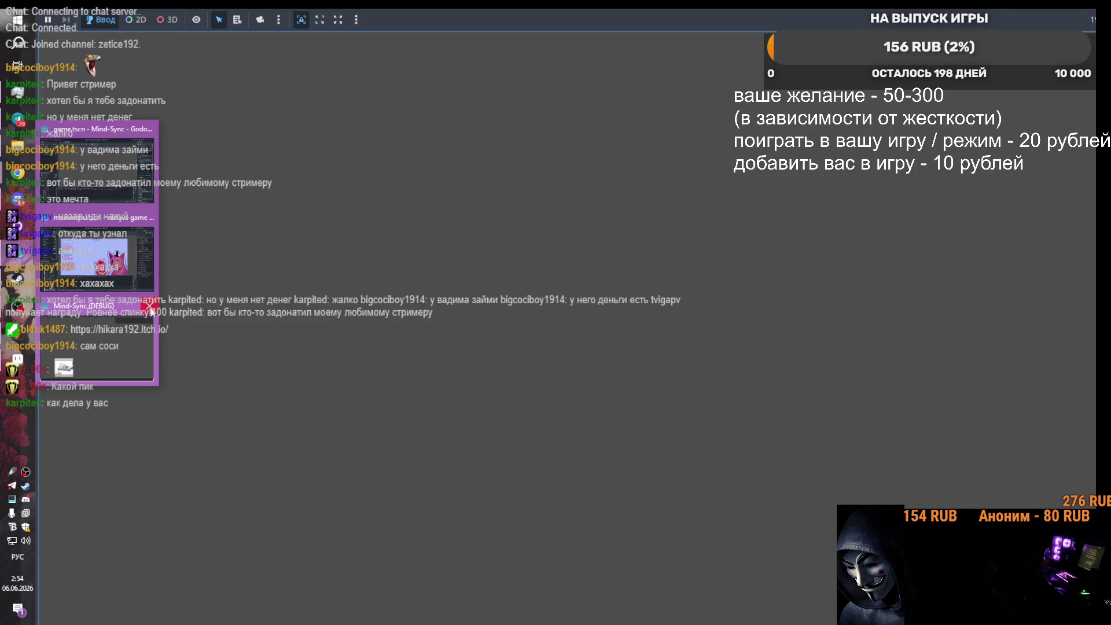
pyautogui.click(149, 307)
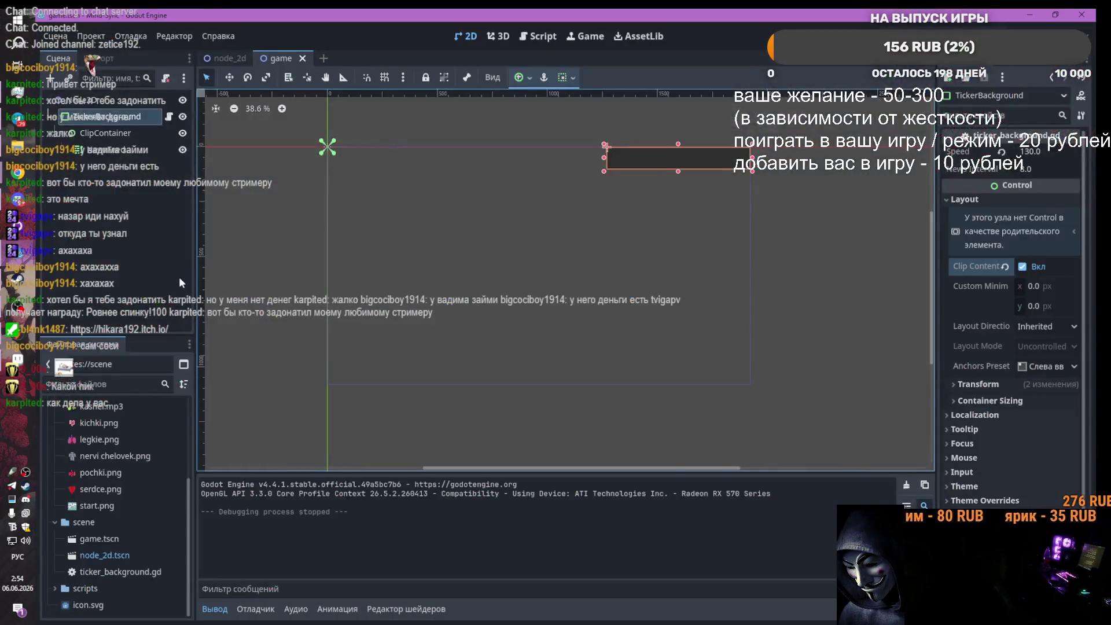
pyautogui.click(270, 165)
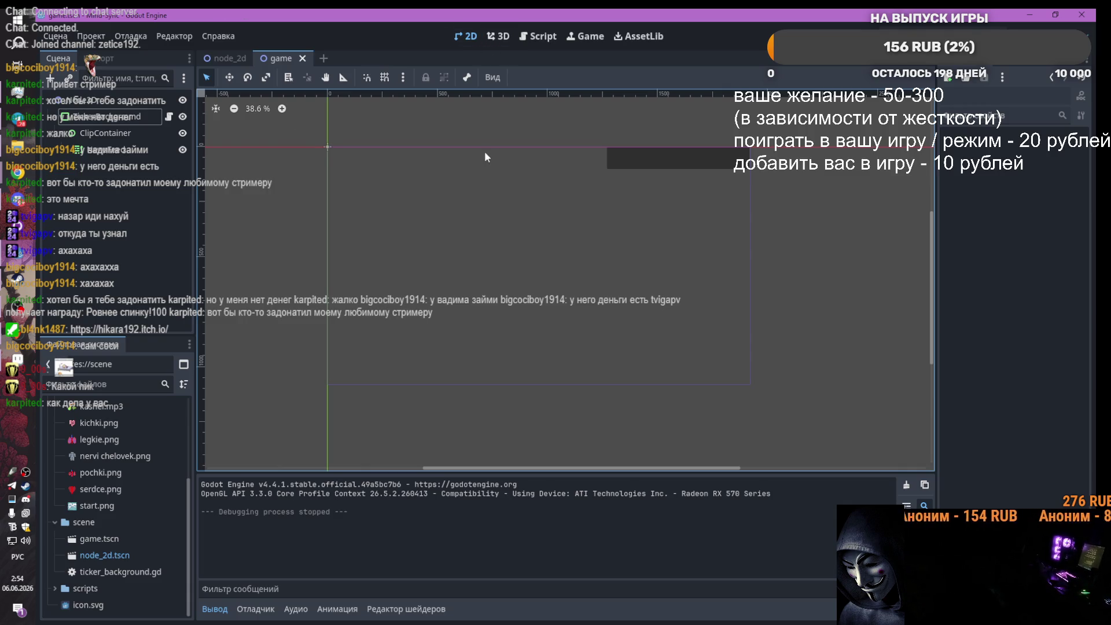
pyautogui.scroll(5, 346, 199)
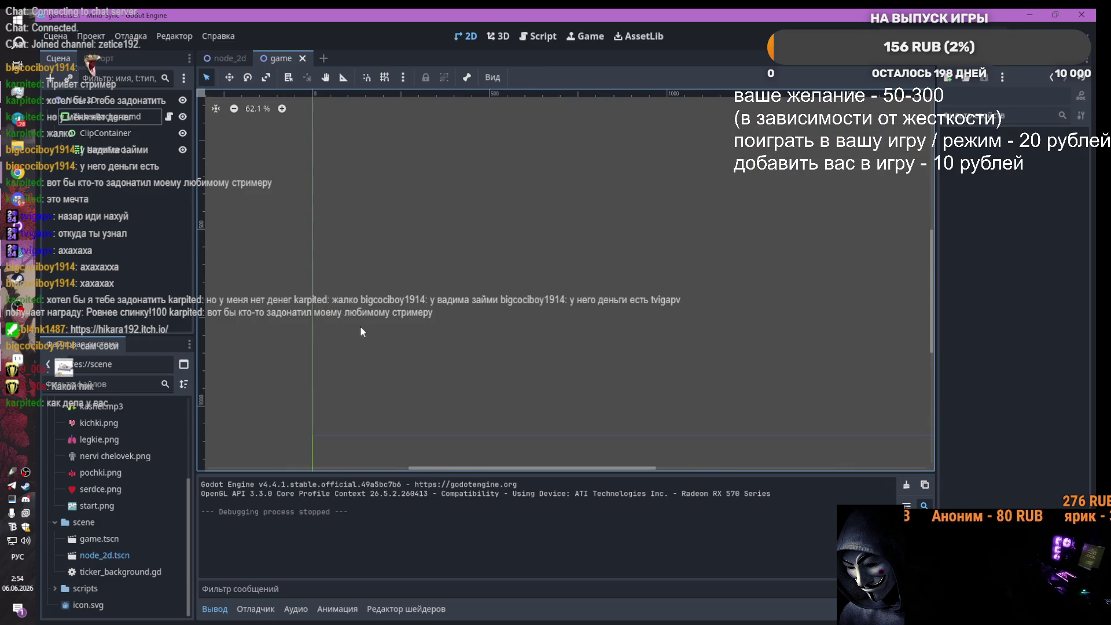
pyautogui.scroll(-2, 361, 327)
pyautogui.moveTo(24, 183)
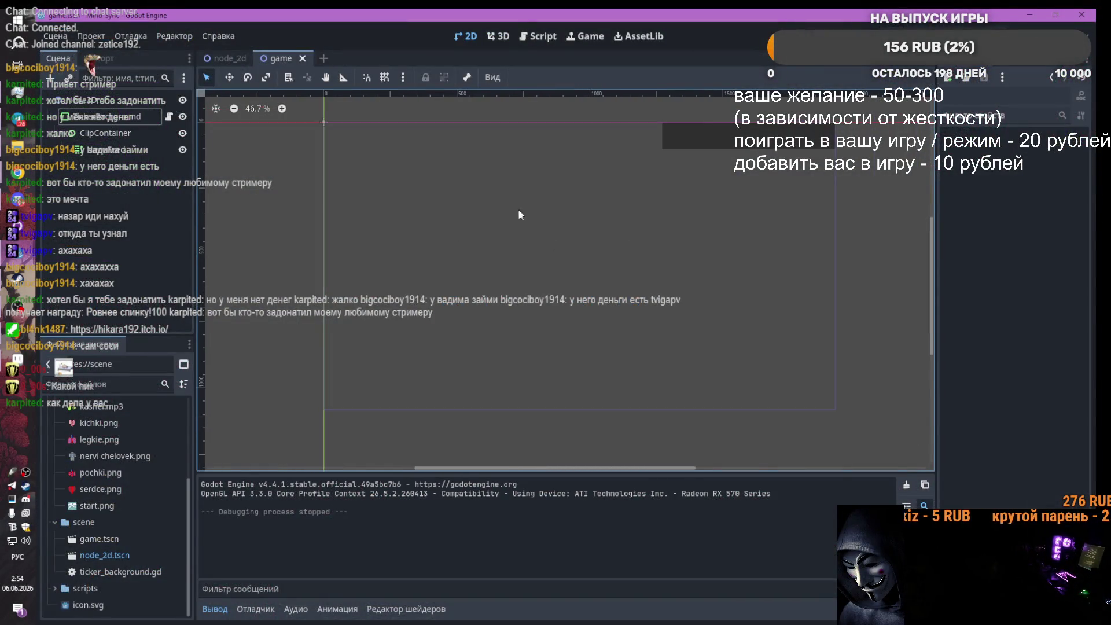
pyautogui.moveTo(707, 133)
pyautogui.mouseDown()
pyautogui.moveTo(692, 150)
pyautogui.moveTo(704, 141)
pyautogui.mouseUp()
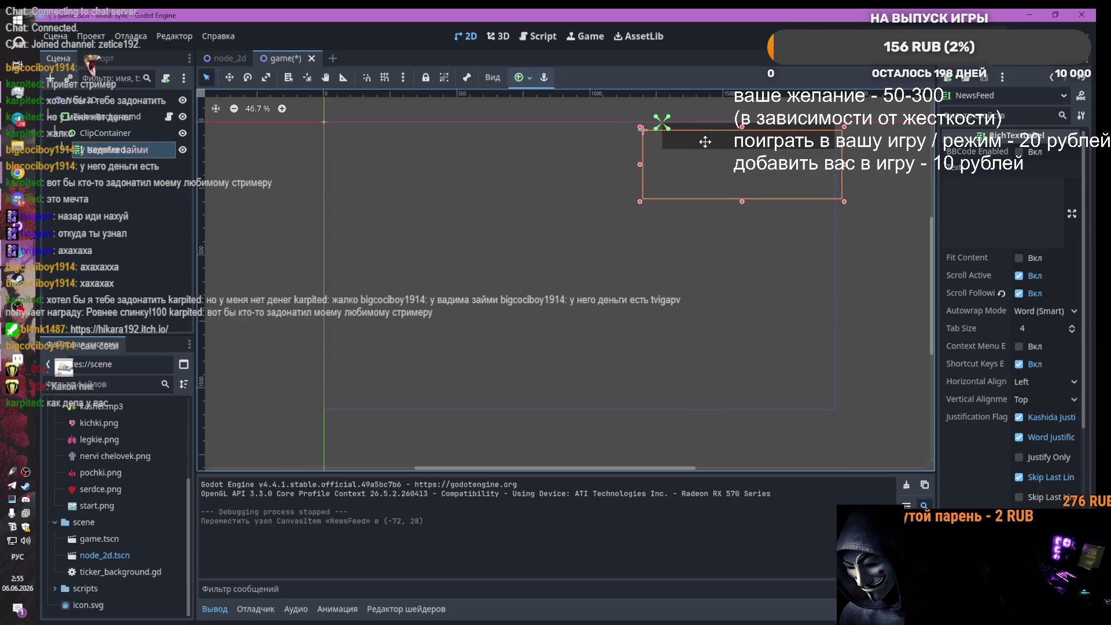
pyautogui.hotkey('ctrl', 'z')
pyautogui.click(685, 140)
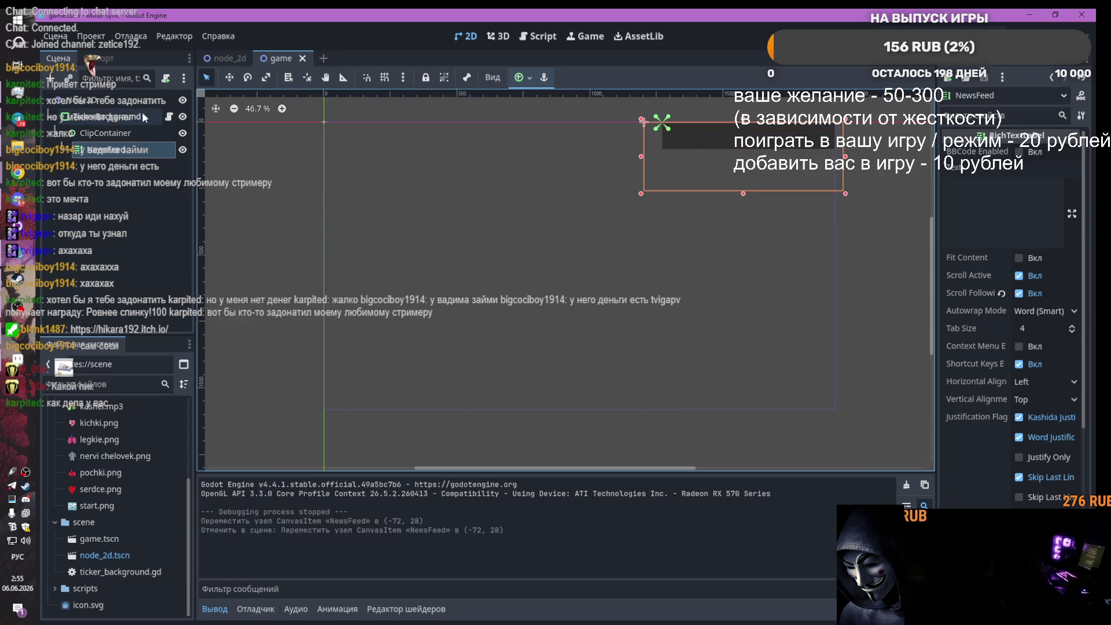
pyautogui.moveTo(739, 145); pyautogui.dragTo(715, 141)
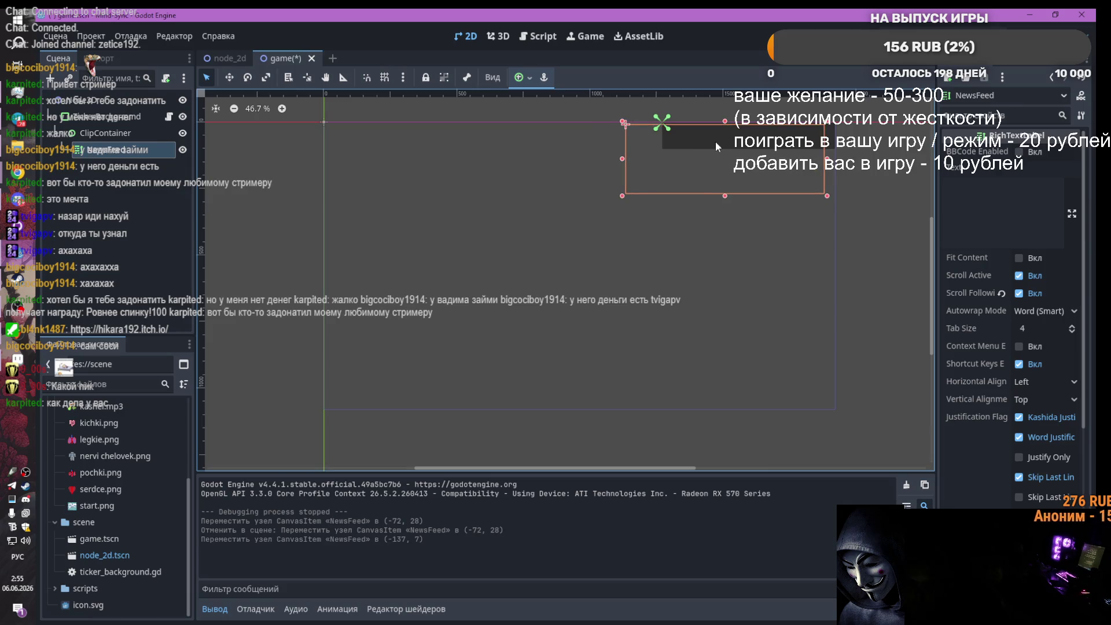
pyautogui.hotkey('ctrl', 'z')
pyautogui.click(665, 130)
pyautogui.click(230, 77)
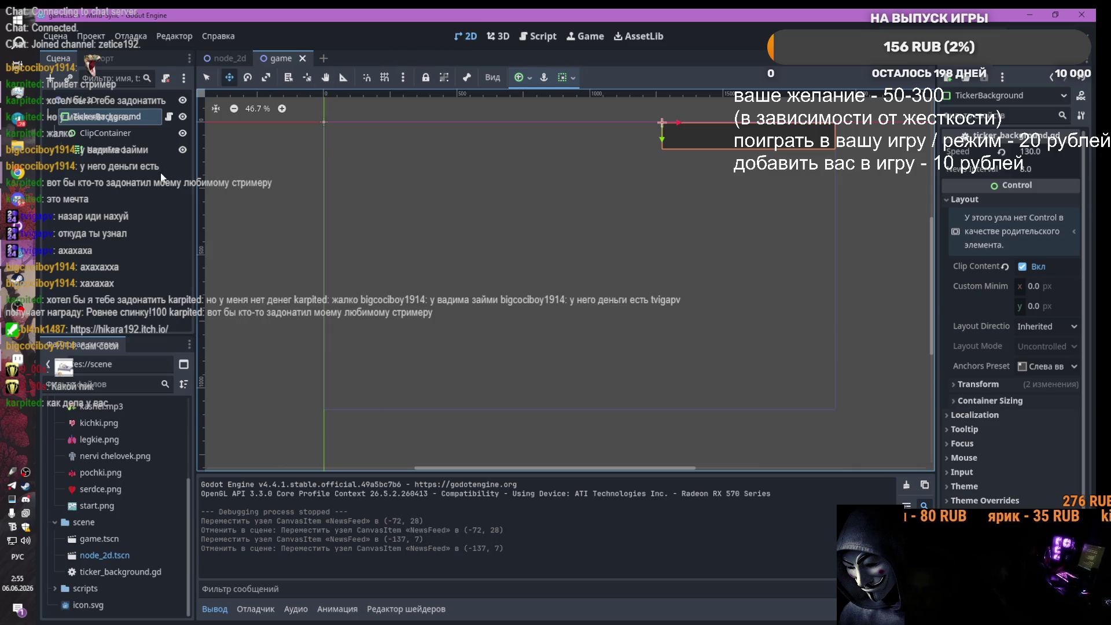
pyautogui.moveTo(17, 171)
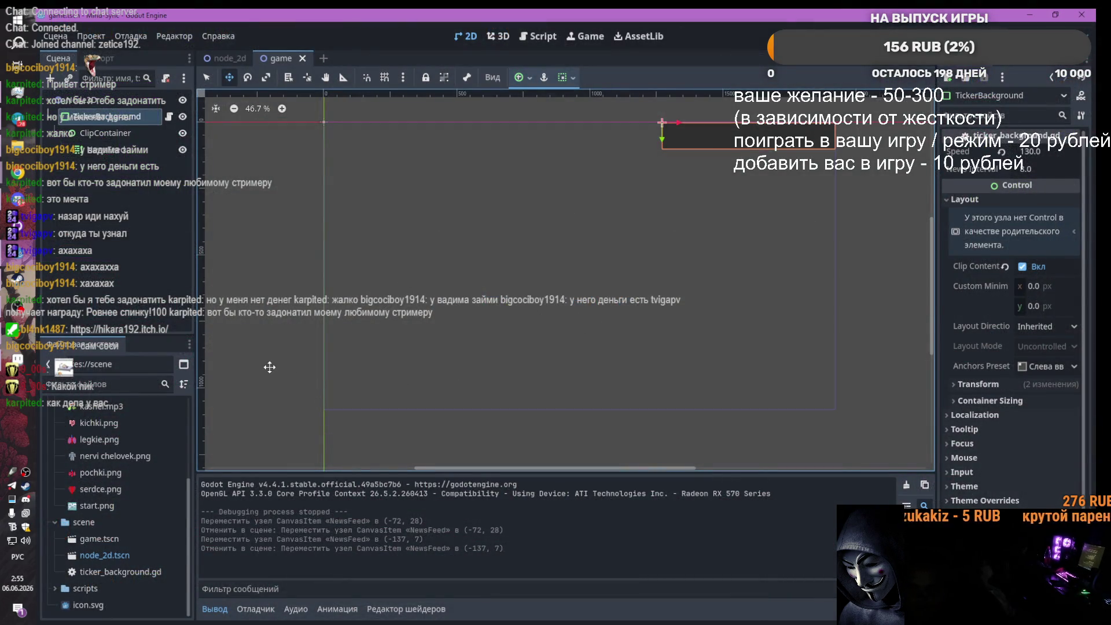
pyautogui.moveTo(459, 469); pyautogui.dragTo(458, 461)
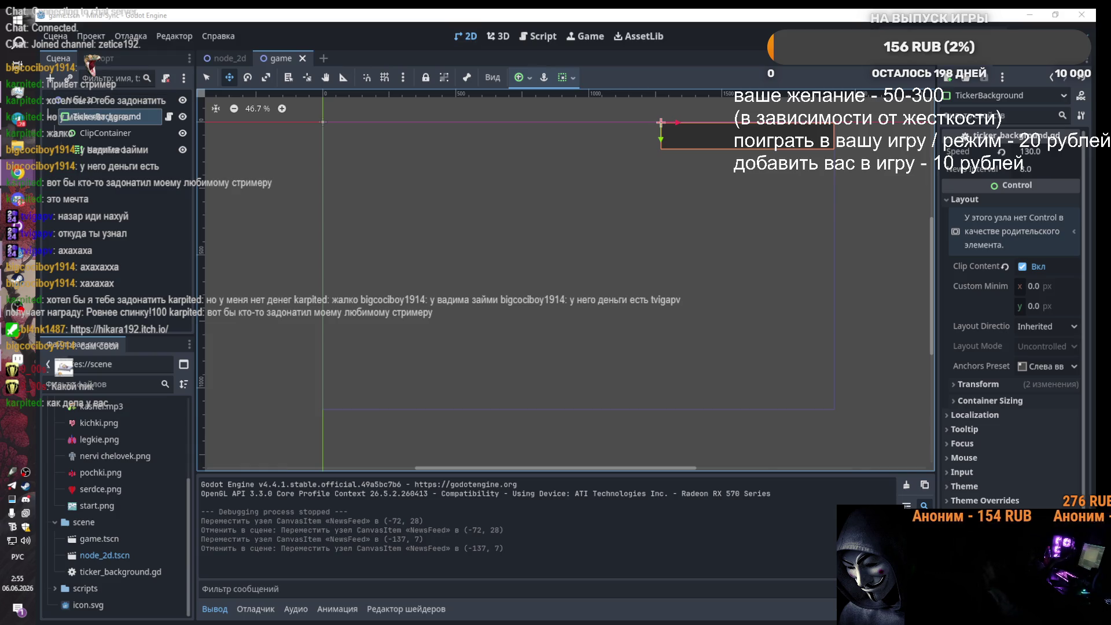
pyautogui.moveTo(33, 287)
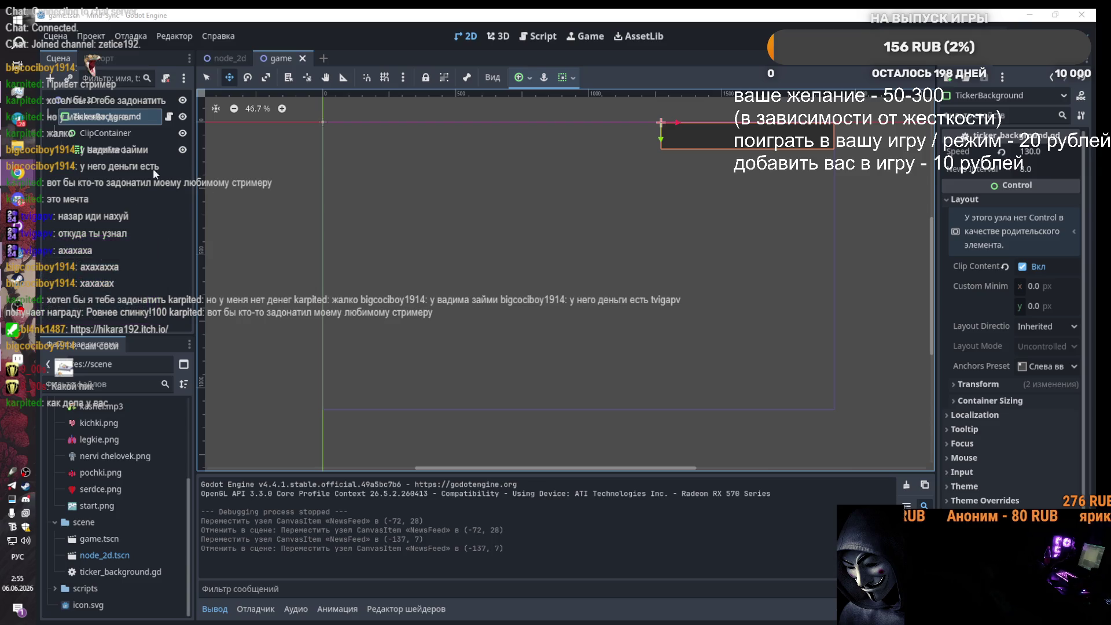
pyautogui.moveTo(23, 217)
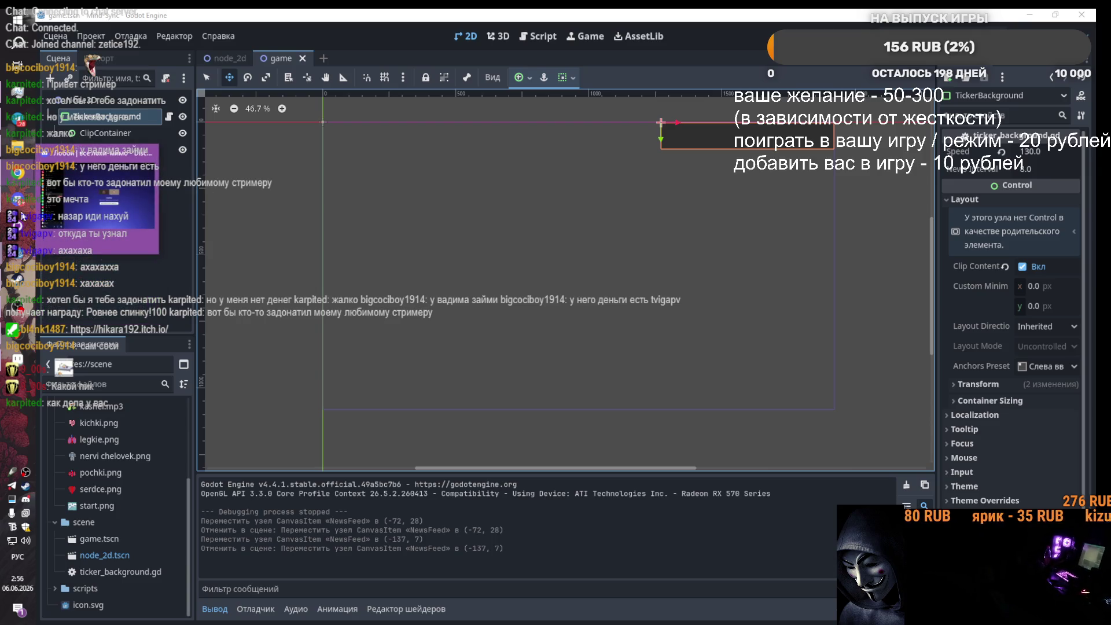
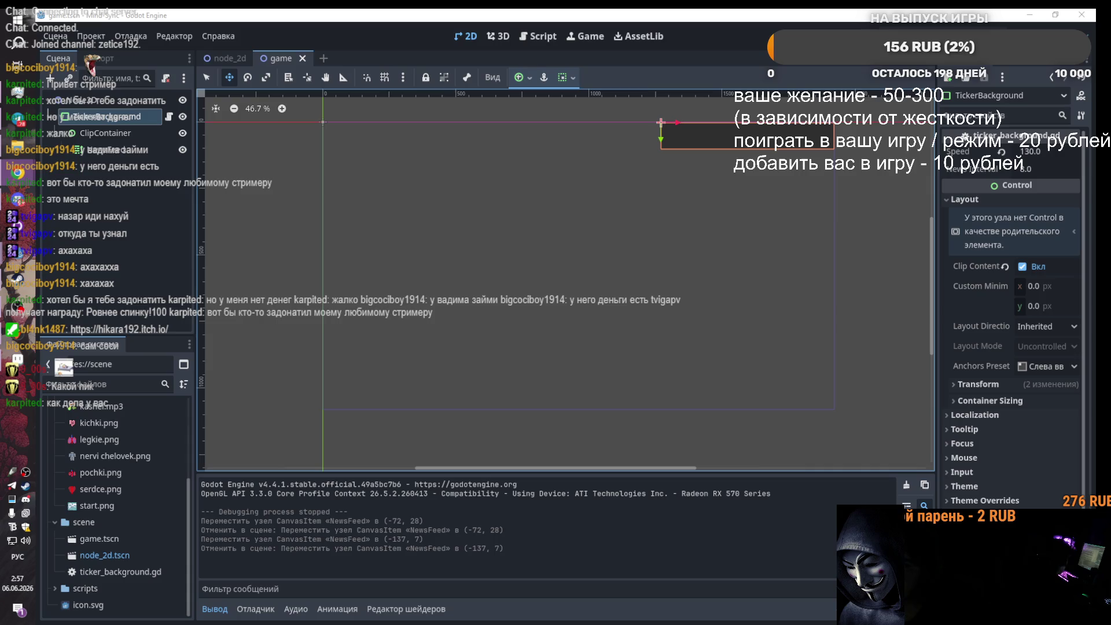
# - In Aseprite, fill the Sprite-0002 canvas with solid blue using the Paint Bucket
pyautogui.hotkey('alt', 'Tab')
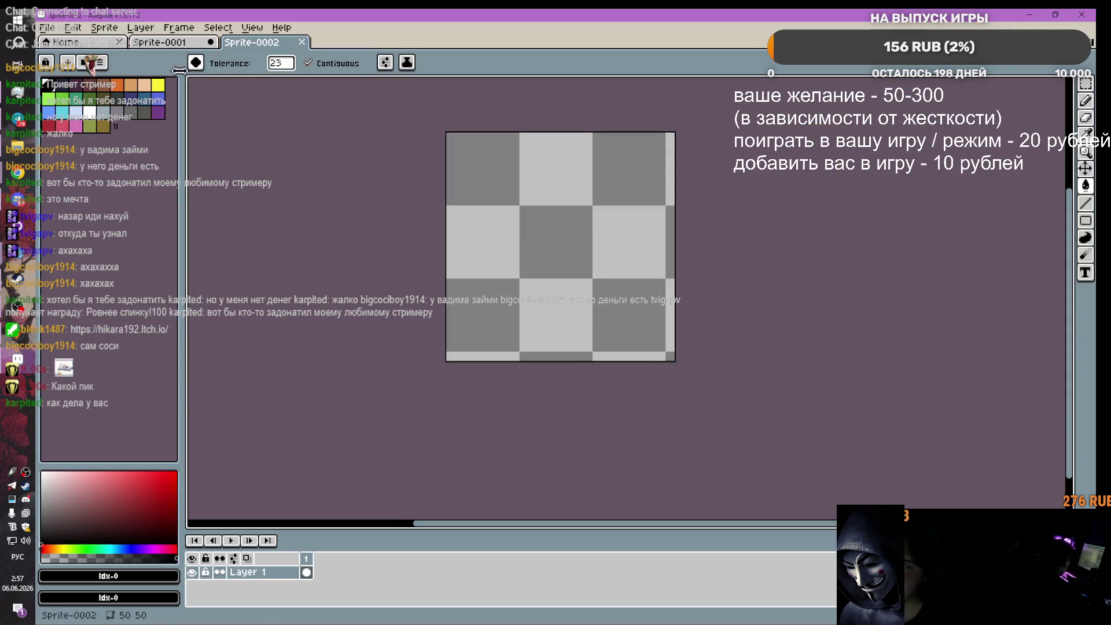
pyautogui.click(48, 112)
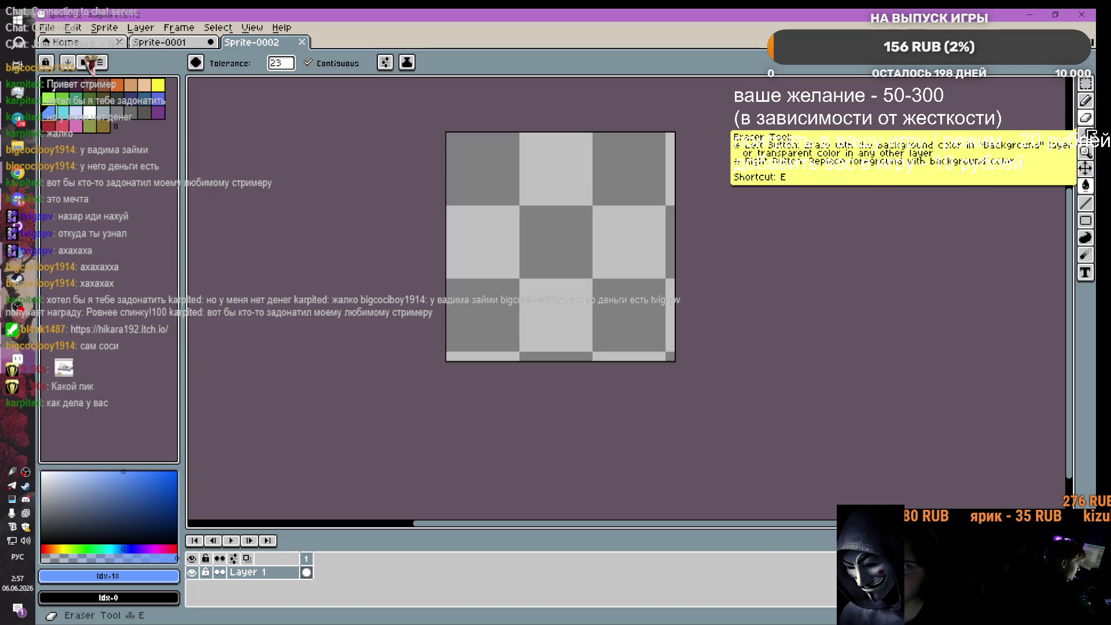
pyautogui.click(581, 207)
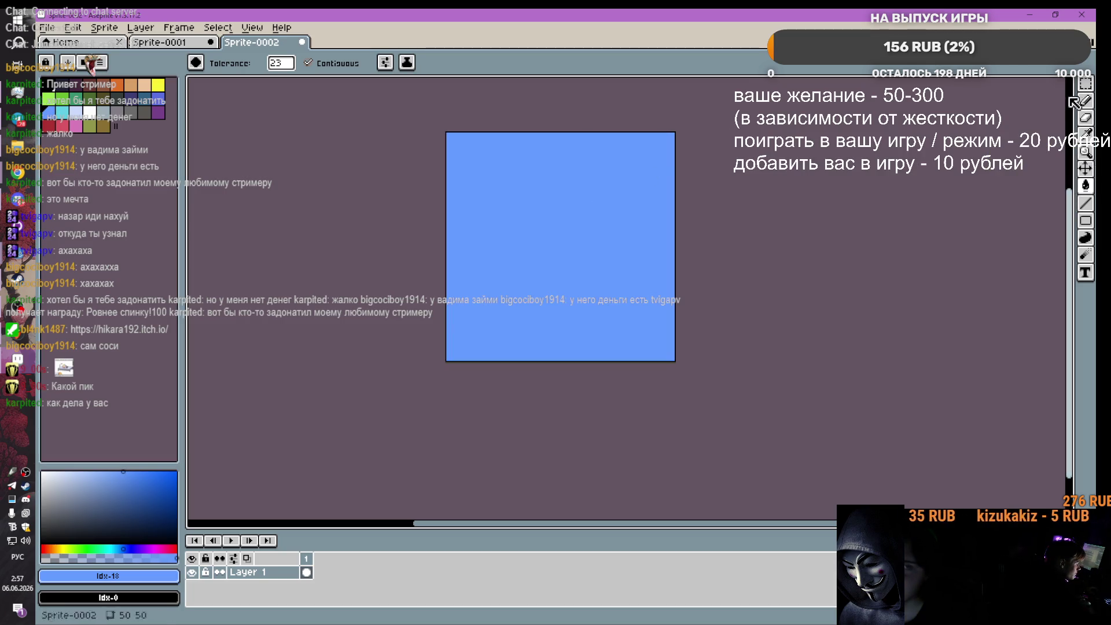
# - Pick red and draw a diagonal stroke across the canvas with the Pencil
pyautogui.click(49, 125)
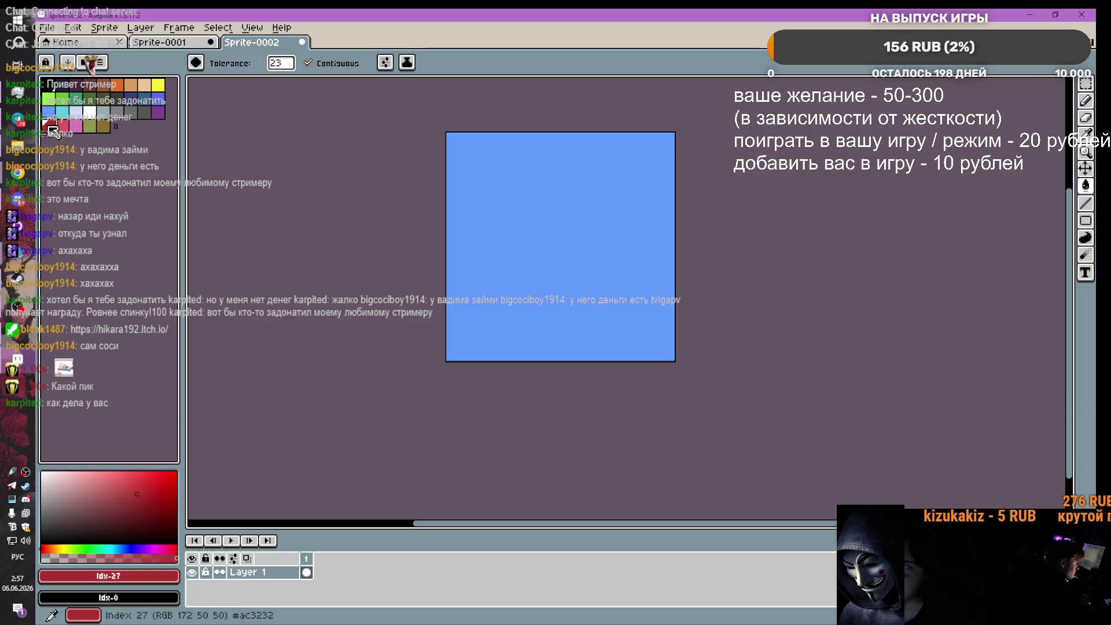
pyautogui.click(1085, 100)
pyautogui.moveTo(472, 159); pyautogui.dragTo(616, 307)
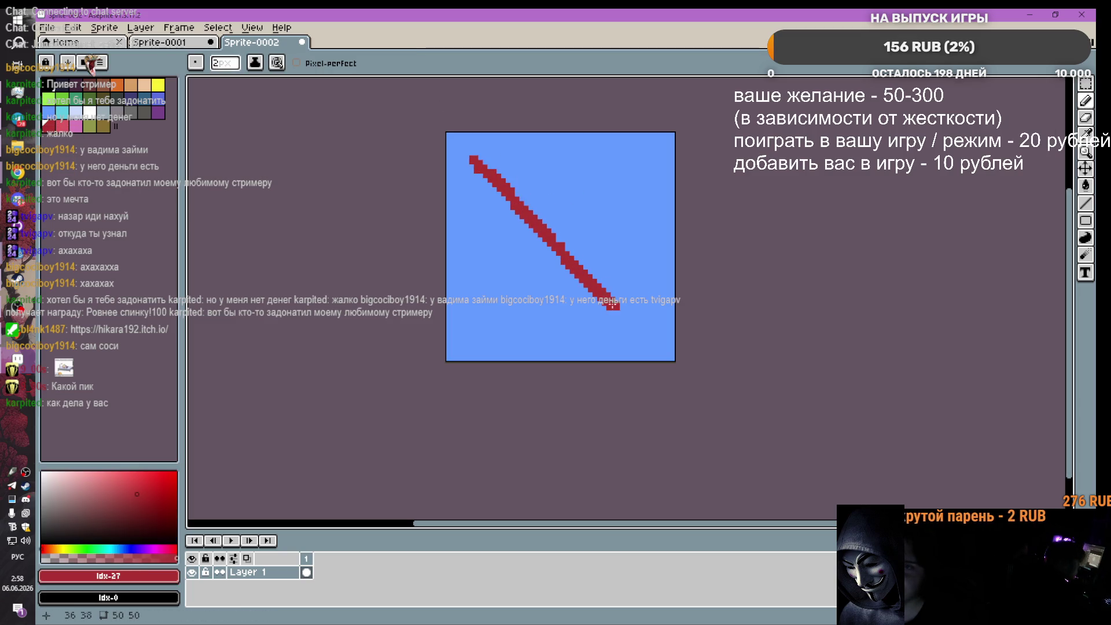
# - Try a crossing red diagonal and a vertical stroke, undoing both attempts
pyautogui.click(605, 206)
pyautogui.hotkey('ctrl', 'z')
pyautogui.moveTo(602, 171); pyautogui.dragTo(492, 294)
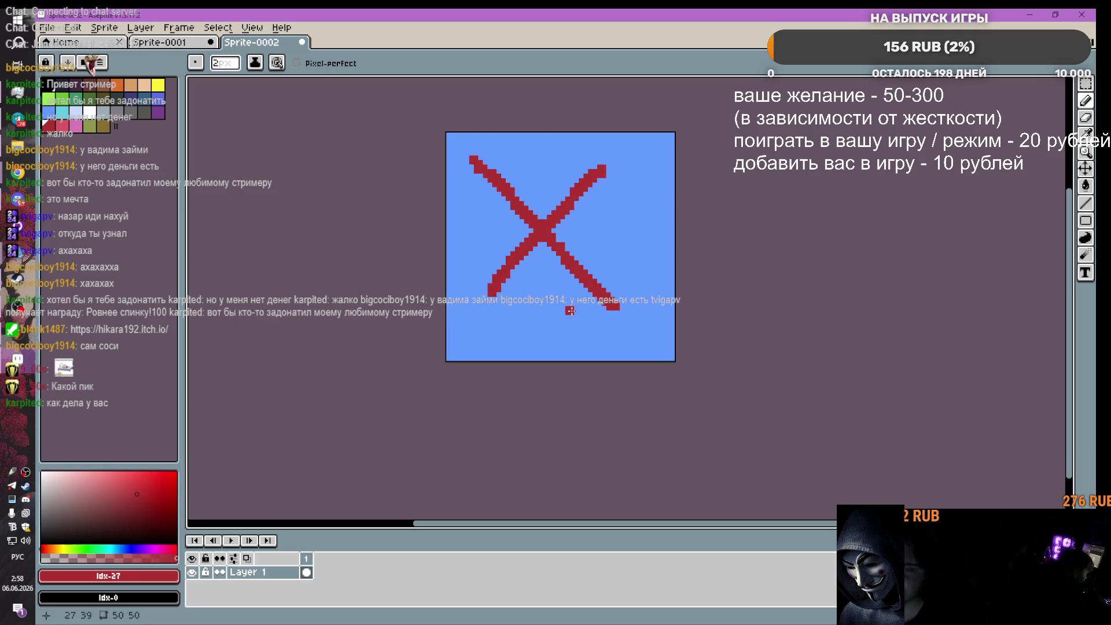
pyautogui.hotkey('ctrl', 'z')
pyautogui.hotkey('ctrl', 'z')
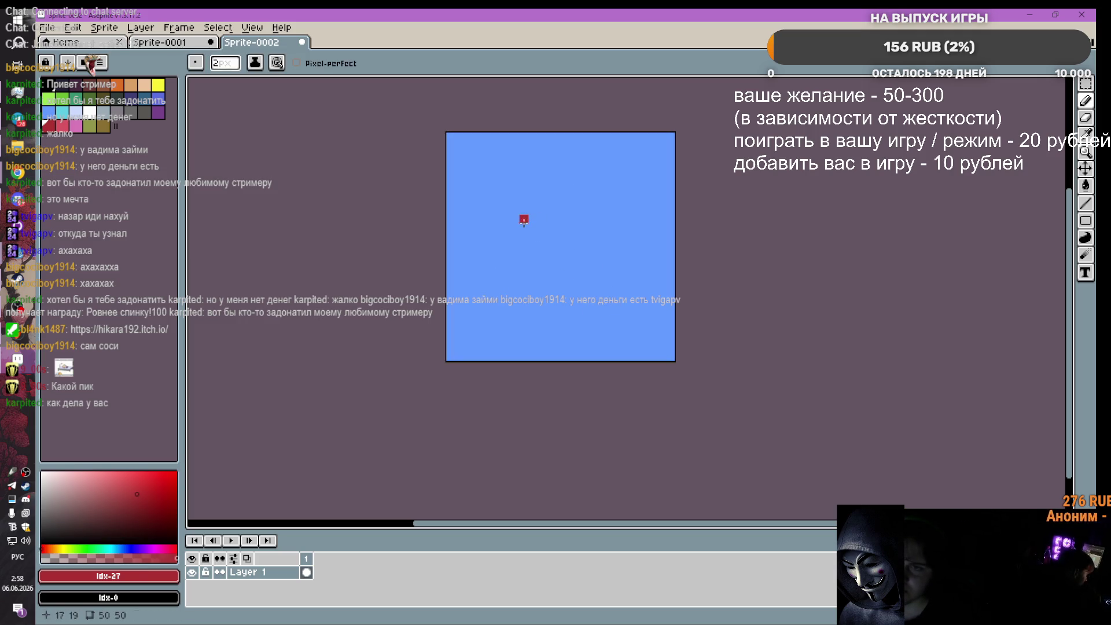
pyautogui.moveTo(552, 165); pyautogui.dragTo(546, 276)
# - Redraw and undo a longer thin red vertical line, then outline a thicker red bar
pyautogui.hotkey('ctrl', 'z')
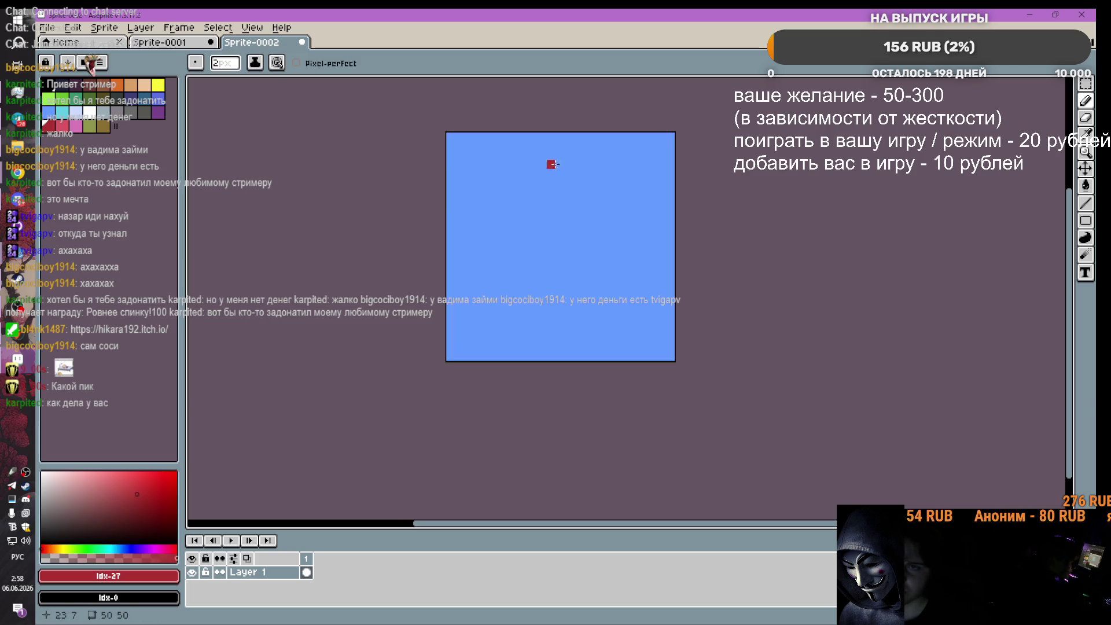
pyautogui.moveTo(551, 157); pyautogui.dragTo(551, 312)
pyautogui.hotkey('ctrl', 'z')
pyautogui.moveTo(552, 153); pyautogui.dragTo(551, 328)
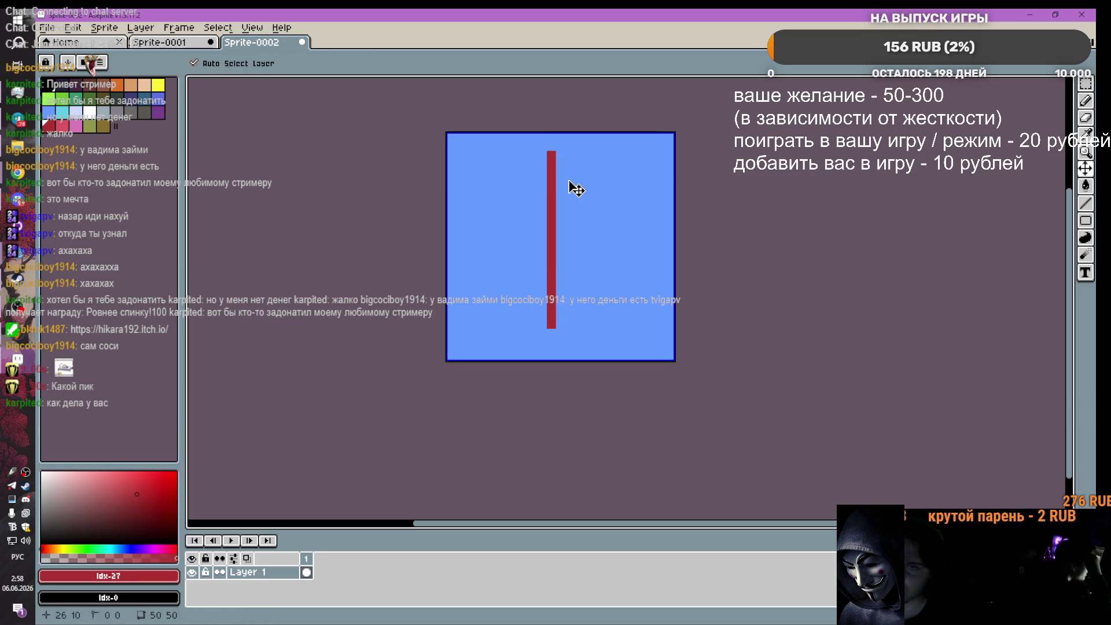
pyautogui.hotkey('ctrl', 'z')
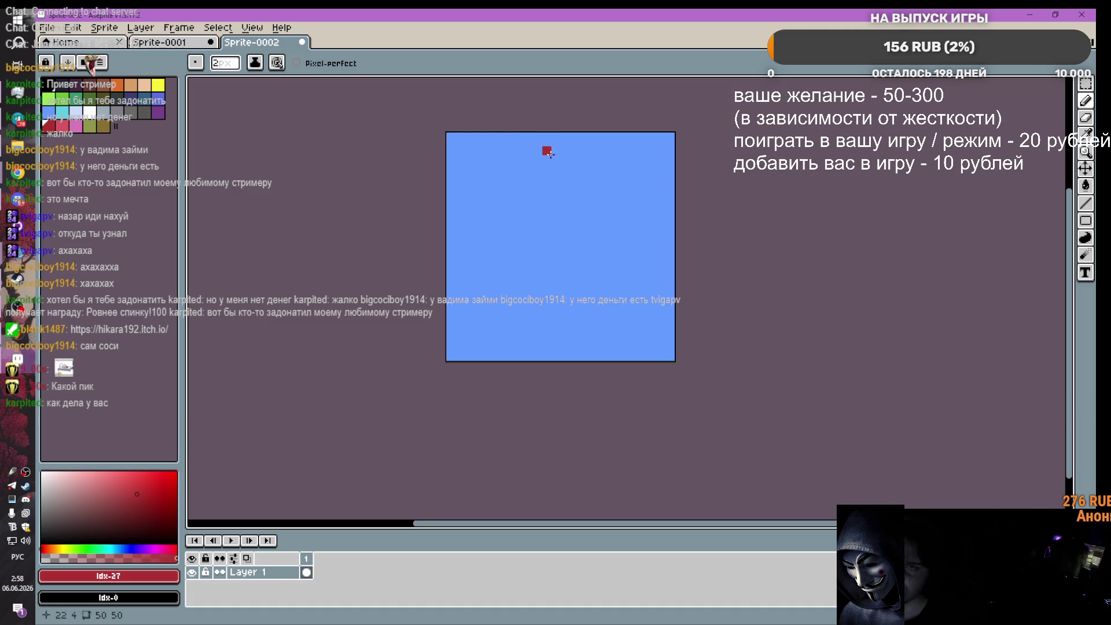
pyautogui.moveTo(538, 153)
pyautogui.mouseDown()
pyautogui.moveTo(559, 153)
pyautogui.moveTo(560, 169)
pyautogui.moveTo(566, 160)
pyautogui.moveTo(563, 304)
pyautogui.moveTo(557, 173)
pyautogui.moveTo(541, 164)
pyautogui.moveTo(548, 312)
pyautogui.moveTo(555, 298)
pyautogui.mouseUp()
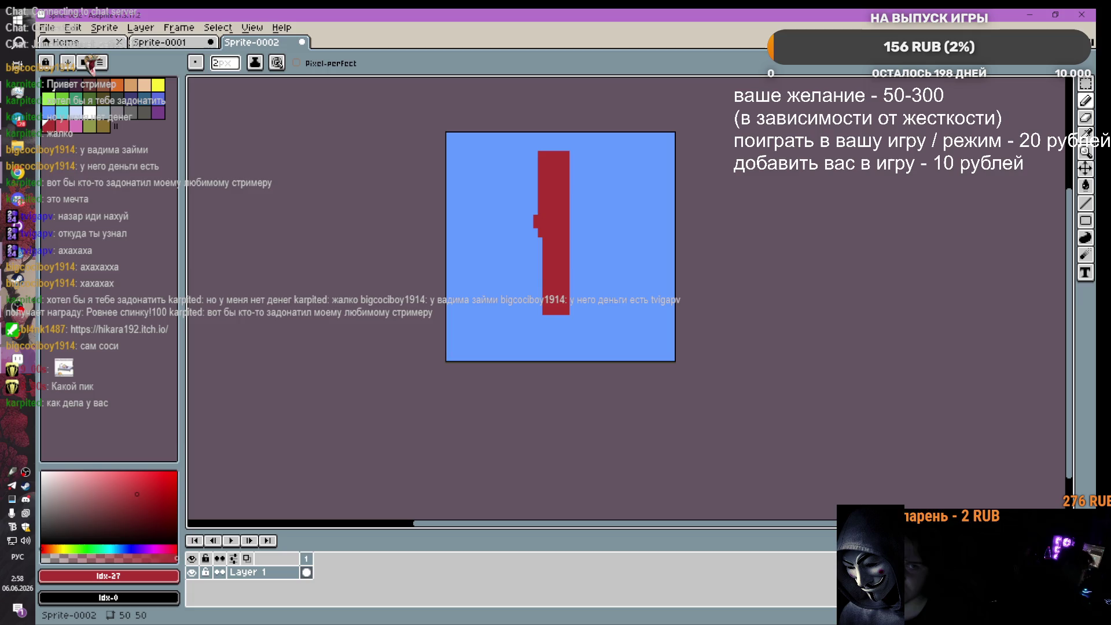
# - Sample the blue background and paint over the red nub on the bar's left
pyautogui.press('i')
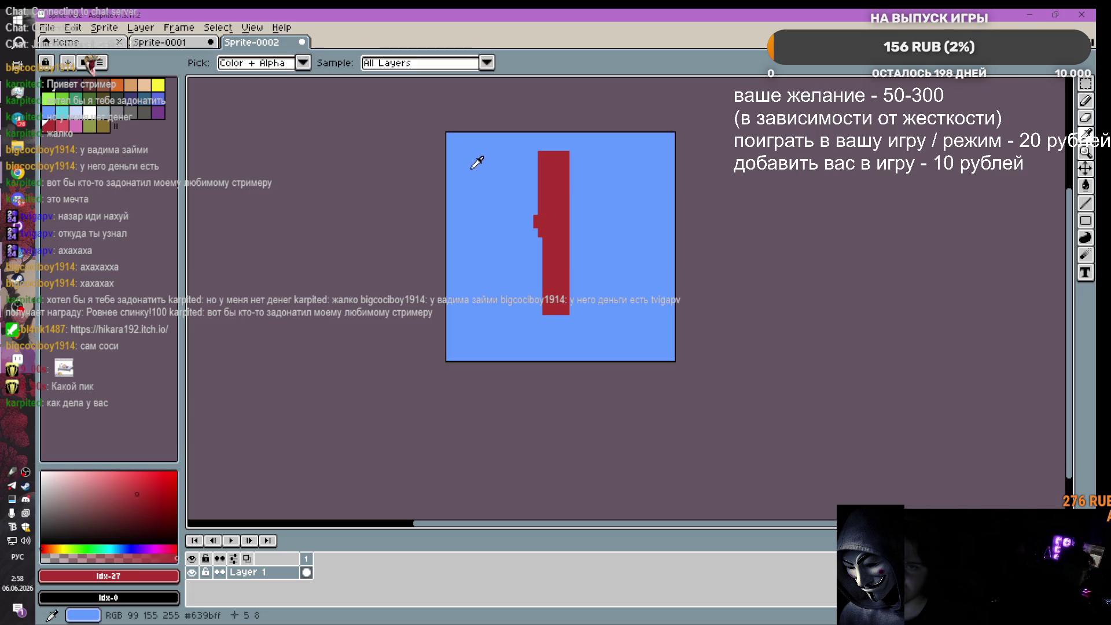
pyautogui.click(475, 166)
pyautogui.click(1085, 103)
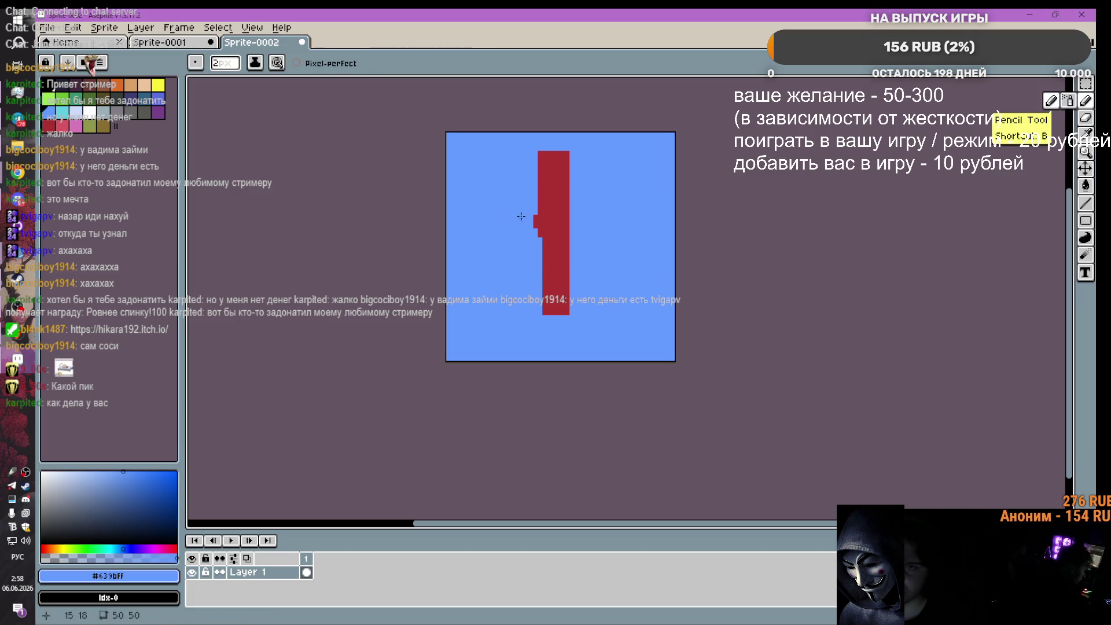
pyautogui.moveTo(527, 218); pyautogui.dragTo(535, 230)
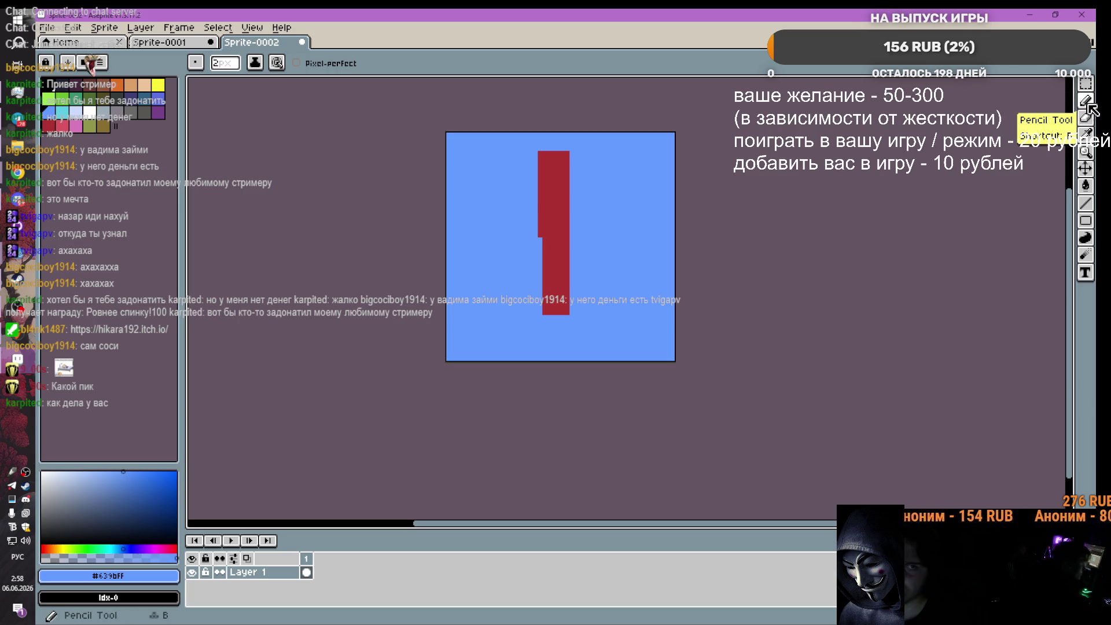
# - Sample the bar's red, extend its left column downward, then minimize Aseprite
pyautogui.click(1086, 130)
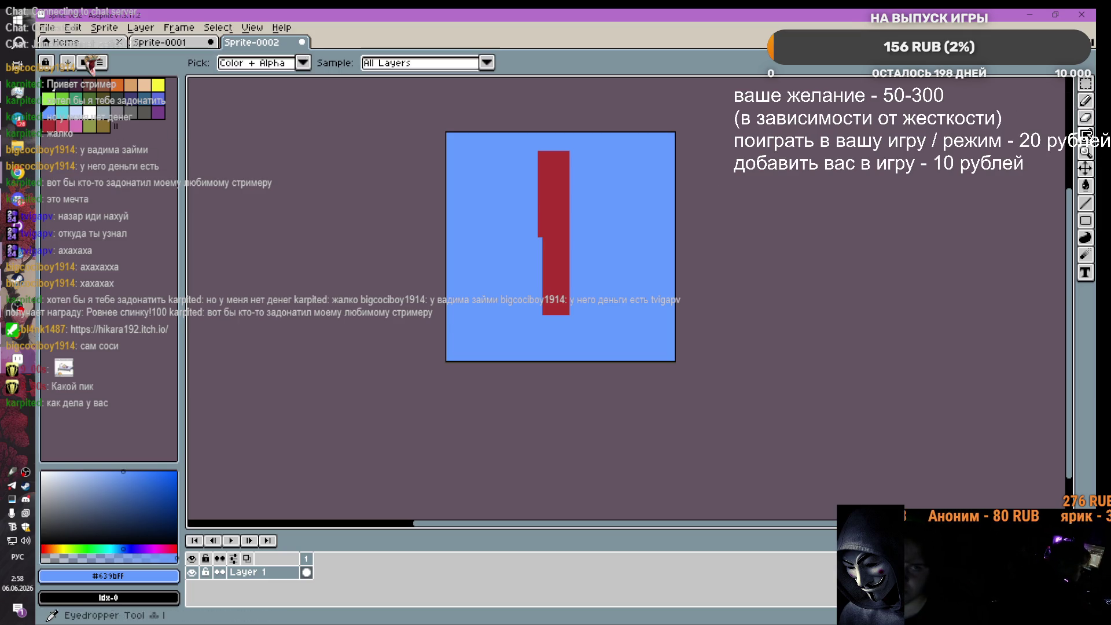
pyautogui.click(549, 186)
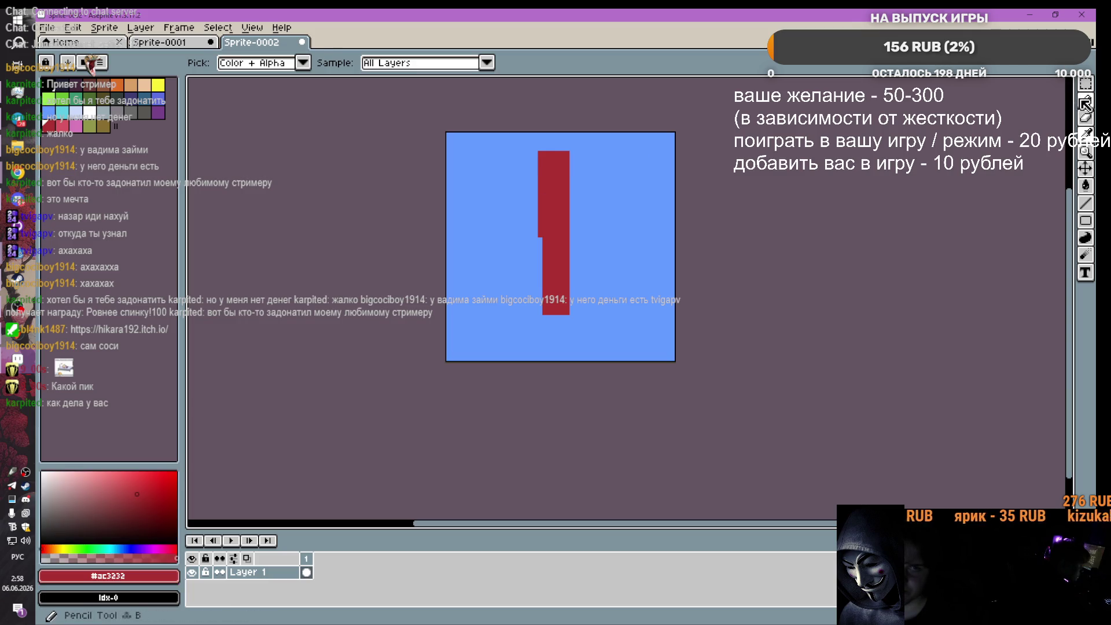
pyautogui.click(1086, 100)
pyautogui.moveTo(542, 238); pyautogui.dragTo(544, 315)
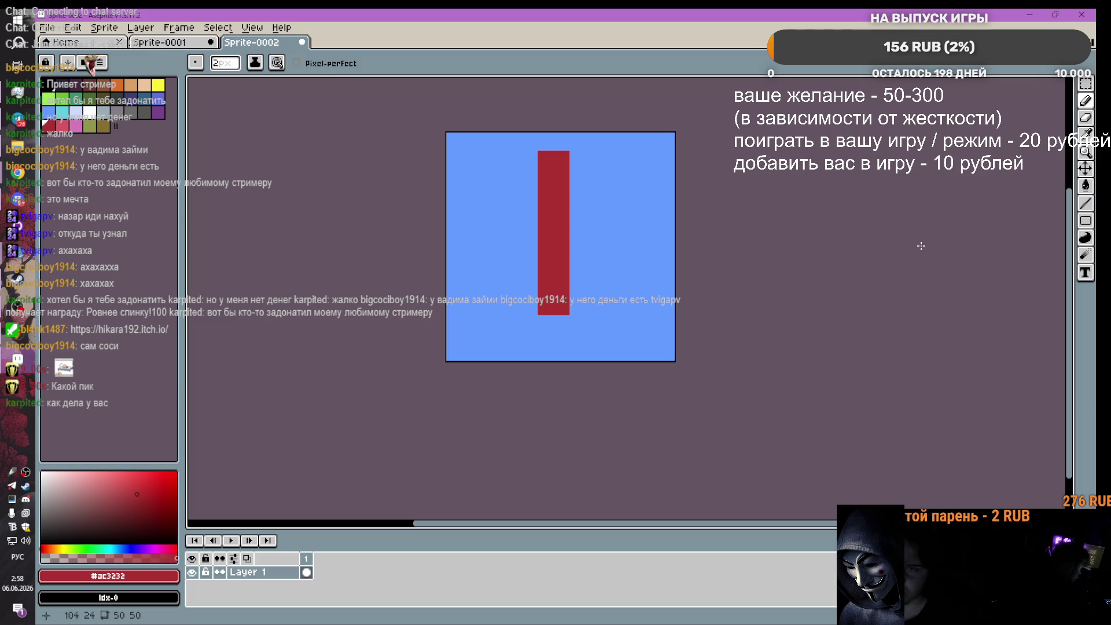
pyautogui.moveTo(18, 307)
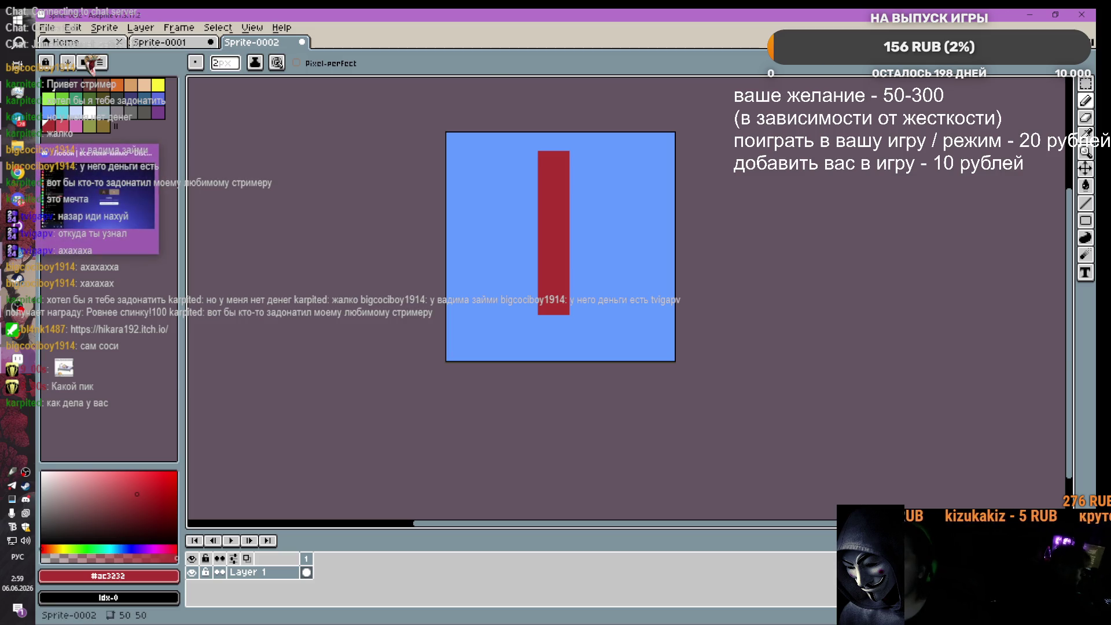
pyautogui.click(1029, 14)
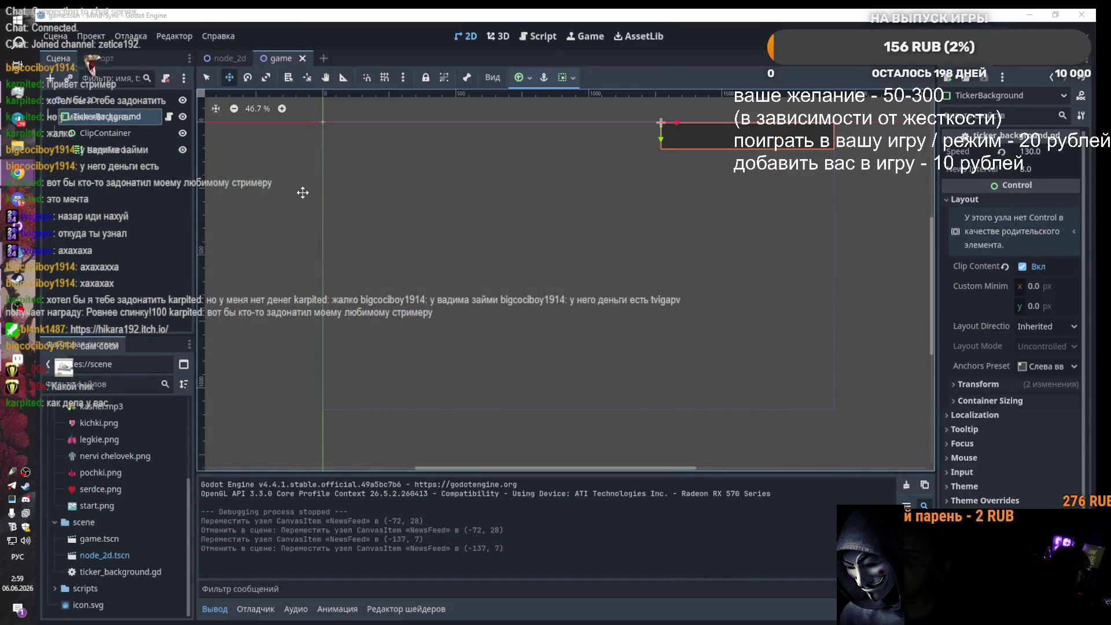
# - Switch Windows sound output to the LG FULL HD device and return to Godot
pyautogui.moveTo(18, 172)
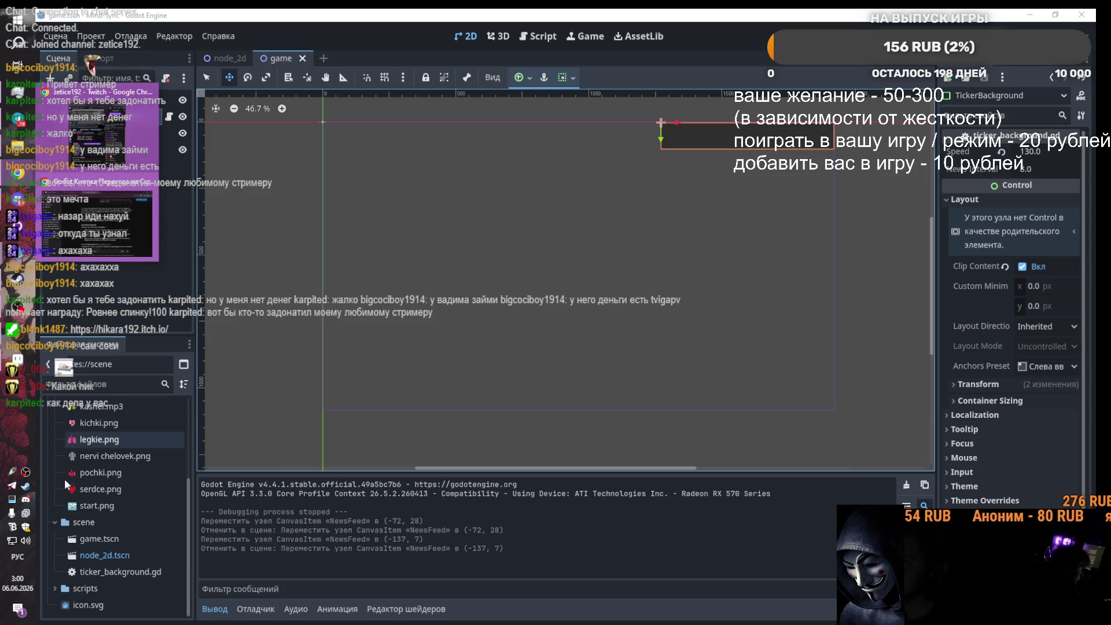
pyautogui.click(27, 540)
pyautogui.click(93, 574)
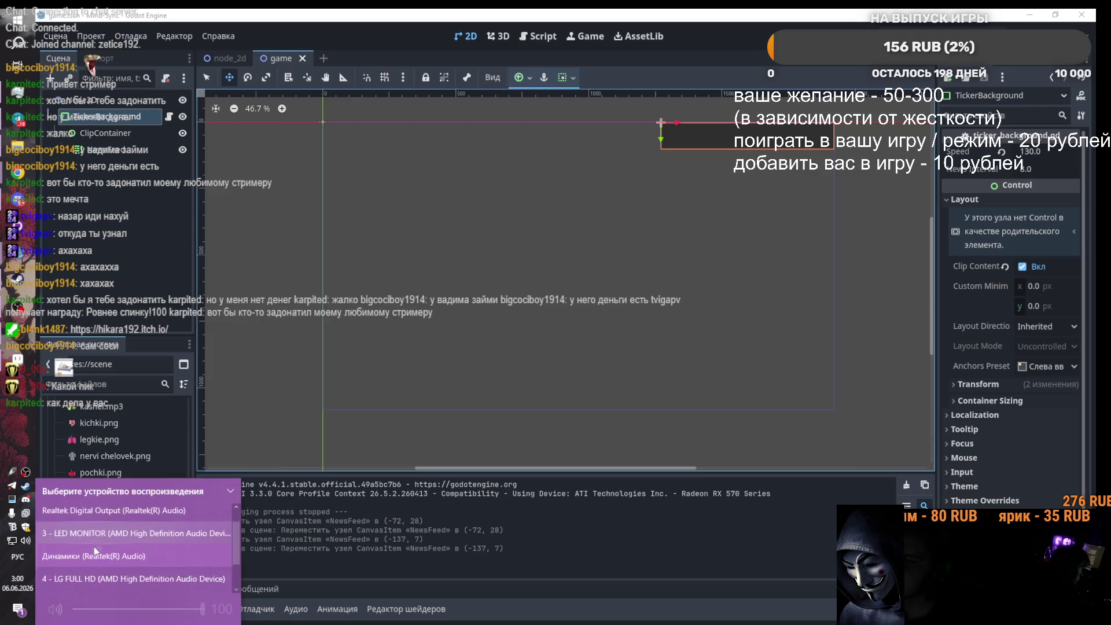
pyautogui.click(91, 538)
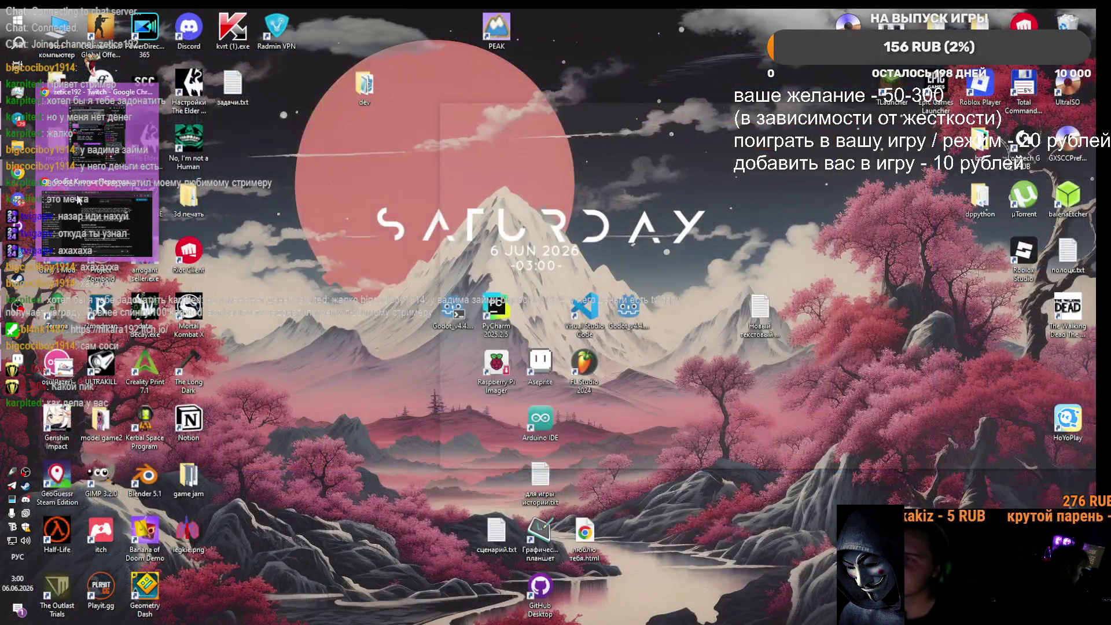
pyautogui.click(80, 200)
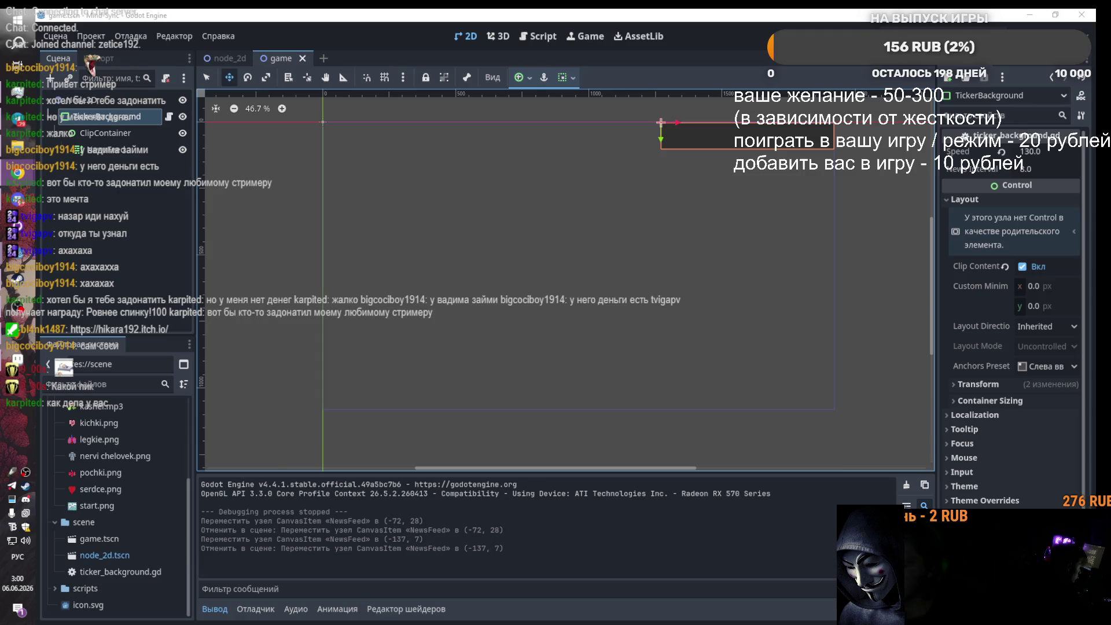
pyautogui.hotkey('alt', 'Tab')
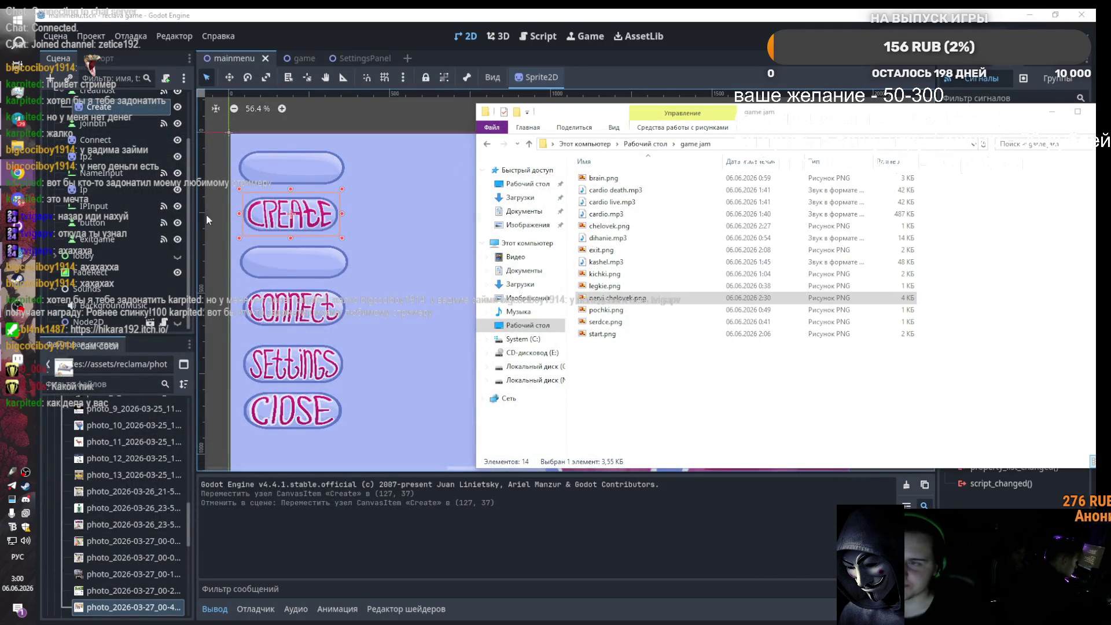
pyautogui.press('super+d')
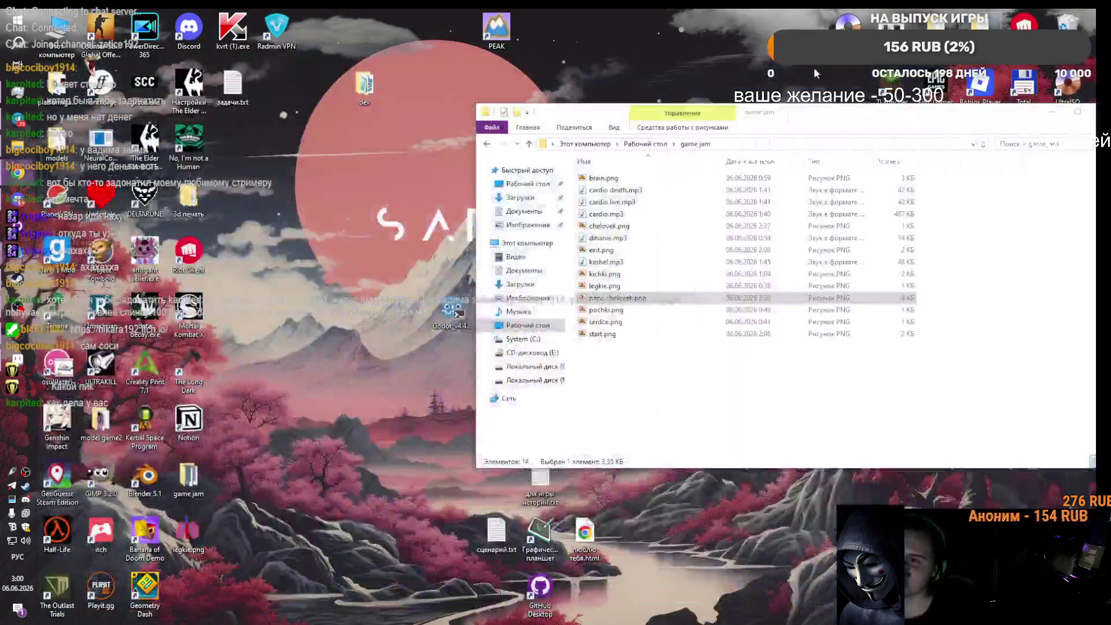
pyautogui.moveTo(13, 255)
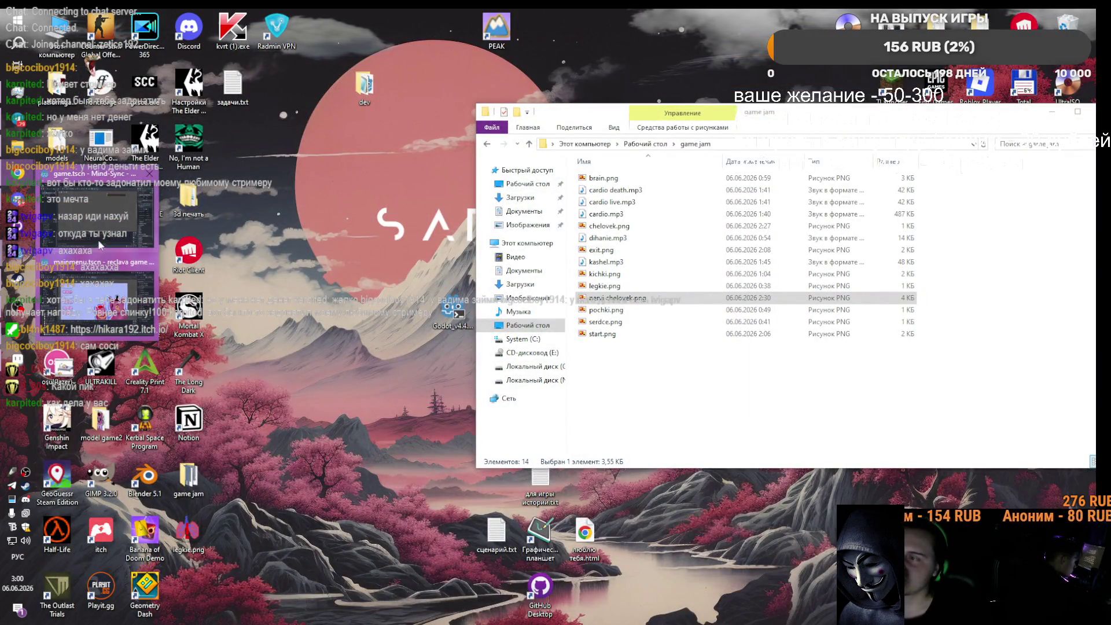
pyautogui.click(101, 245)
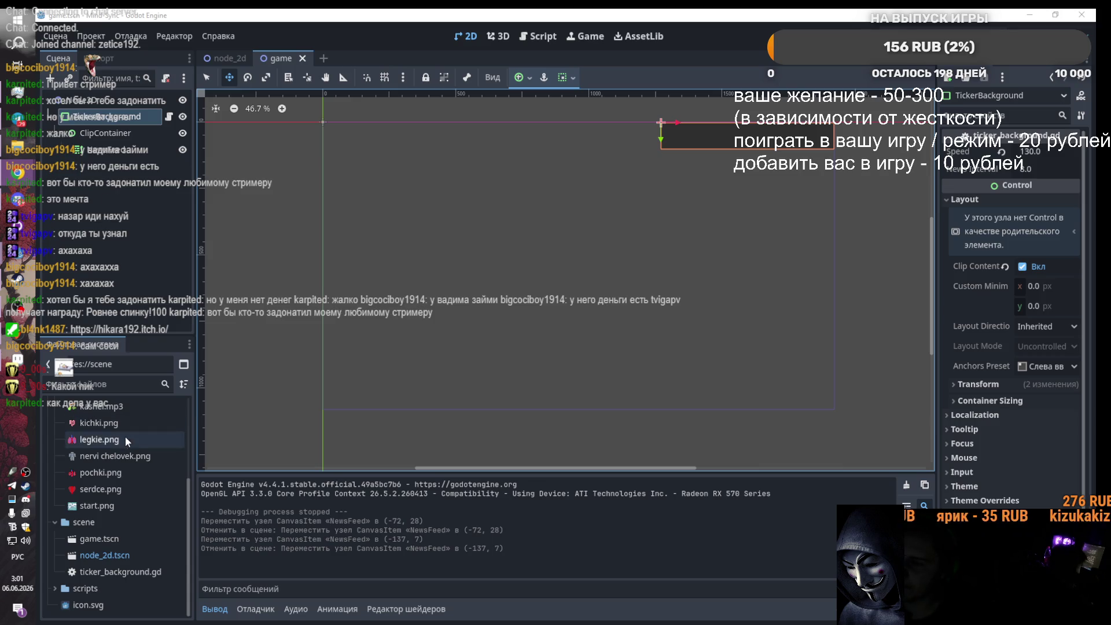
pyautogui.scroll(3, 92, 502)
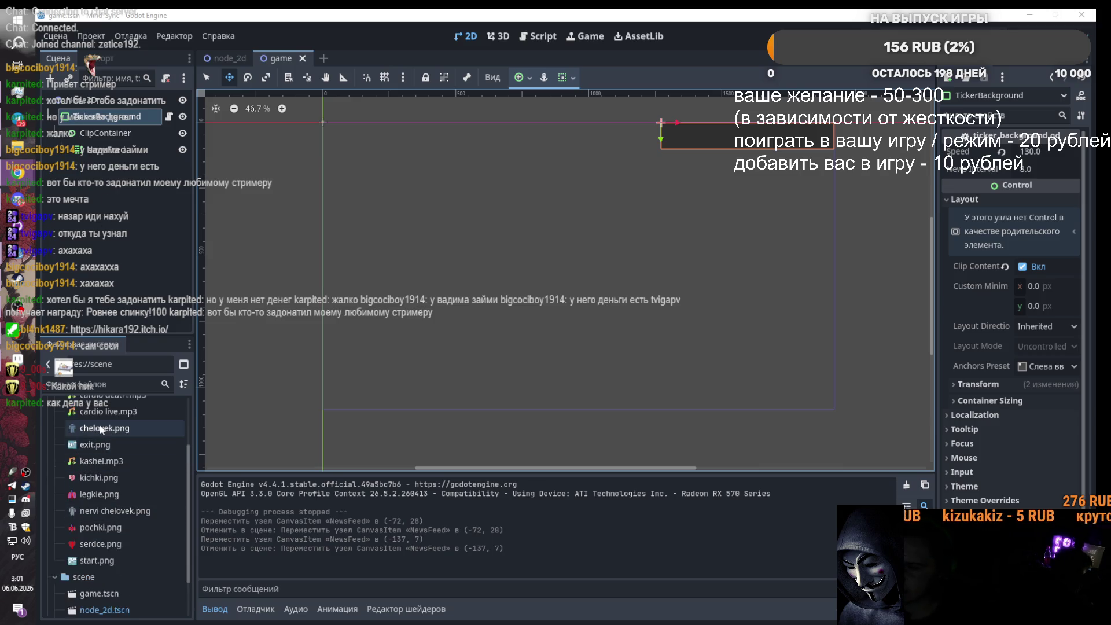
# - Scale the Chelovek figure up to about 4.13×4.07 and move it to (298, 608)
pyautogui.moveTo(99, 429)
pyautogui.mouseDown()
pyautogui.moveTo(375, 317)
pyautogui.moveTo(396, 246)
pyautogui.moveTo(440, 333)
pyautogui.moveTo(411, 303)
pyautogui.mouseUp()
pyautogui.click(266, 77)
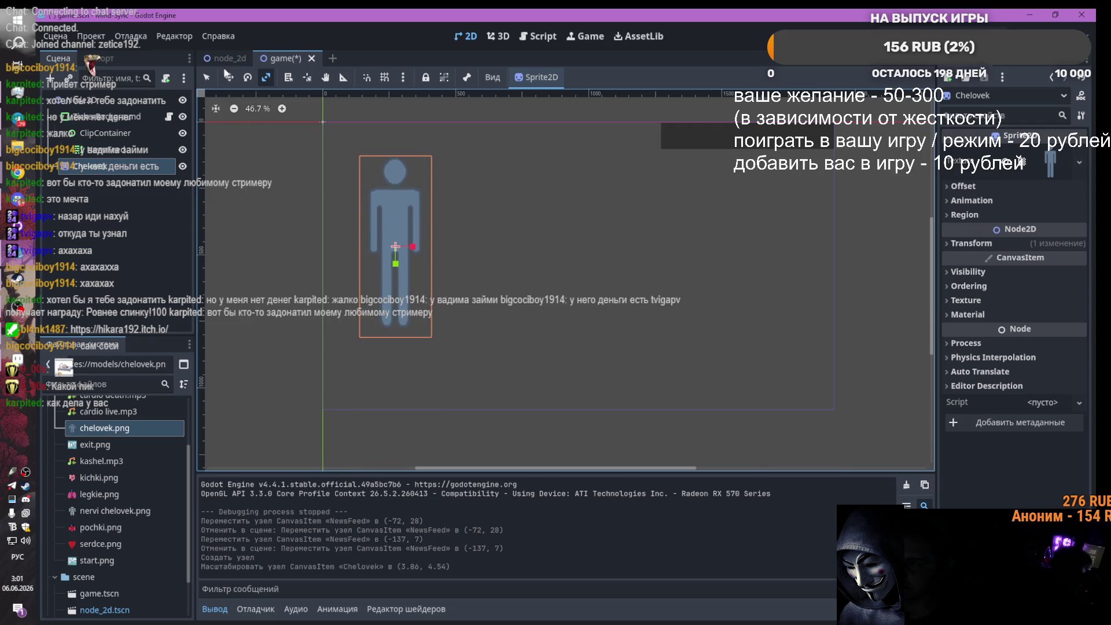
pyautogui.press('w')
pyautogui.moveTo(391, 226); pyautogui.dragTo(417, 249)
pyautogui.click(207, 77)
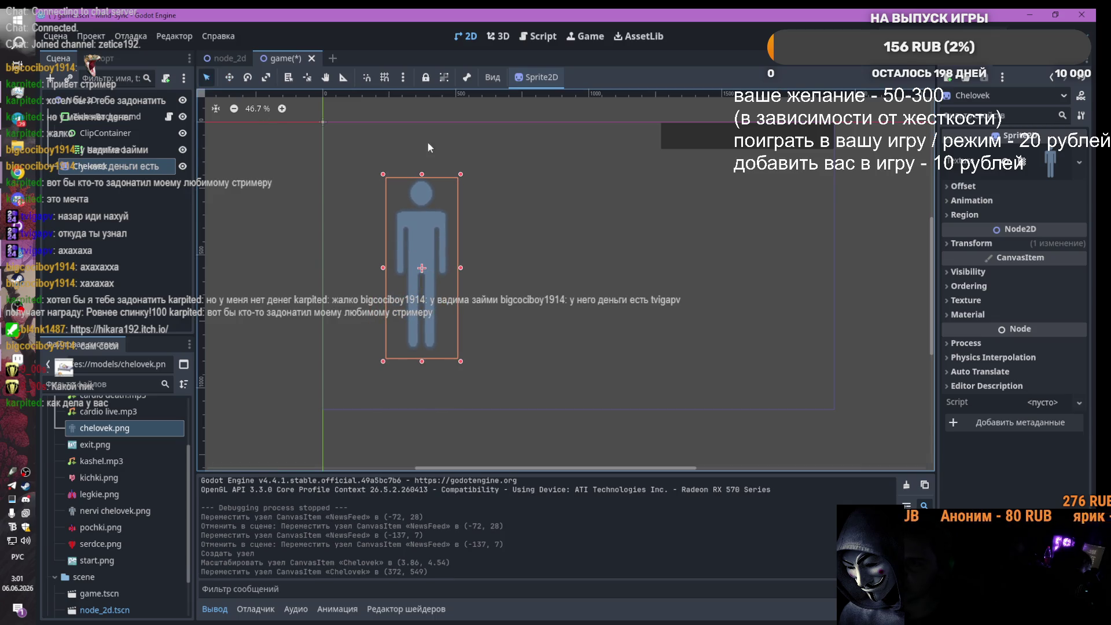
pyautogui.moveTo(462, 173); pyautogui.dragTo(467, 168)
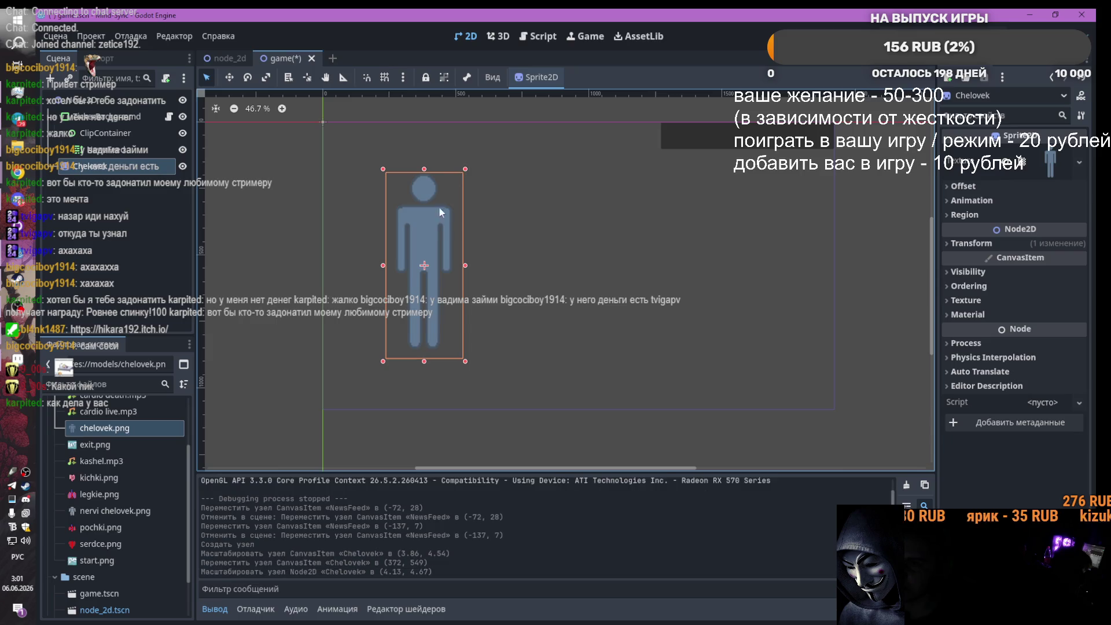
pyautogui.moveTo(421, 250); pyautogui.dragTo(399, 269)
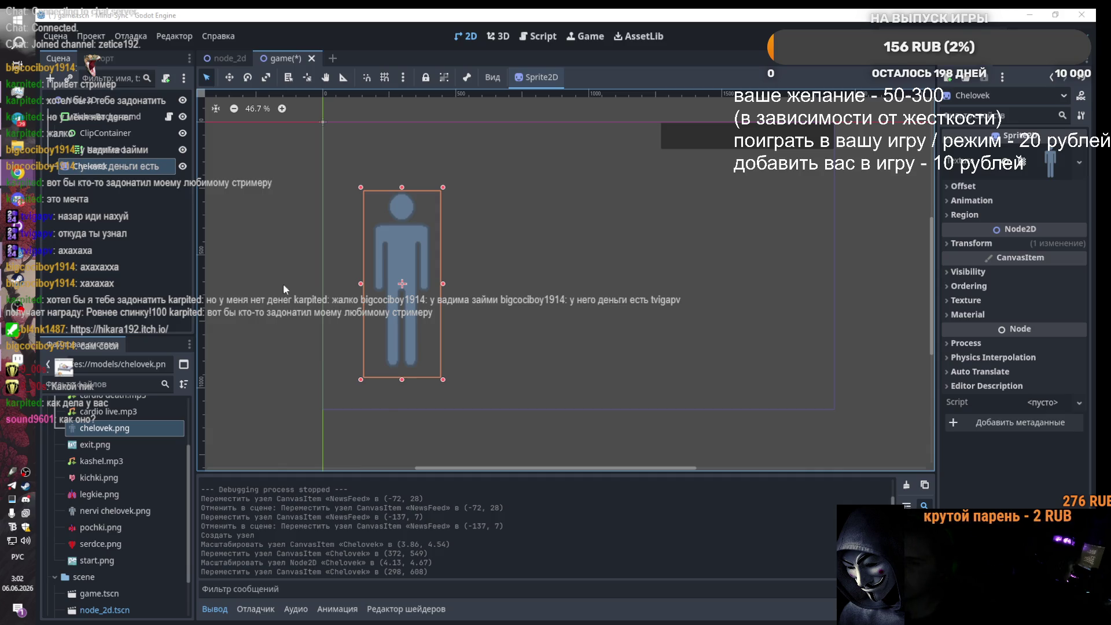
pyautogui.click(480, 273)
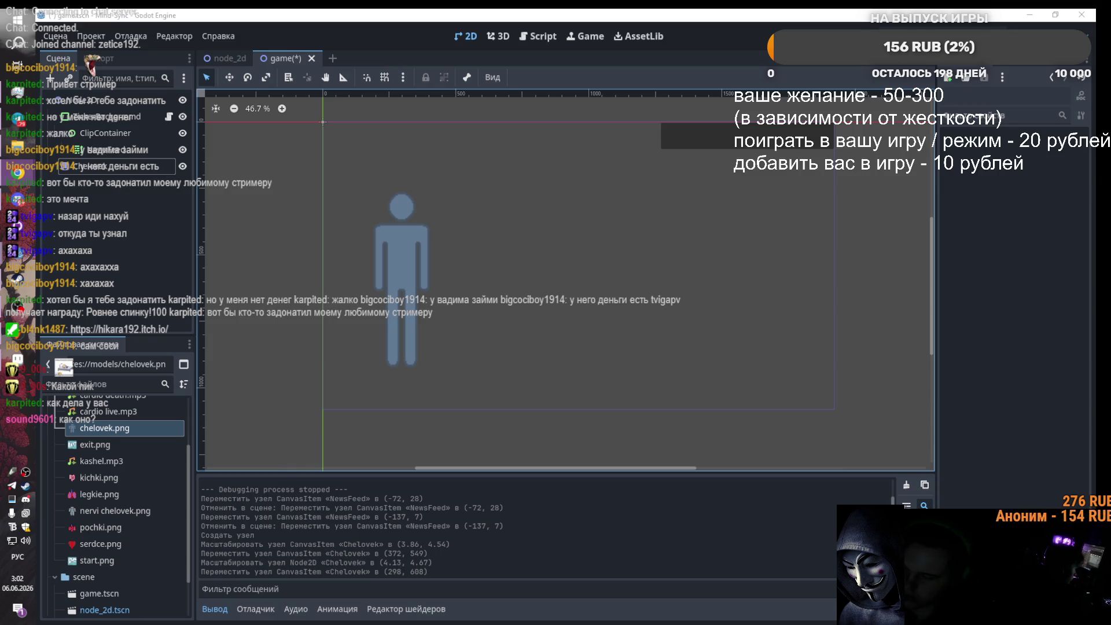
pyautogui.click(411, 238)
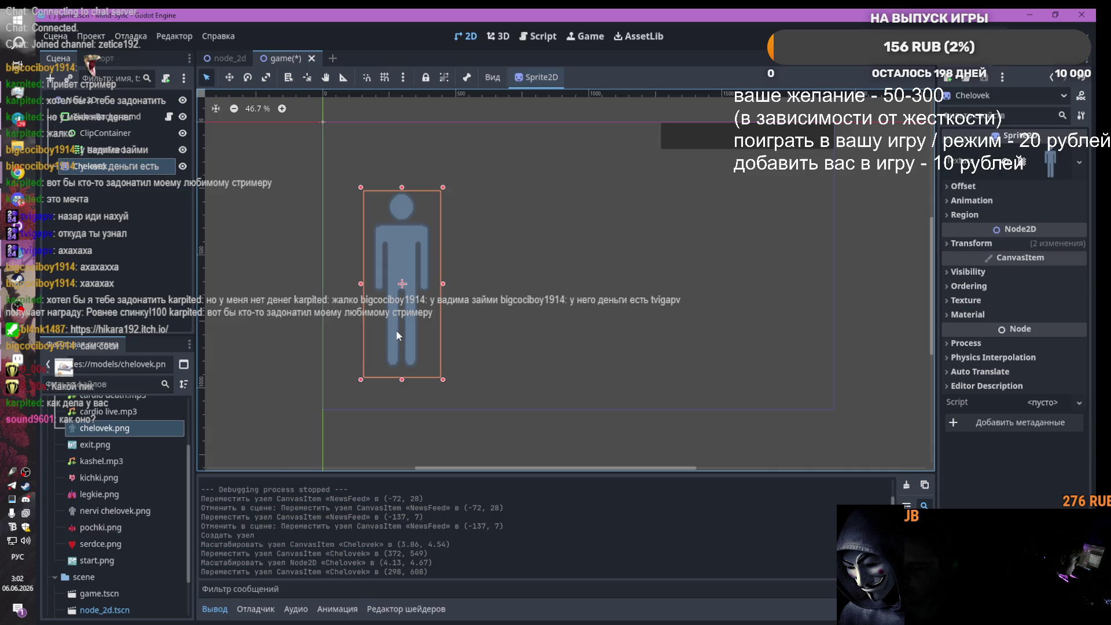
# - Delete the Chelovek node and collapse the TickerBackground branch
pyautogui.rightClick(101, 163)
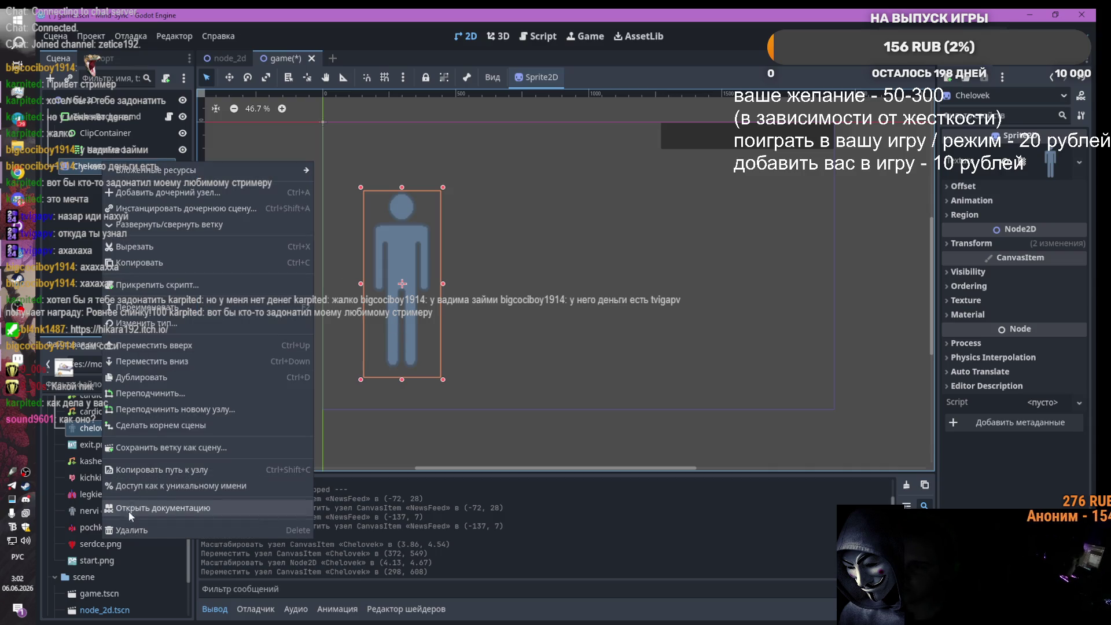
pyautogui.click(132, 530)
pyautogui.press('Return')
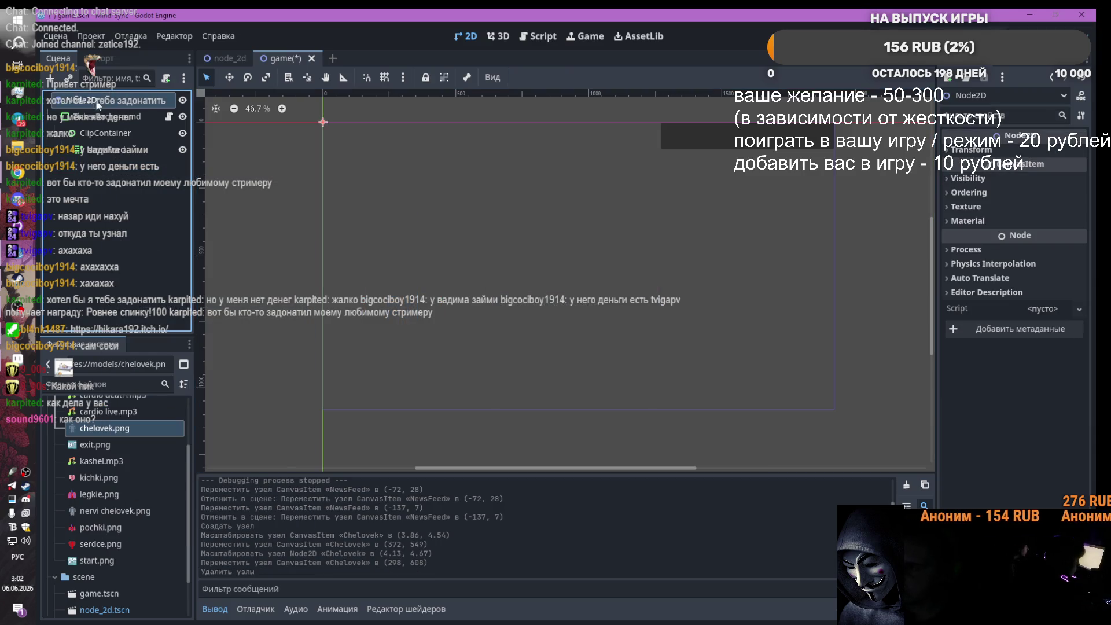
pyautogui.click(58, 117)
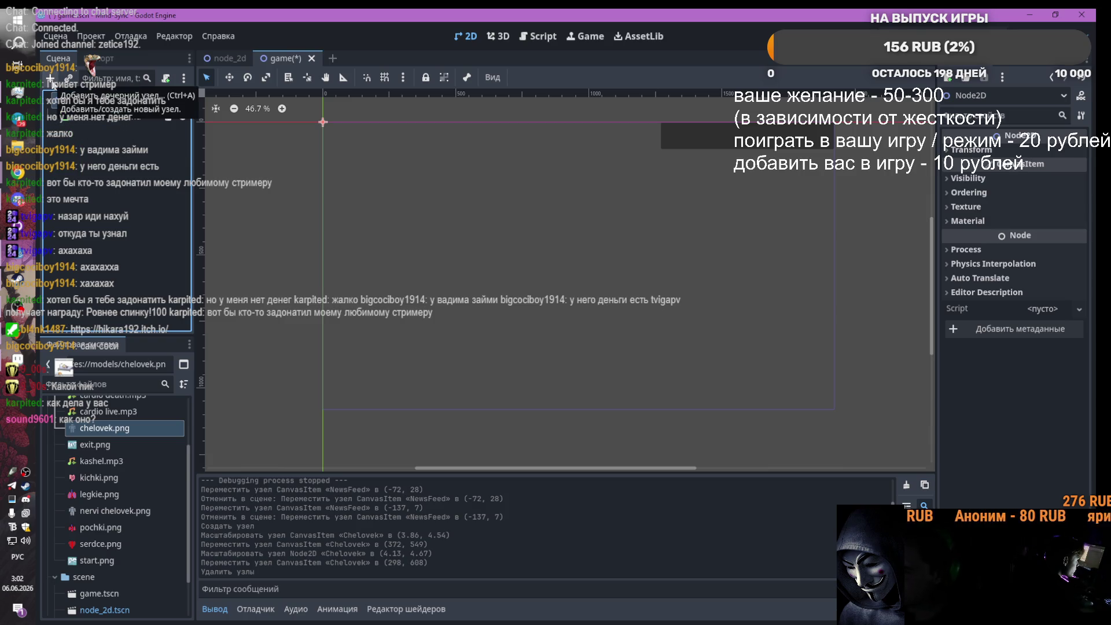
# - Add a TextureRect node to the scene by searching 'textur'
pyautogui.click(50, 78)
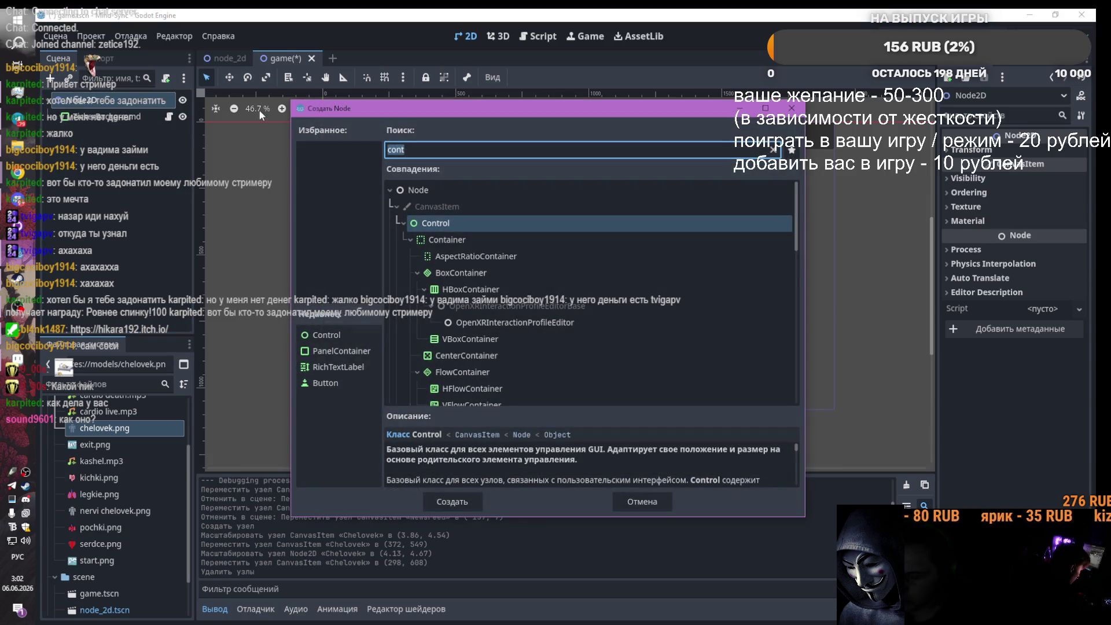
pyautogui.write('e')
pyautogui.press('BackSpace')
pyautogui.hotkey('alt', 'shift')
pyautogui.write('tex')
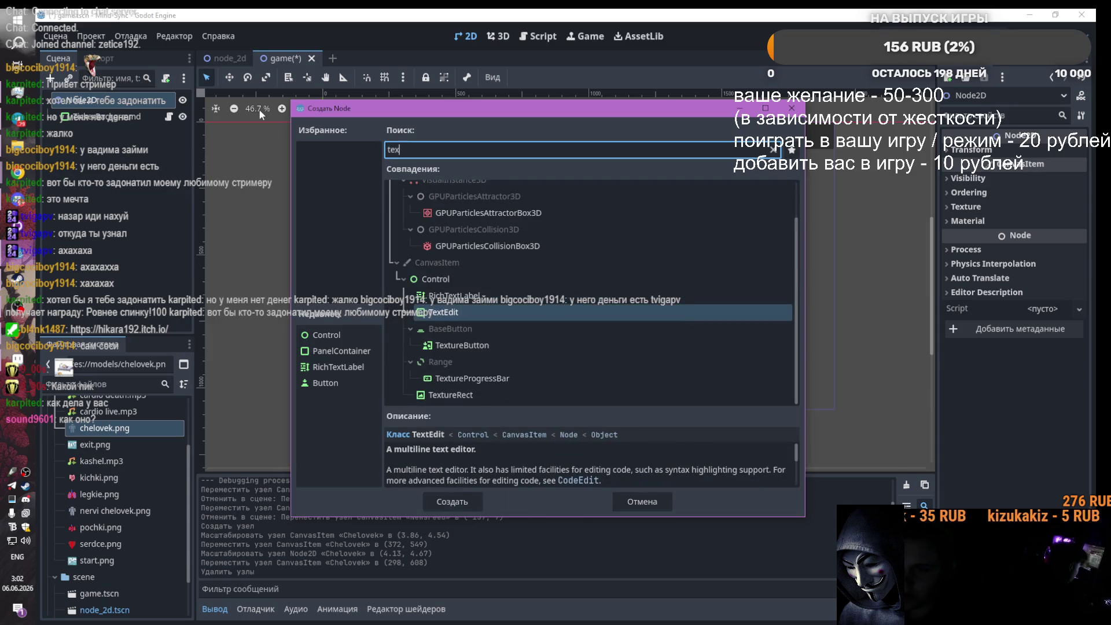
pyautogui.write('tur')
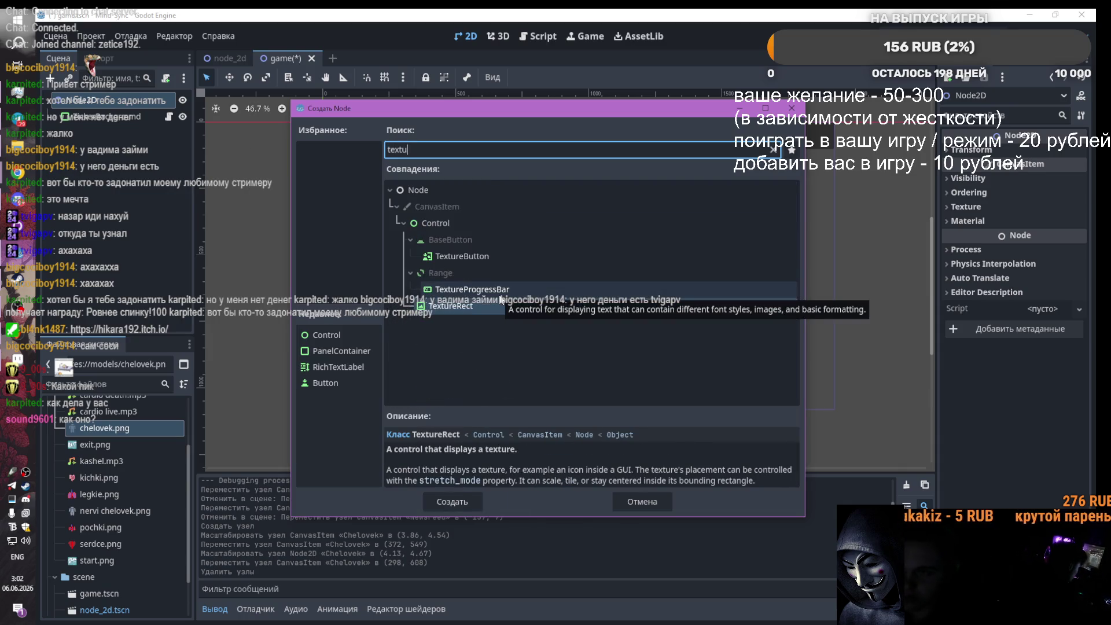
pyautogui.doubleClick(473, 304)
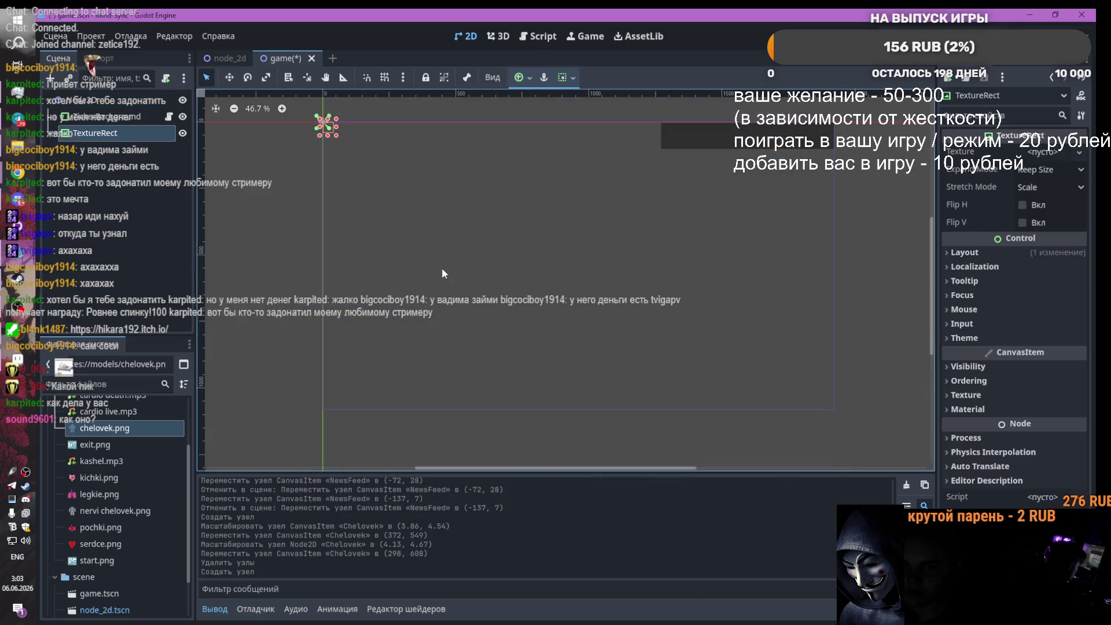
# - Size the TextureRect to a tall 411×767 rectangle at (139, 362)
pyautogui.moveTo(337, 135)
pyautogui.mouseDown()
pyautogui.moveTo(341, 216)
pyautogui.moveTo(403, 243)
pyautogui.mouseUp()
pyautogui.moveTo(370, 185)
pyautogui.mouseDown()
pyautogui.moveTo(428, 296)
pyautogui.moveTo(404, 280)
pyautogui.mouseUp()
pyautogui.moveTo(400, 213); pyautogui.dragTo(400, 170)
pyautogui.moveTo(443, 346); pyautogui.dragTo(472, 380)
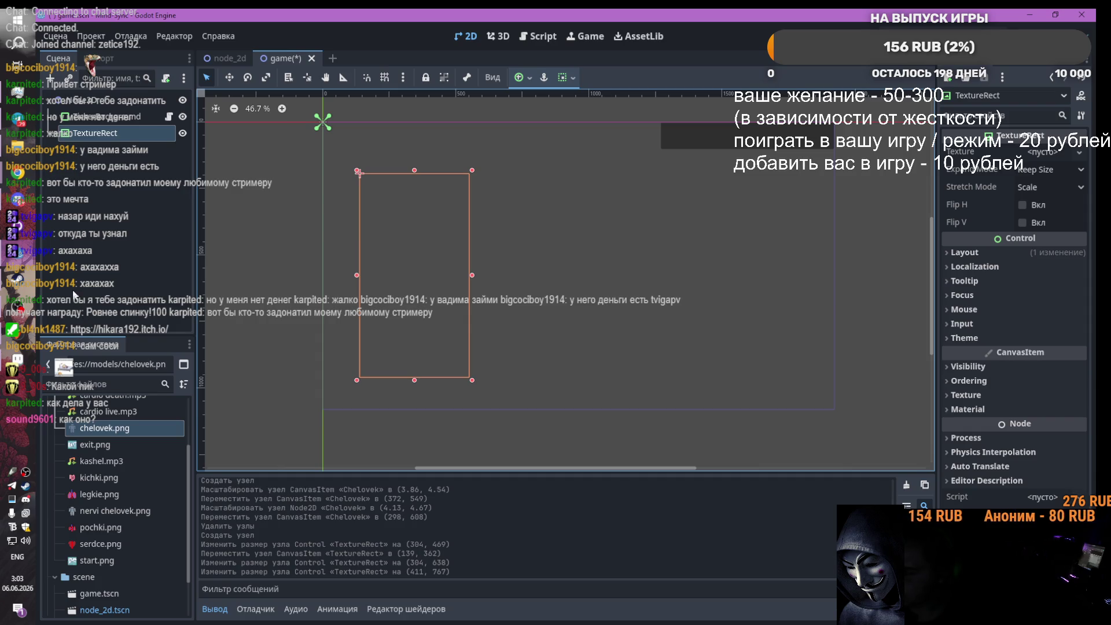
# - Load models/chelovek.png as the TextureRect's texture and shrink the rect to 375×733
pyautogui.click(1047, 153)
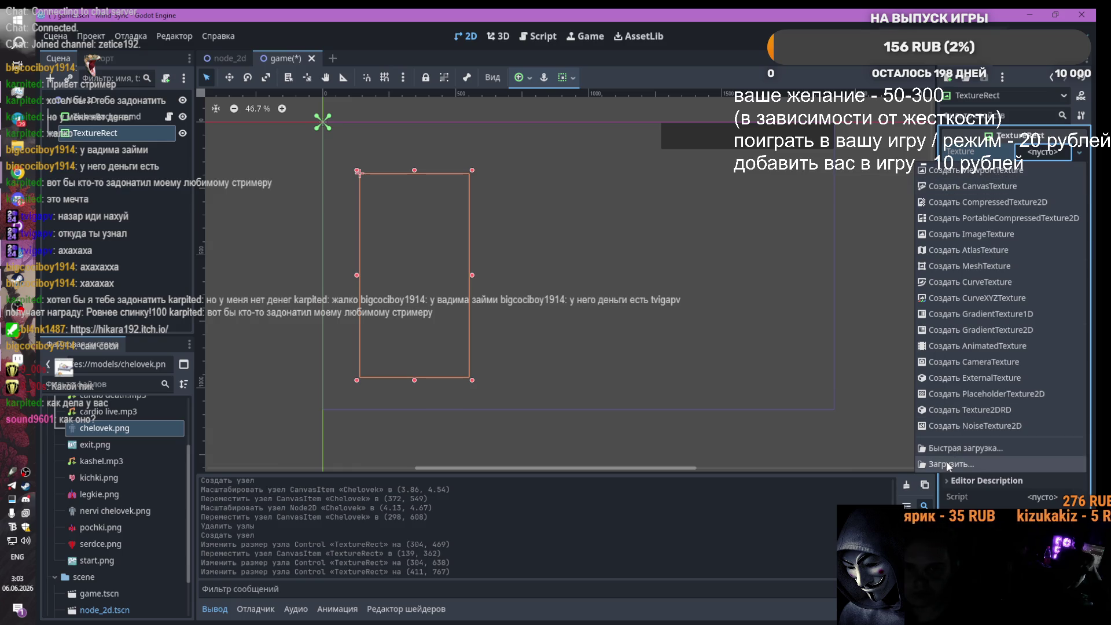
pyautogui.click(951, 464)
pyautogui.doubleClick(385, 190)
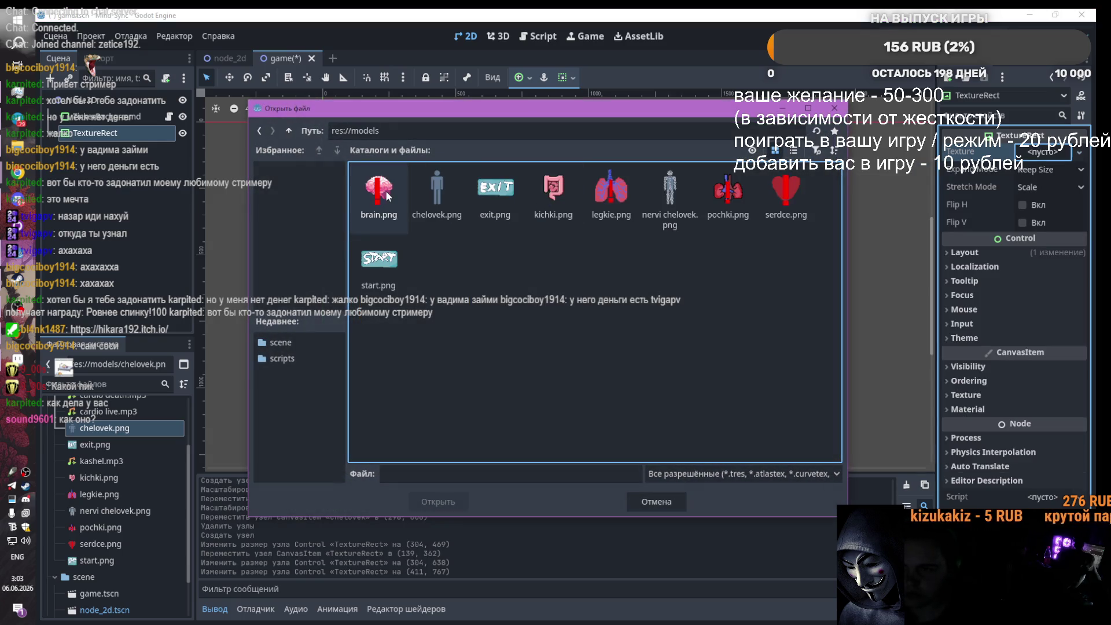
pyautogui.doubleClick(459, 199)
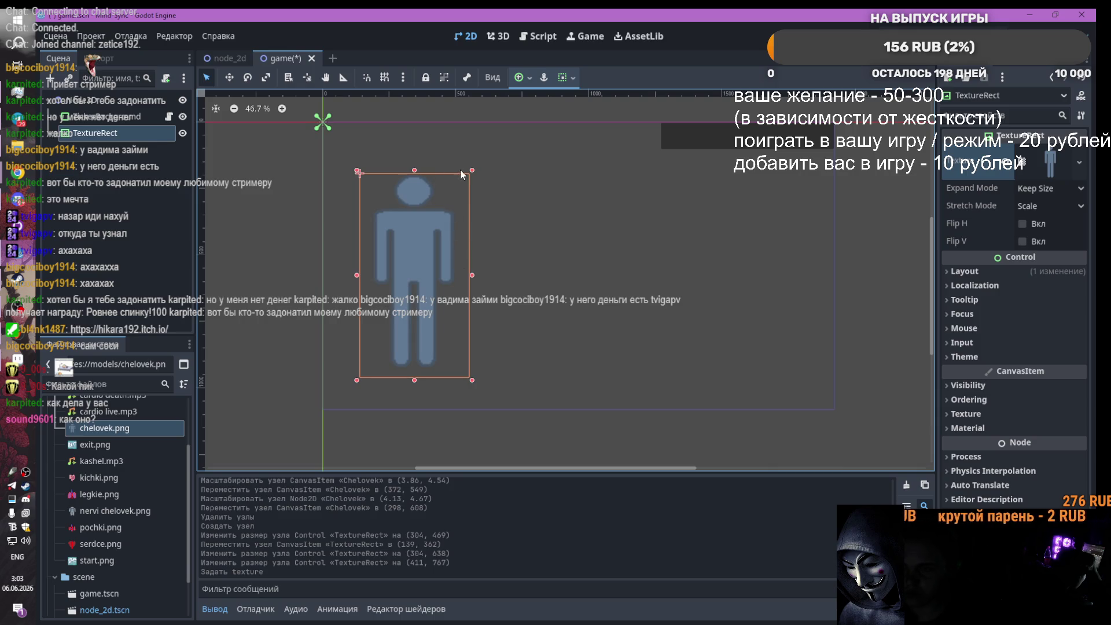
pyautogui.moveTo(473, 172); pyautogui.dragTo(458, 182)
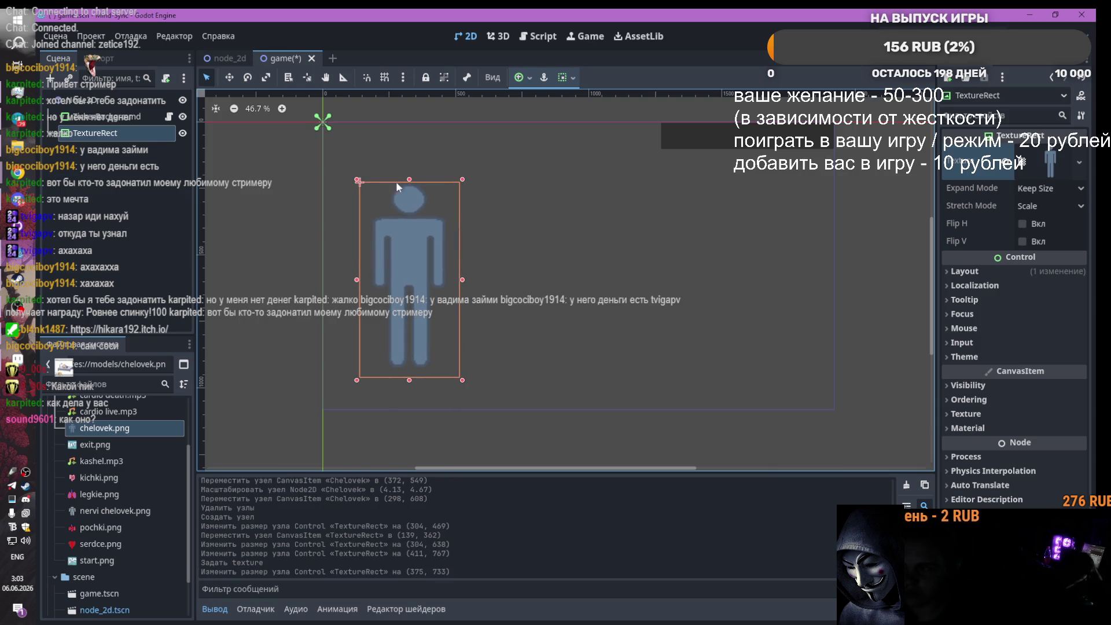
pyautogui.click(146, 180)
pyautogui.moveTo(17, 172)
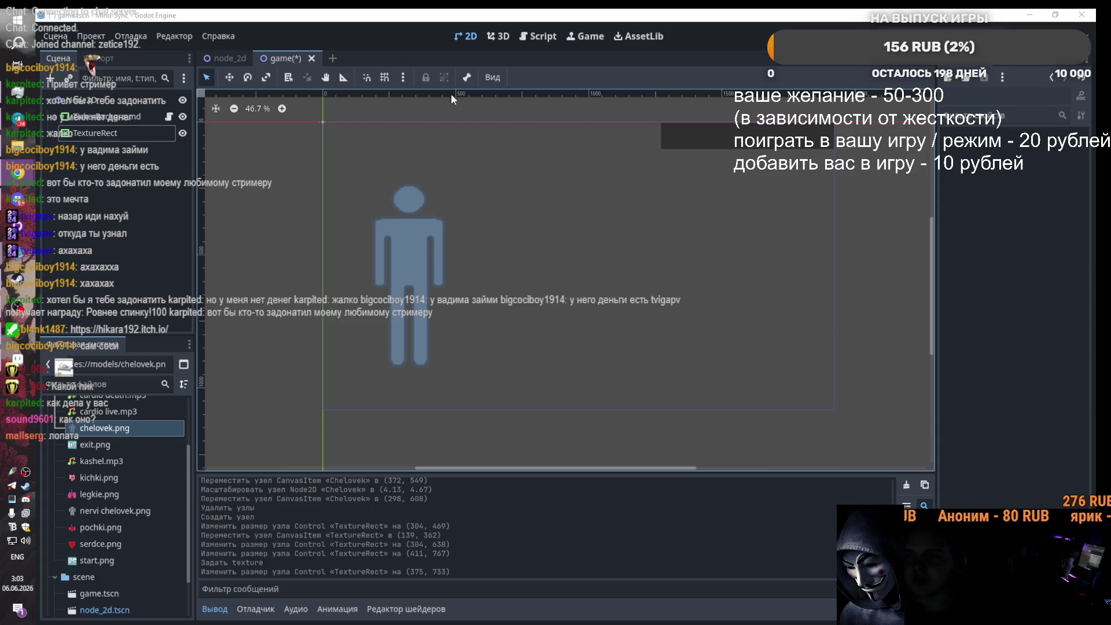
# - Move legkie.png from the desktop into the game jam folder, replacing the older copy
pyautogui.click(1029, 14)
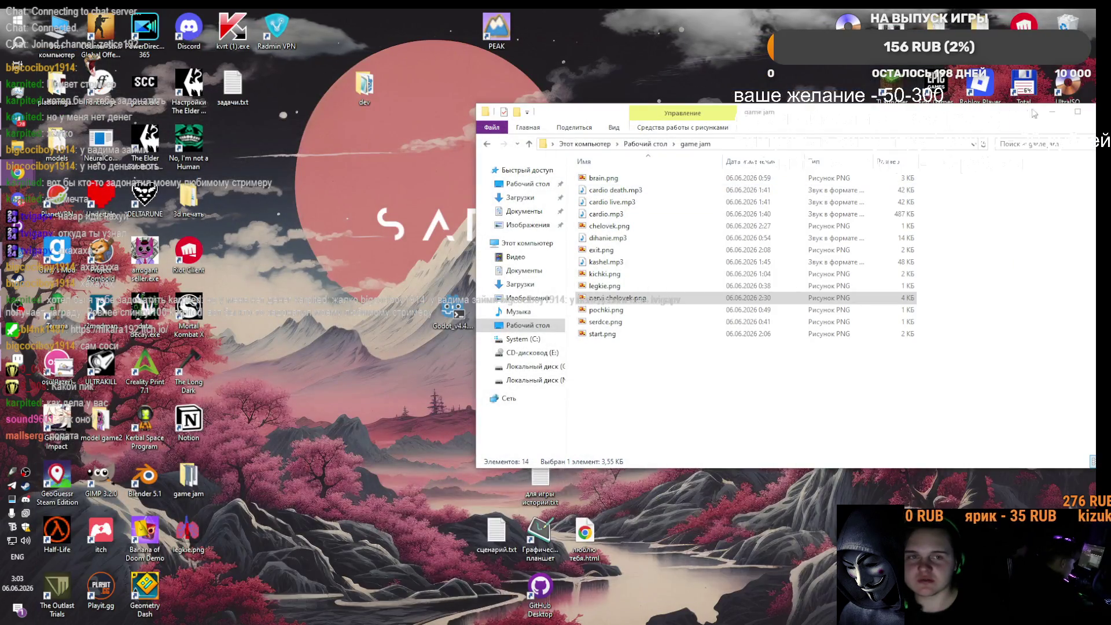
pyautogui.press('super+d')
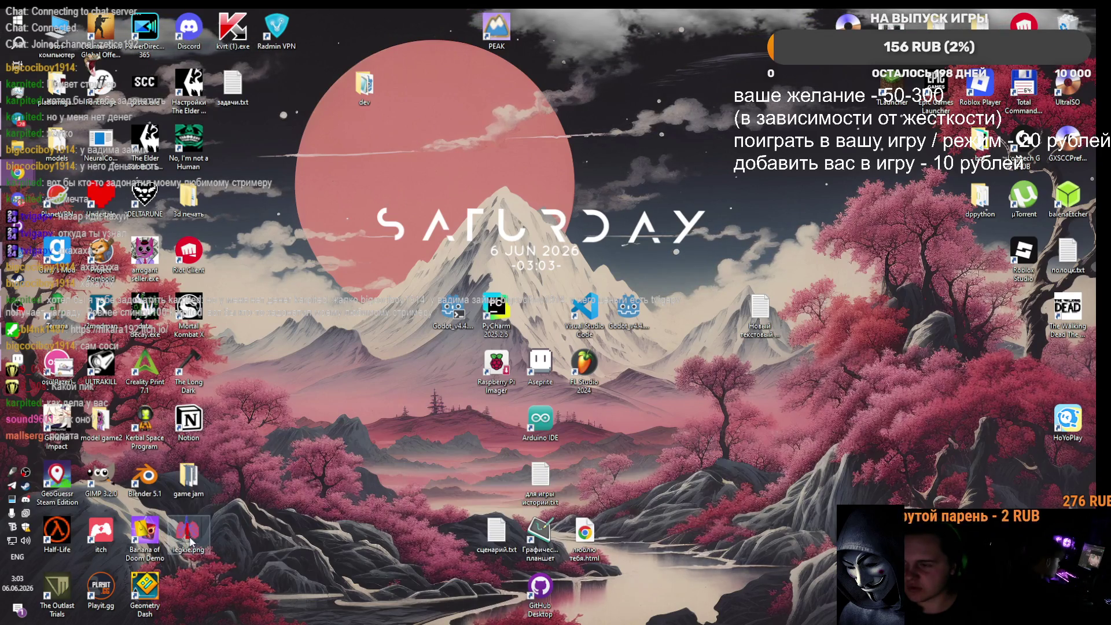
pyautogui.moveTo(193, 489); pyautogui.dragTo(193, 489)
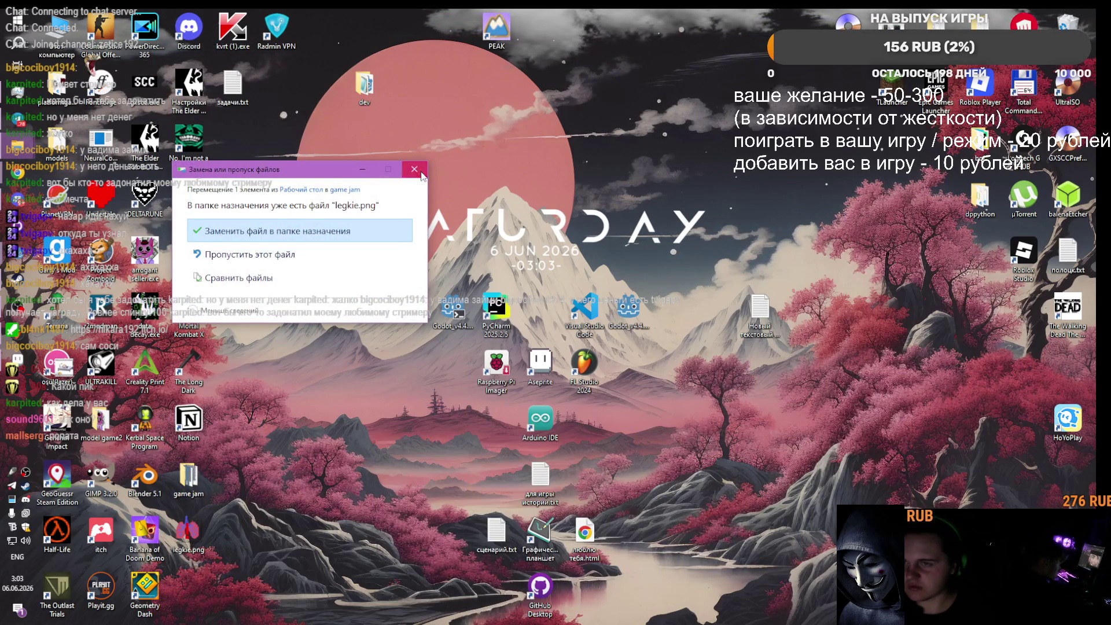
pyautogui.press('Escape')
# - Delete the desktop copy of legkie.png and return to the Godot game scene
pyautogui.rightClick(187, 542)
pyautogui.click(223, 499)
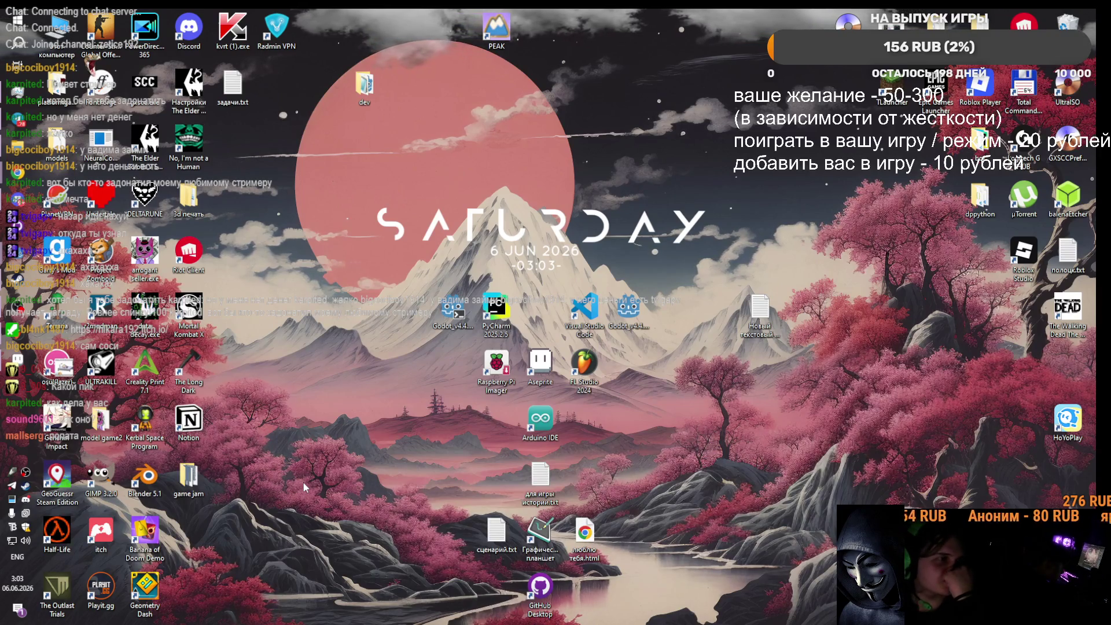
pyautogui.moveTo(17, 144)
pyautogui.moveTo(17, 172)
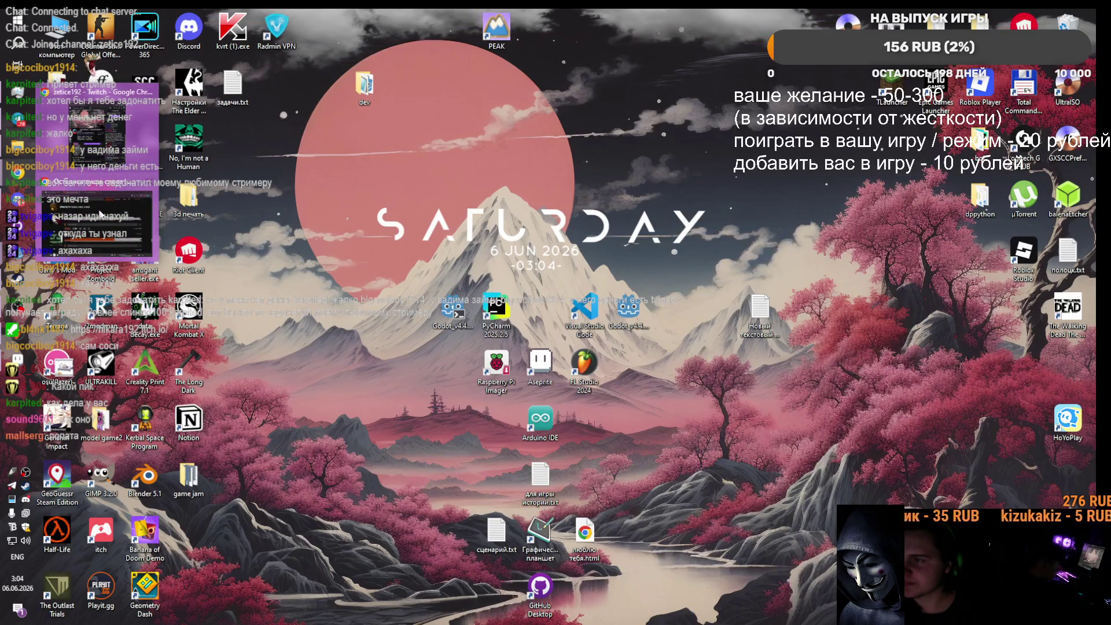
pyautogui.moveTo(14, 251)
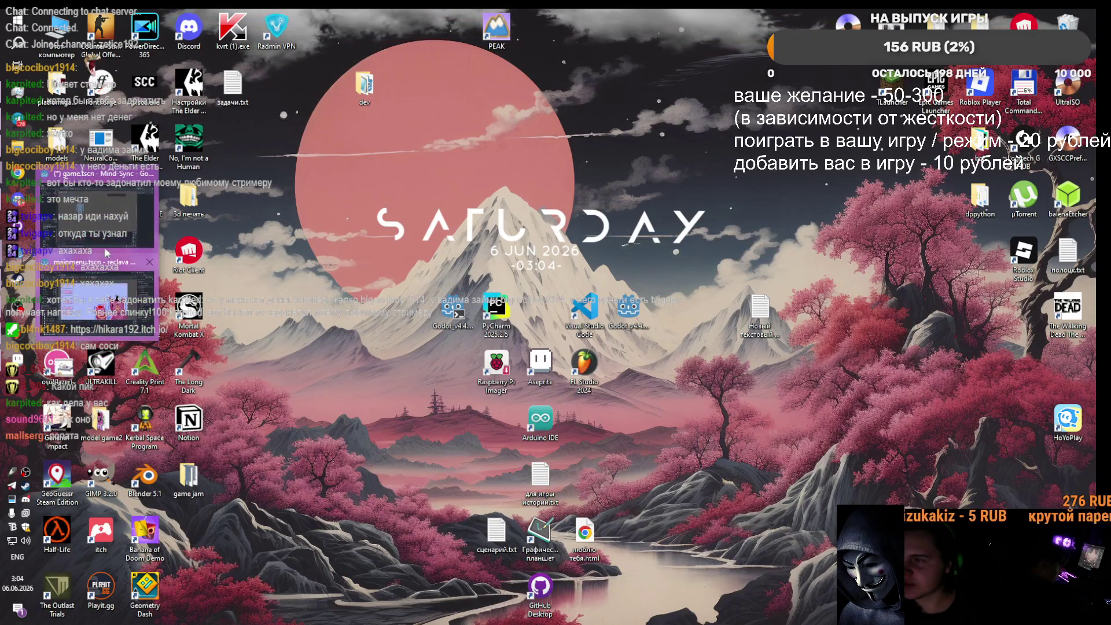
pyautogui.click(106, 235)
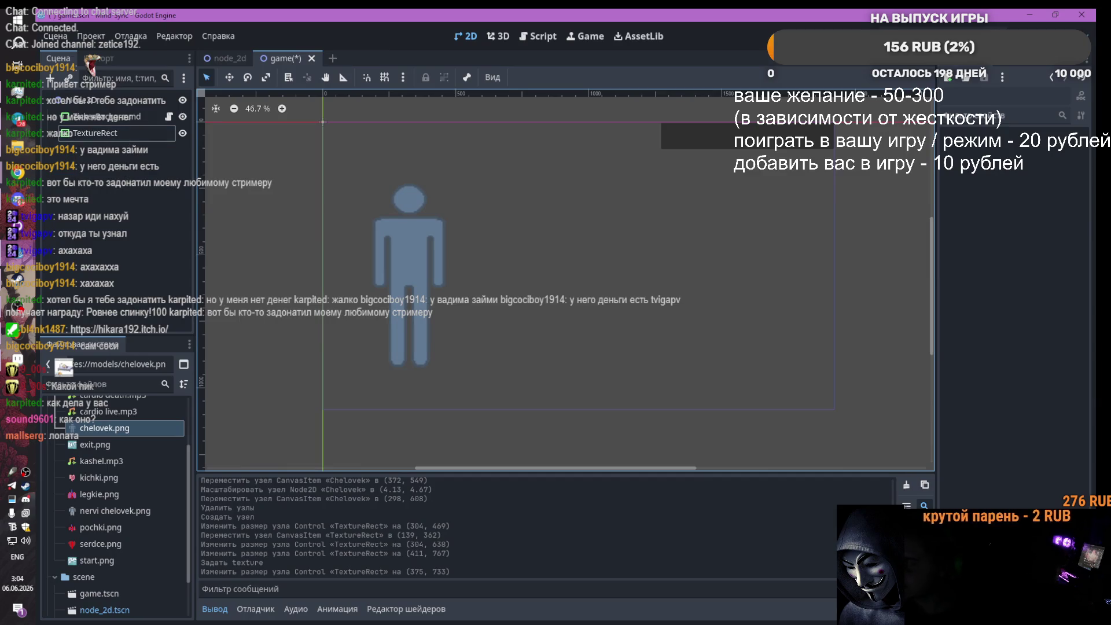
# - Rename the TextureRect node to HumanSprite, then switch to Chrome
pyautogui.click(17, 172)
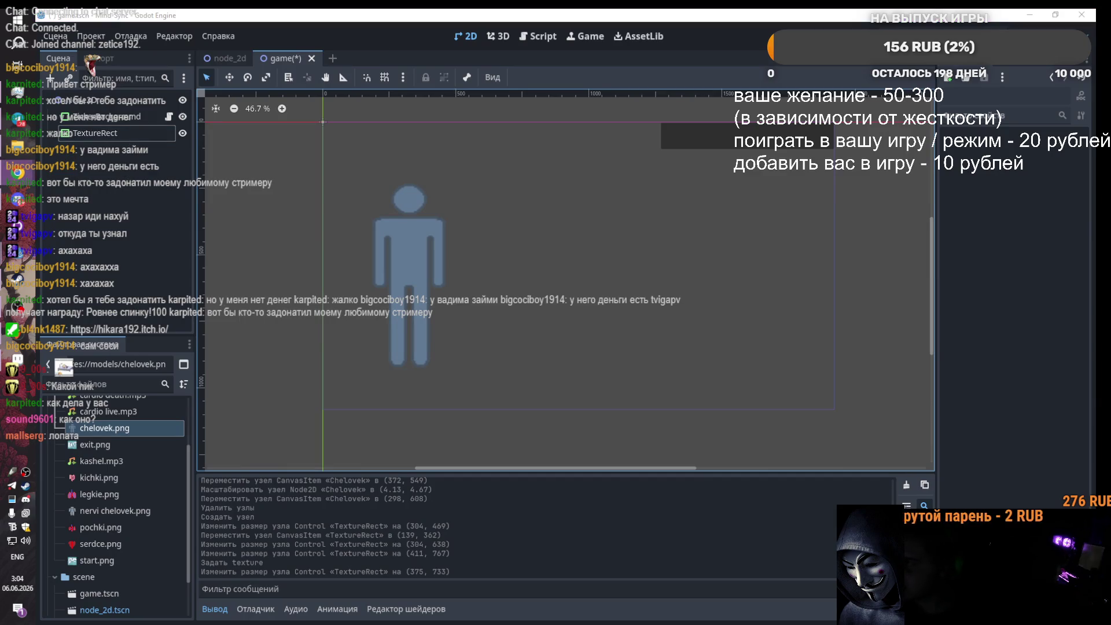
pyautogui.click(92, 133)
pyautogui.write('Human')
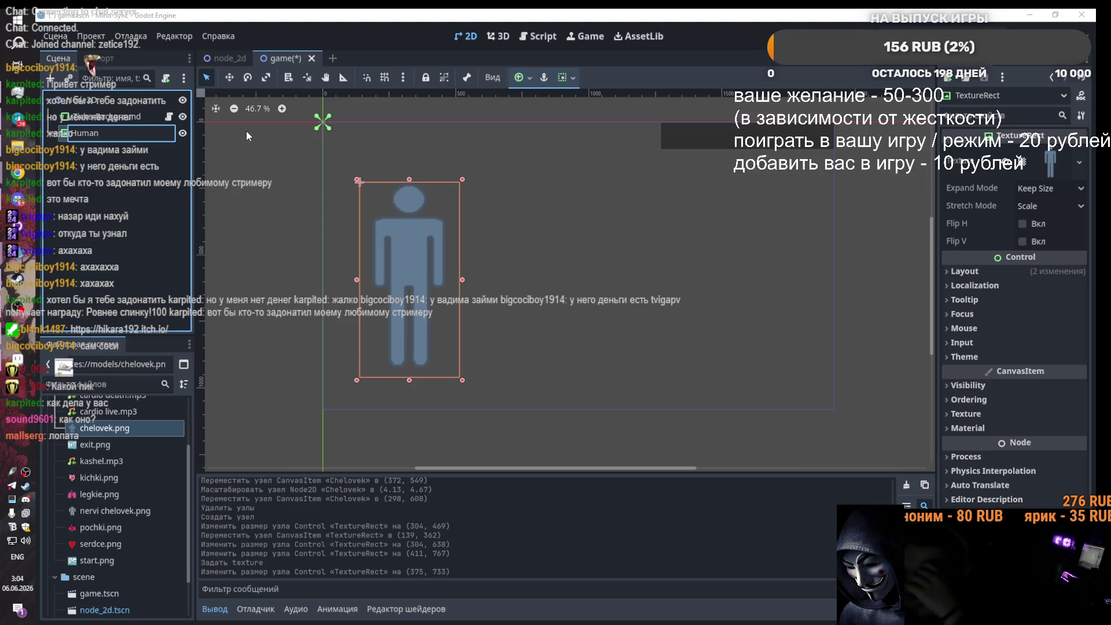
pyautogui.write('S')
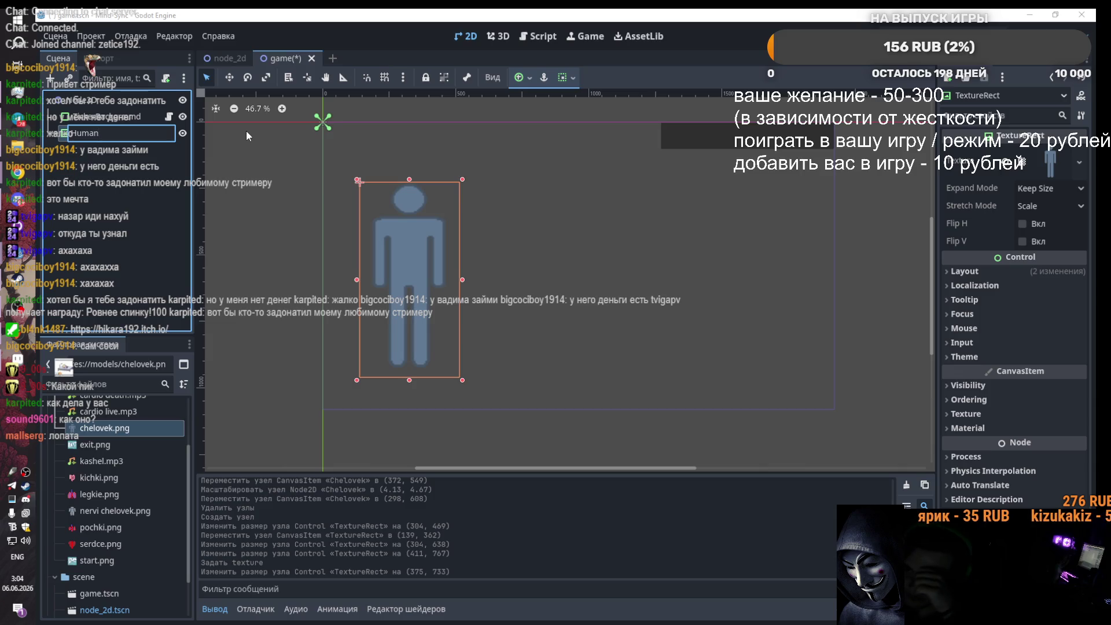
pyautogui.write('prite')
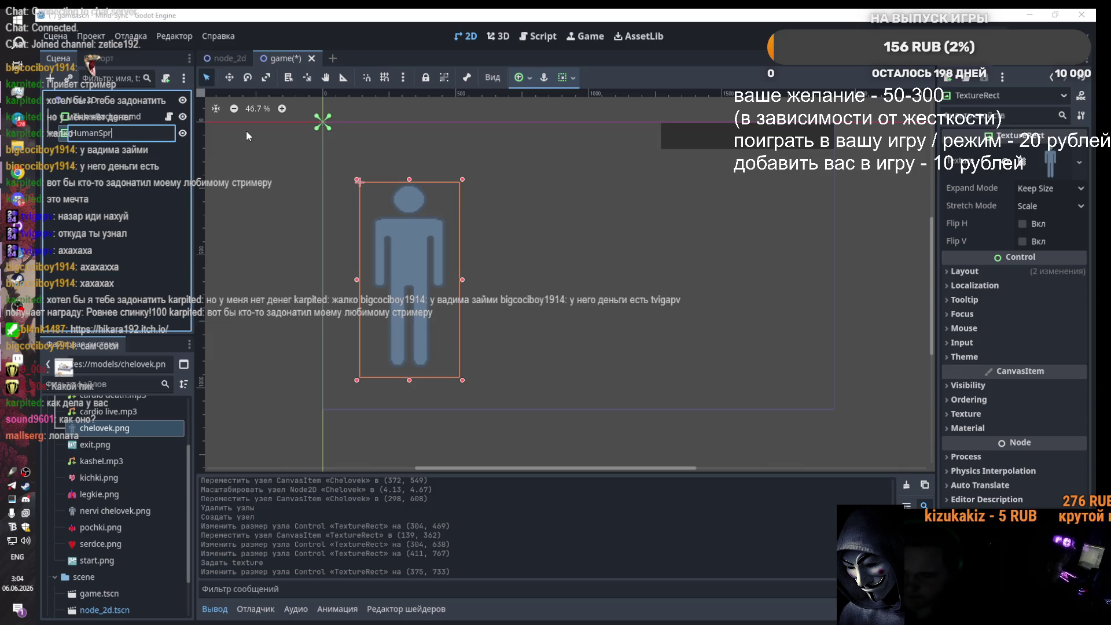
pyautogui.press('Return')
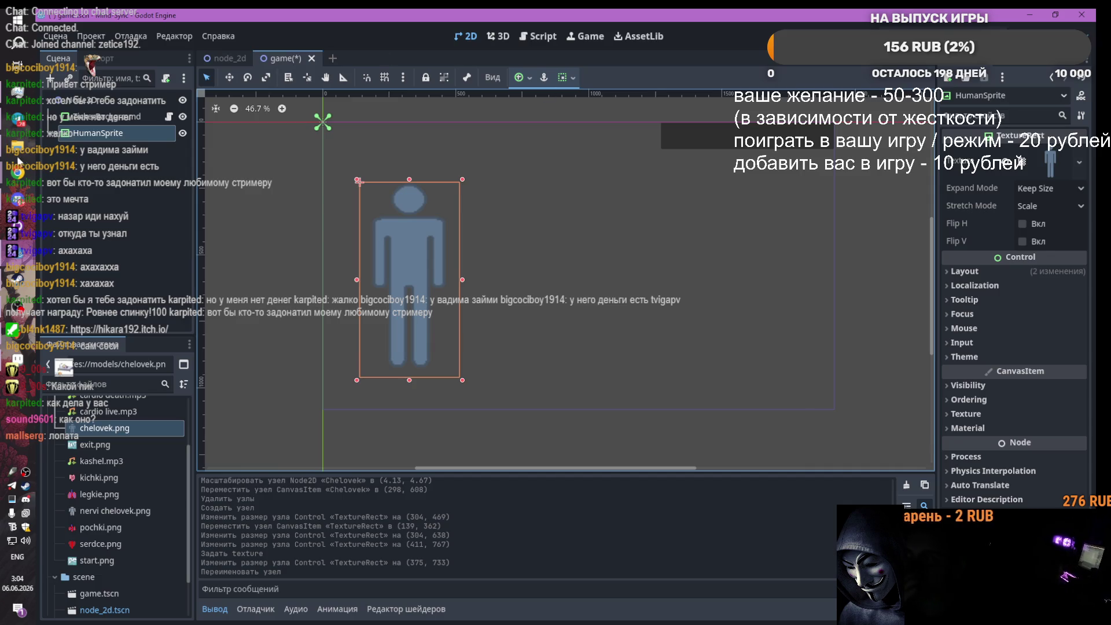
pyautogui.click(75, 174)
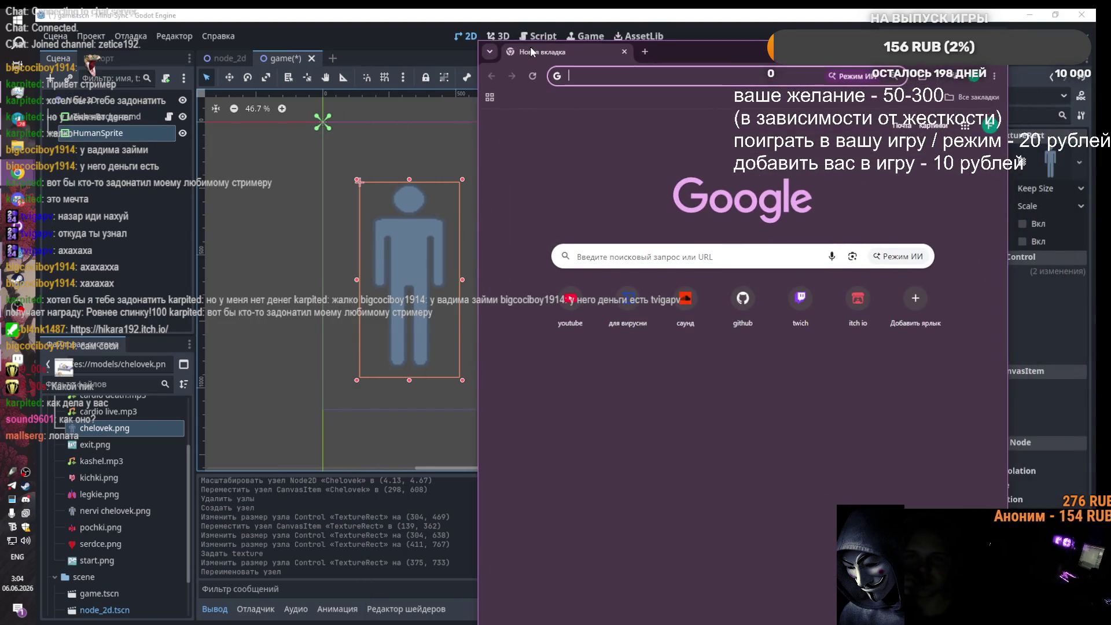
# - Search Google Images for 'сердце пиксель арт', browse the pixel-art hearts, and return to Godot
pyautogui.write('ct')
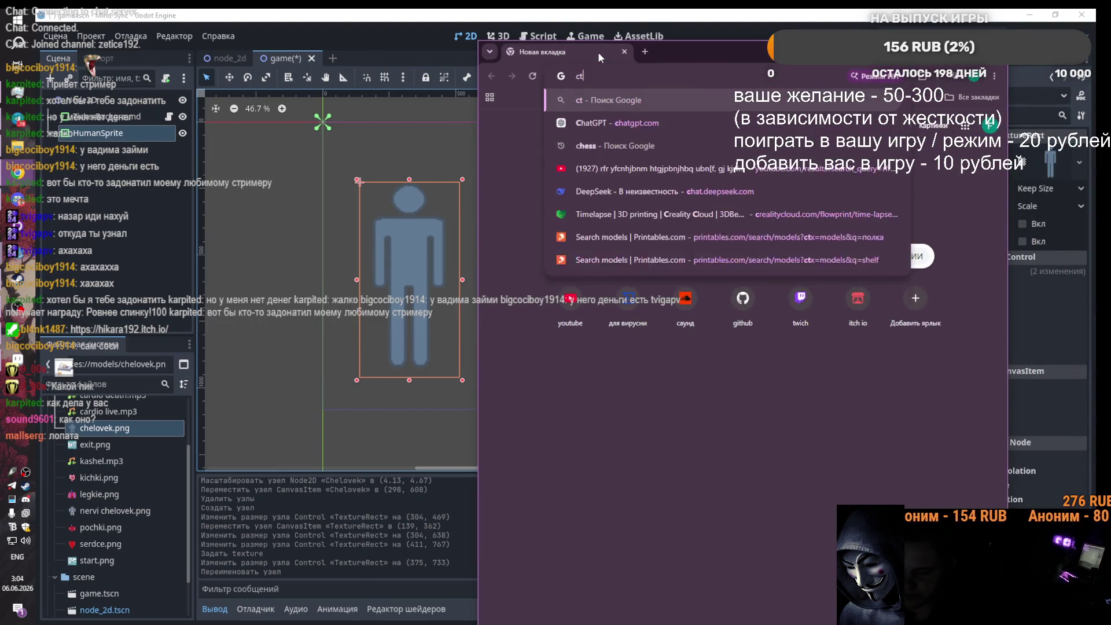
pyautogui.press('BackSpace')
pyautogui.press('BackSpace')
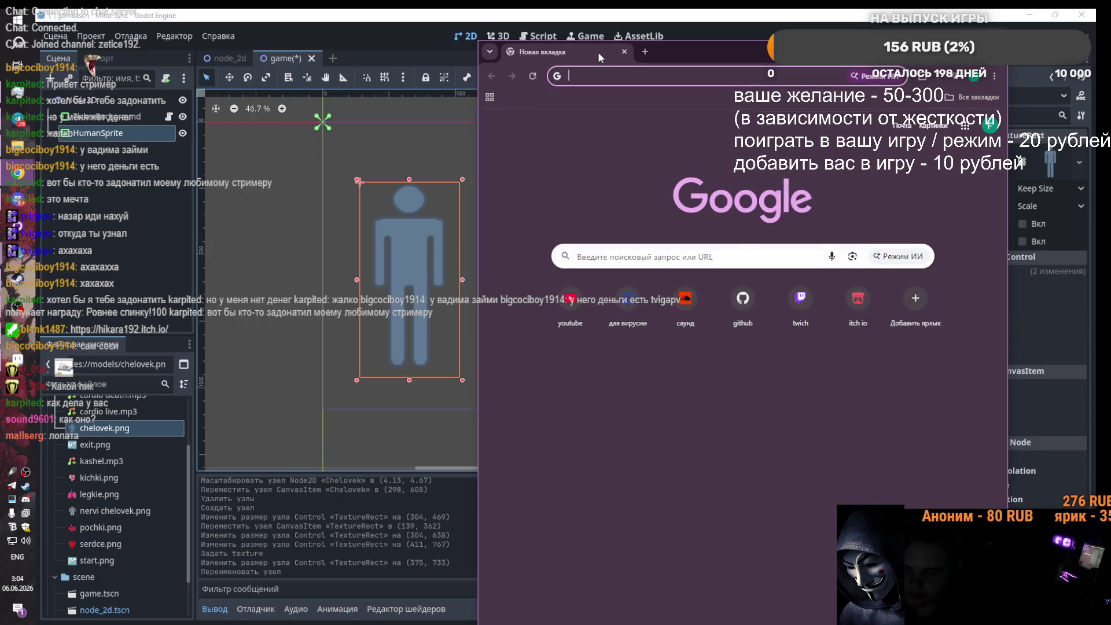
pyautogui.hotkey('alt', 'shift')
pyautogui.write('сер')
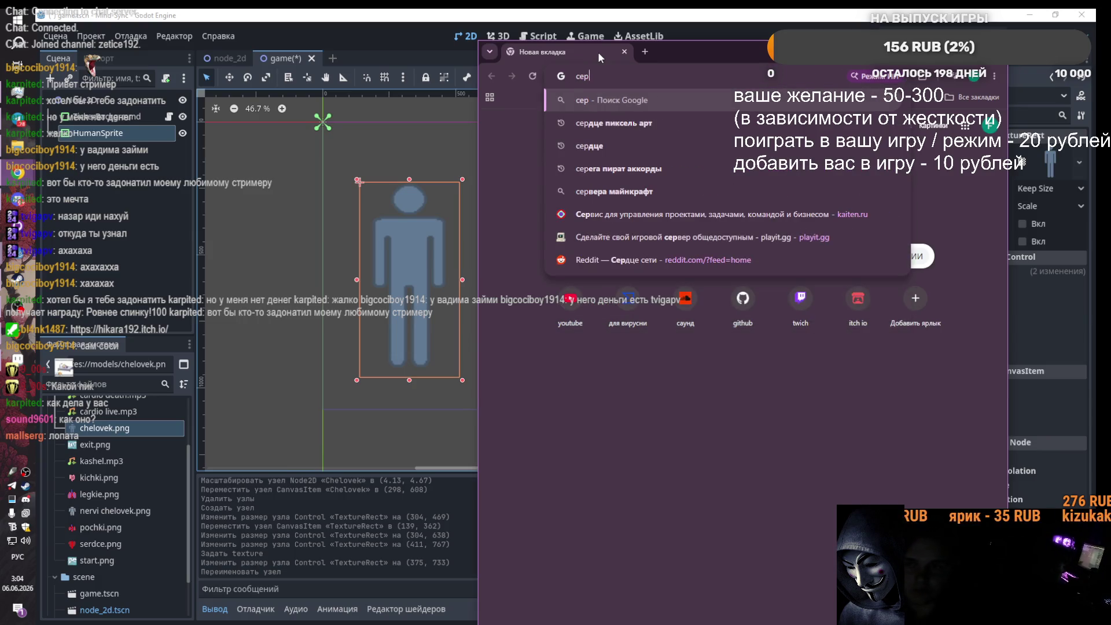
pyautogui.write('дце пиксель а')
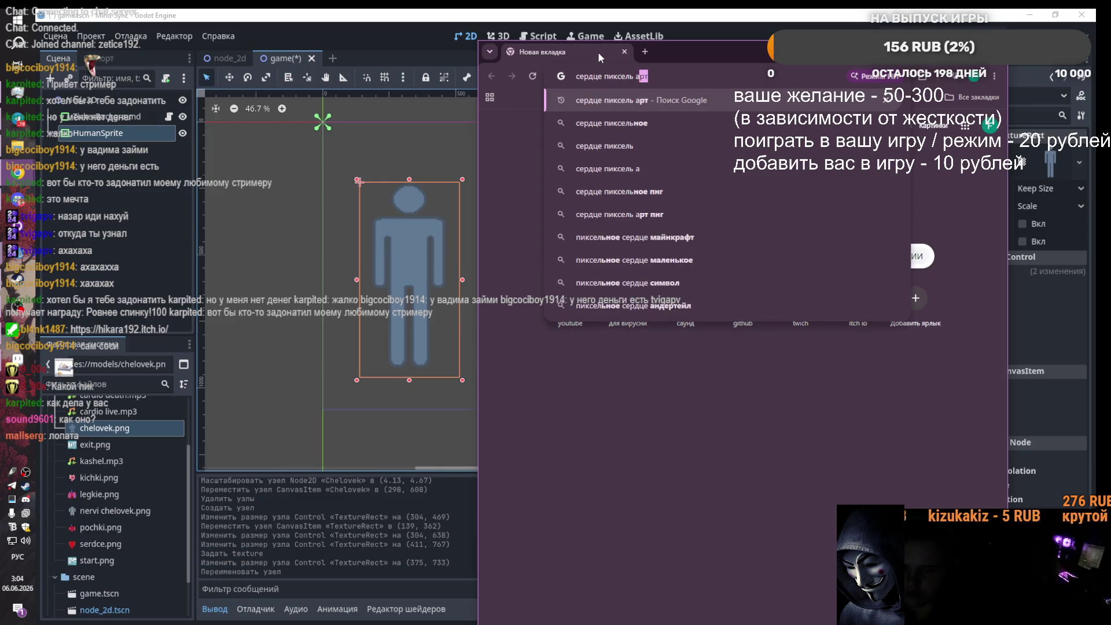
pyautogui.press('Return')
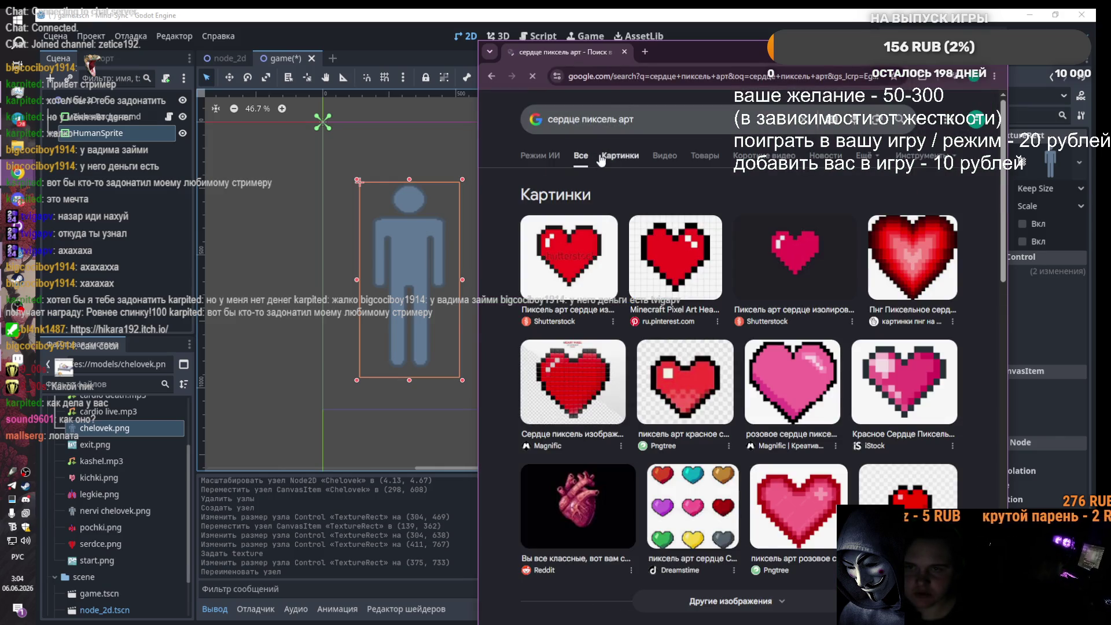
pyautogui.click(617, 155)
pyautogui.scroll(-3, 642, 280)
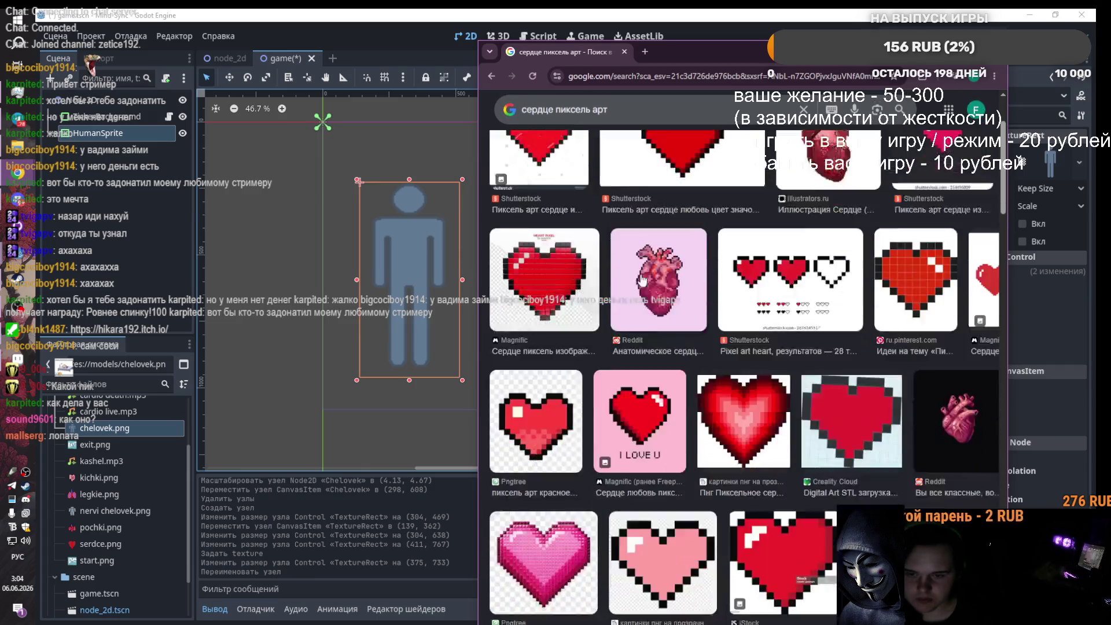
pyautogui.scroll(-6, 660, 199)
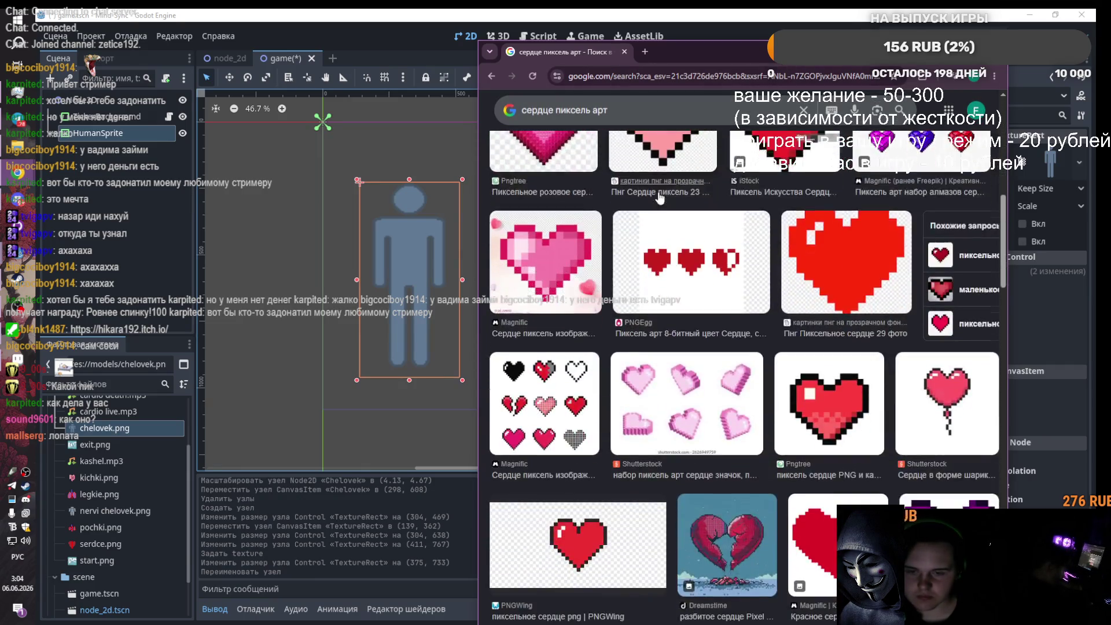
pyautogui.scroll(-2, 660, 198)
pyautogui.click(28, 356)
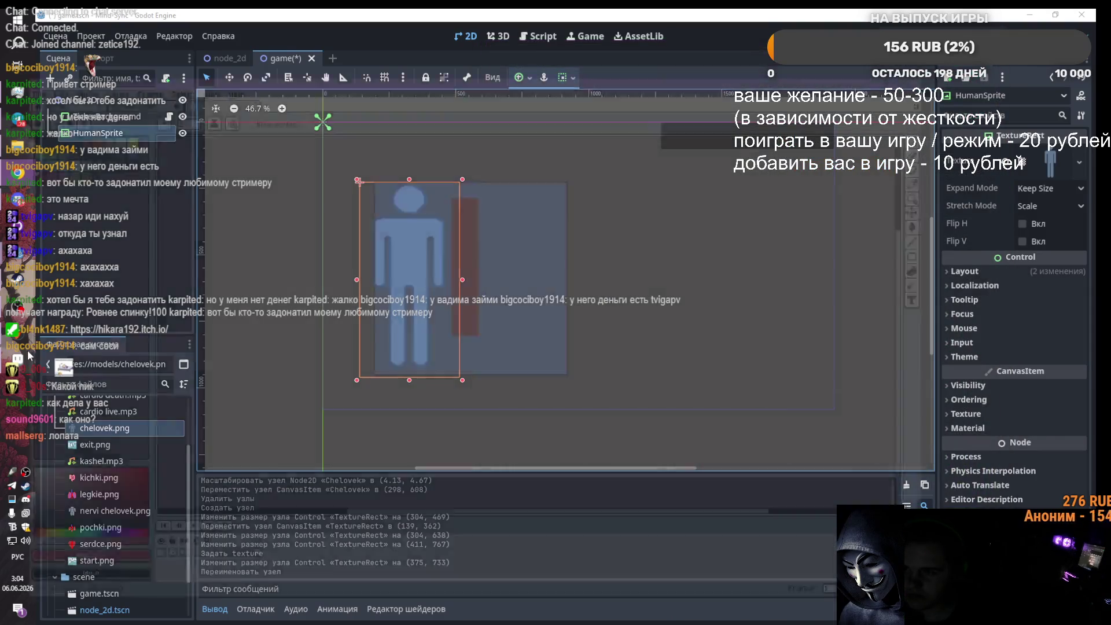
# - Create a new 50×50 sprite in Aseprite from the Home page
pyautogui.click(27, 356)
pyautogui.click(57, 42)
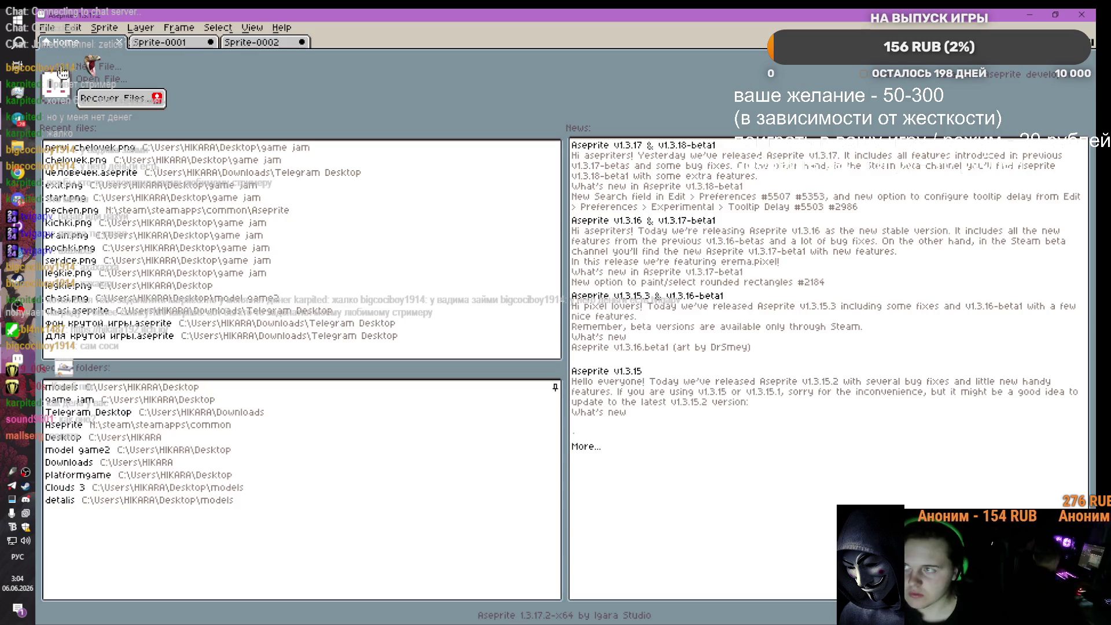
pyautogui.click(64, 68)
pyautogui.click(531, 431)
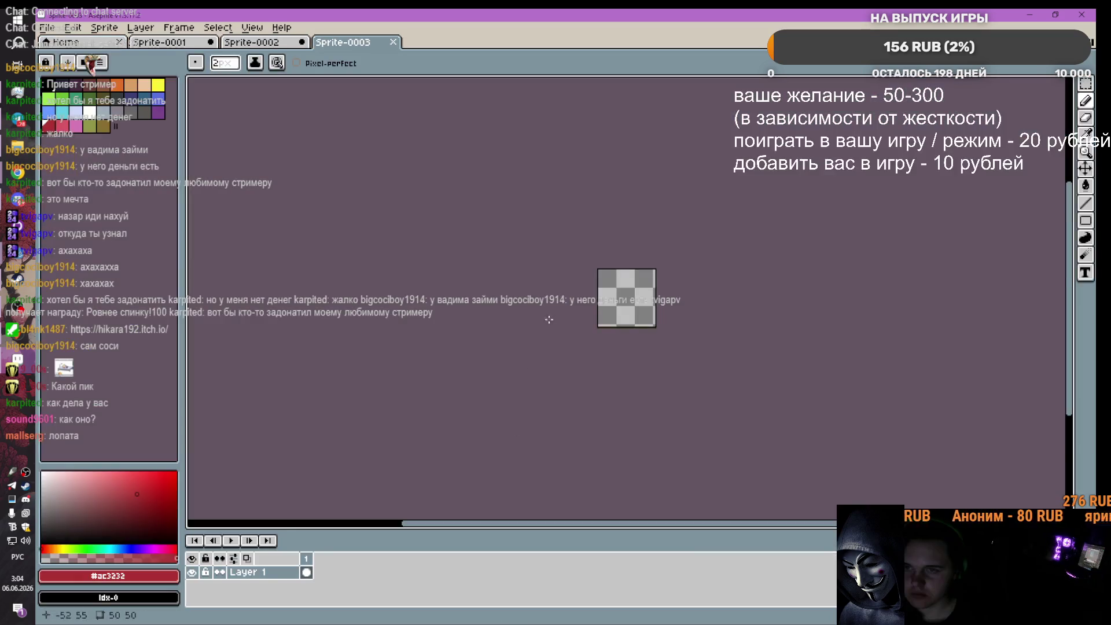
pyautogui.scroll(6, 636, 272)
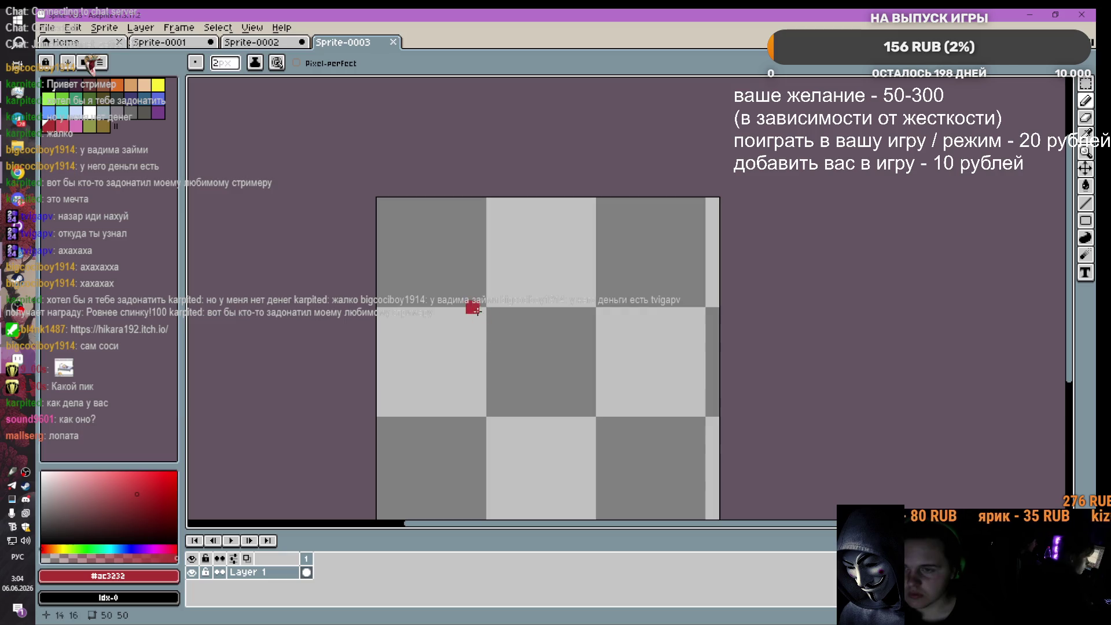
# - Draw a red pixel-art heart outline on the canvas and fill it with red
pyautogui.moveTo(451, 273)
pyautogui.mouseDown()
pyautogui.moveTo(485, 273)
pyautogui.moveTo(505, 311)
pyautogui.moveTo(564, 267)
pyautogui.moveTo(612, 284)
pyautogui.mouseUp()
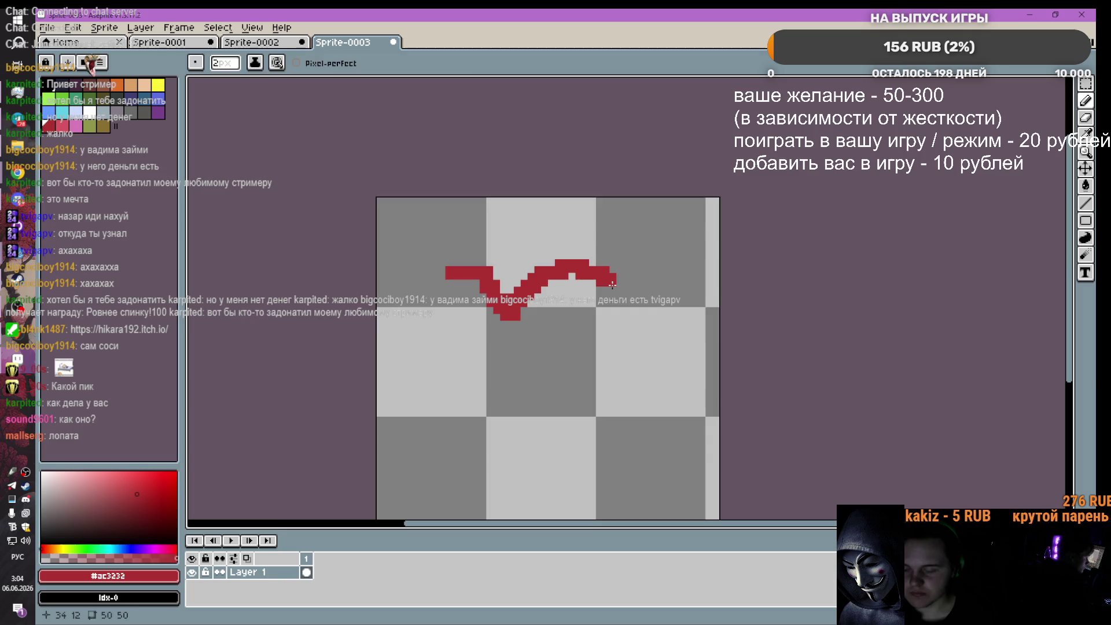
pyautogui.hotkey('ctrl', 'z')
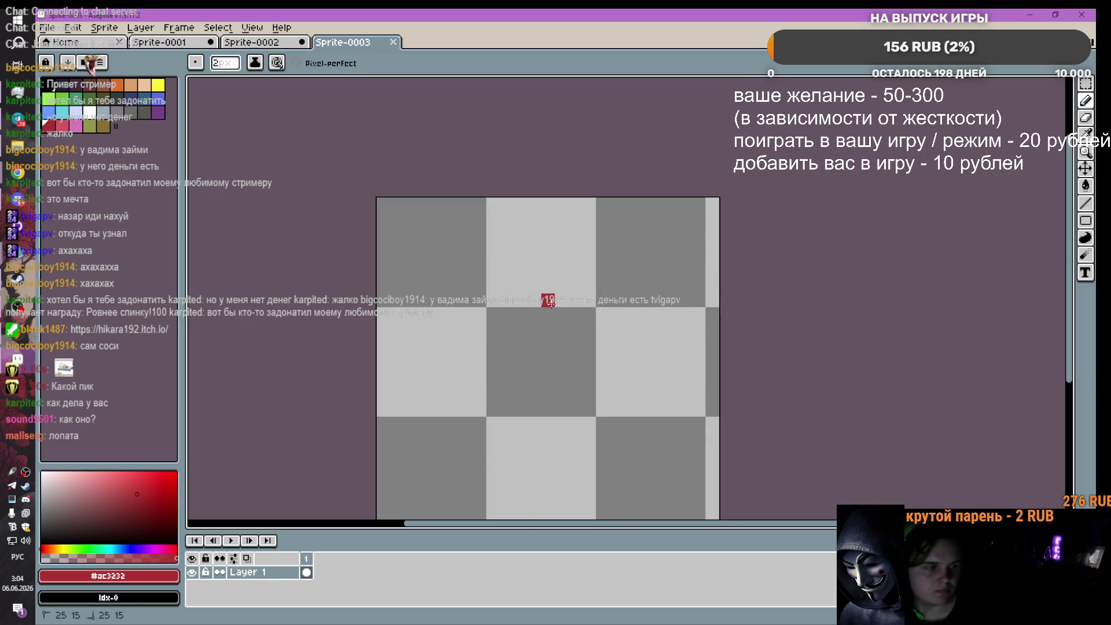
pyautogui.moveTo(549, 302)
pyautogui.mouseDown()
pyautogui.moveTo(570, 271)
pyautogui.moveTo(657, 252)
pyautogui.moveTo(642, 399)
pyautogui.moveTo(524, 502)
pyautogui.mouseUp()
pyautogui.moveTo(538, 303)
pyautogui.mouseDown()
pyautogui.moveTo(509, 255)
pyautogui.moveTo(447, 242)
pyautogui.moveTo(412, 298)
pyautogui.moveTo(471, 442)
pyautogui.moveTo(523, 502)
pyautogui.mouseUp()
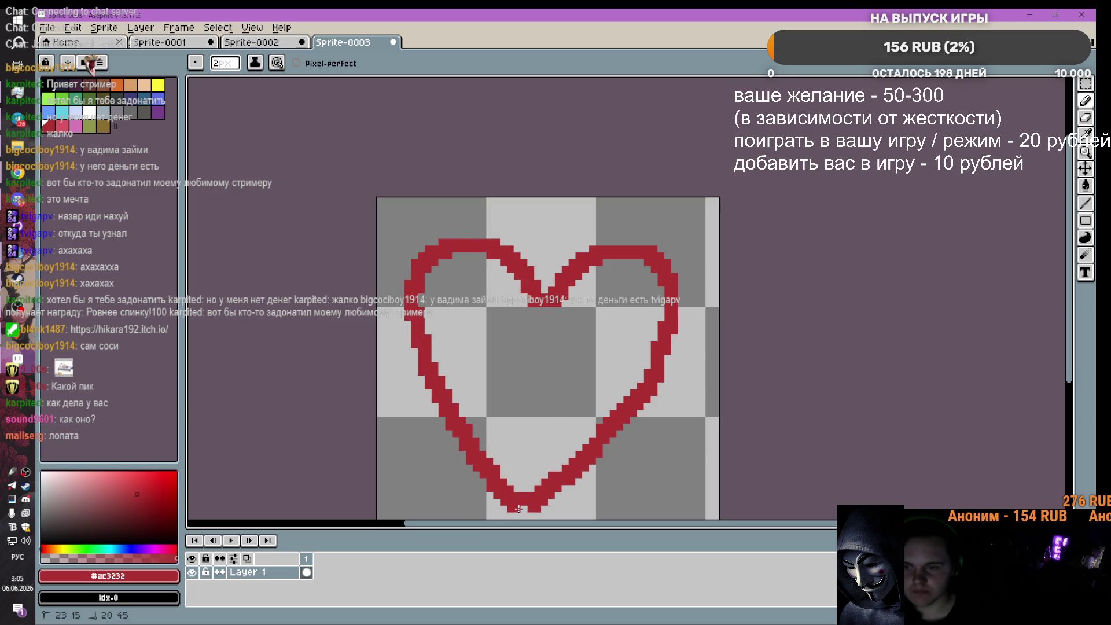
pyautogui.scroll(-1, 540, 435)
pyautogui.moveTo(582, 375)
pyautogui.mouseDown()
pyautogui.moveTo(555, 333)
pyautogui.moveTo(578, 321)
pyautogui.moveTo(602, 347)
pyautogui.moveTo(610, 330)
pyautogui.moveTo(596, 401)
pyautogui.moveTo(573, 353)
pyautogui.moveTo(552, 371)
pyautogui.moveTo(528, 362)
pyautogui.moveTo(494, 347)
pyautogui.moveTo(480, 324)
pyautogui.moveTo(470, 362)
pyautogui.moveTo(494, 390)
pyautogui.moveTo(578, 431)
pyautogui.moveTo(523, 454)
pyautogui.moveTo(538, 425)
pyautogui.moveTo(497, 418)
pyautogui.moveTo(531, 384)
pyautogui.mouseUp()
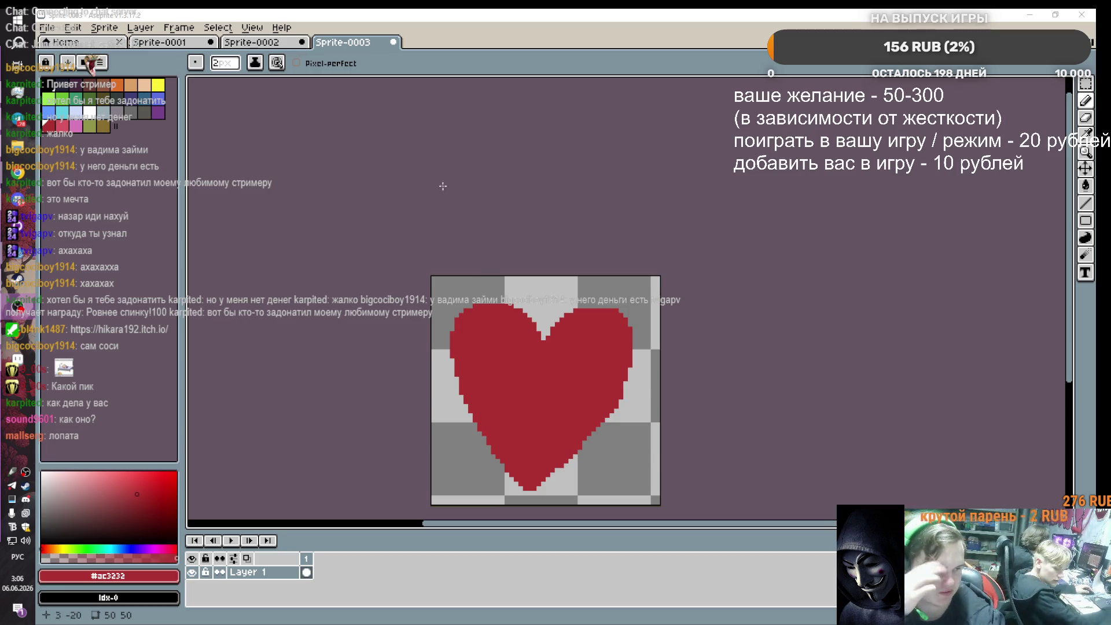
pyautogui.click(47, 27)
# - Set the heart sprite's export location to the game jam folder on the Desktop
pyautogui.moveTo(165, 147)
pyautogui.click(214, 141)
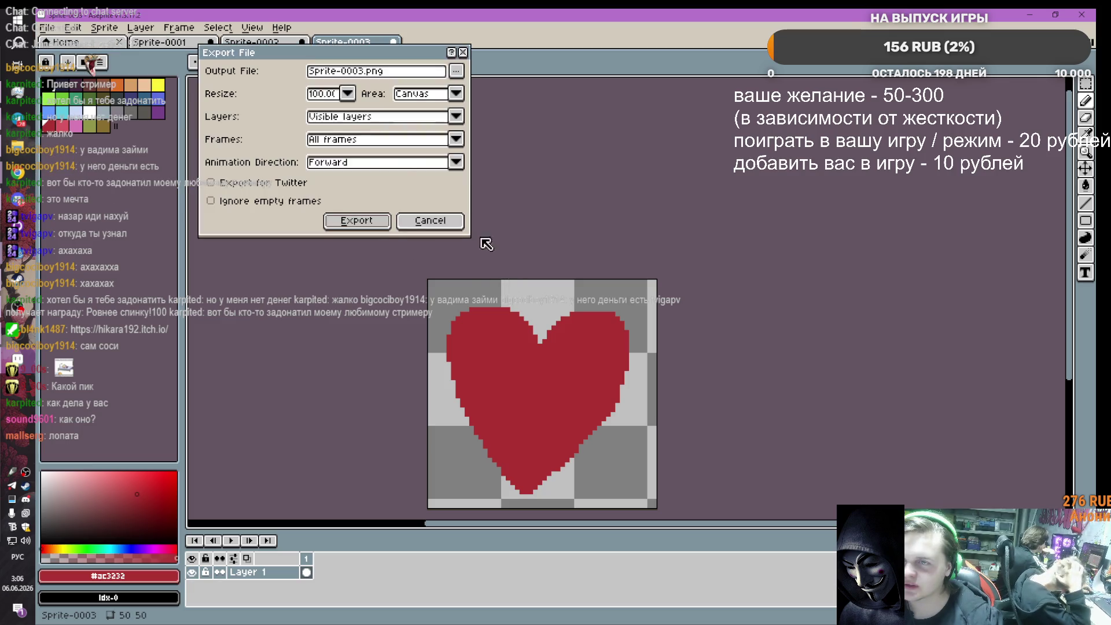
pyautogui.click(457, 70)
pyautogui.click(480, 90)
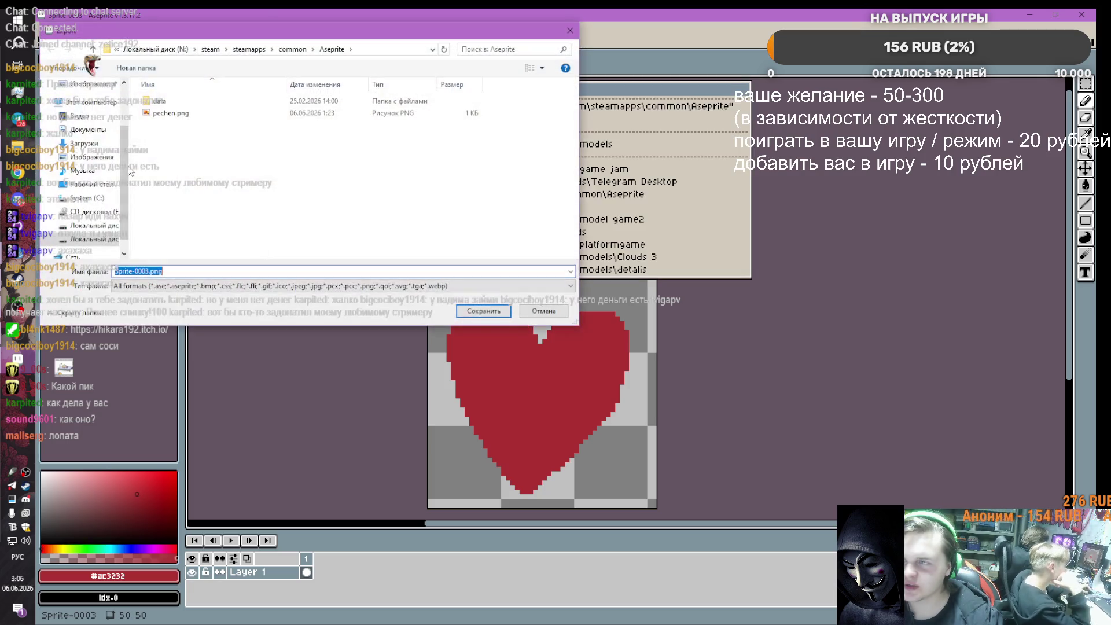
pyautogui.click(91, 130)
pyautogui.scroll(1, 79, 117)
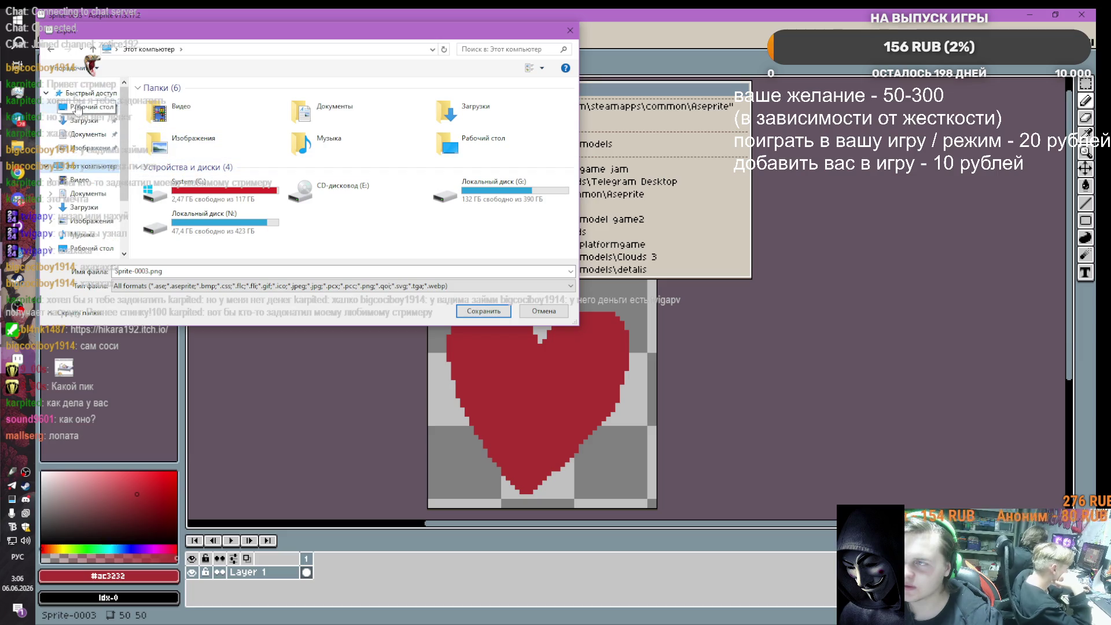
pyautogui.click(87, 106)
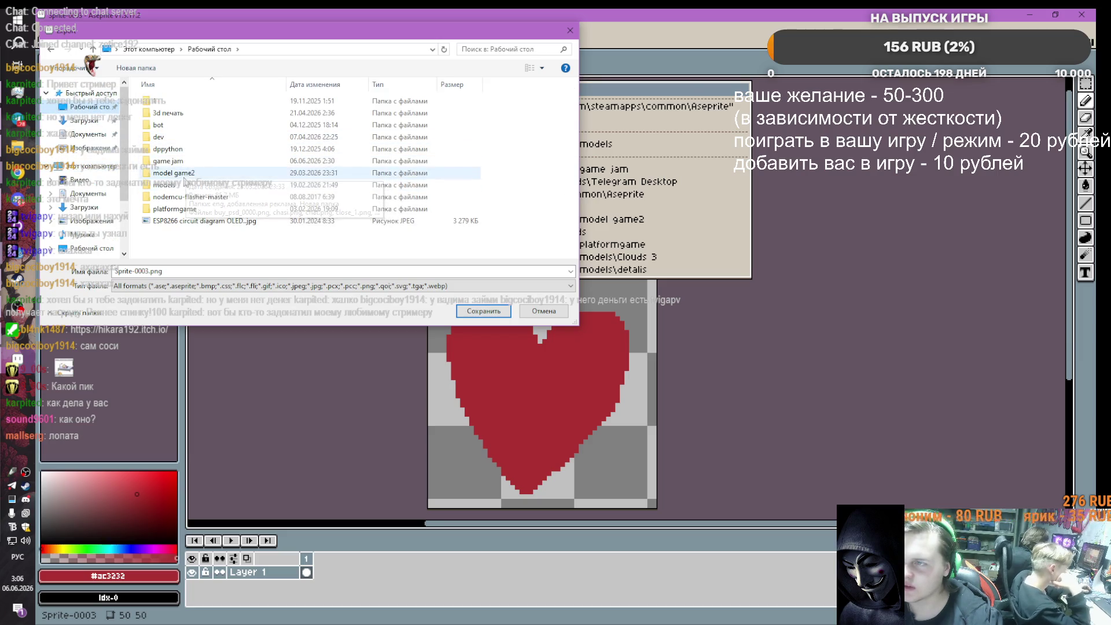
pyautogui.doubleClick(174, 161)
pyautogui.write('heartmodel')
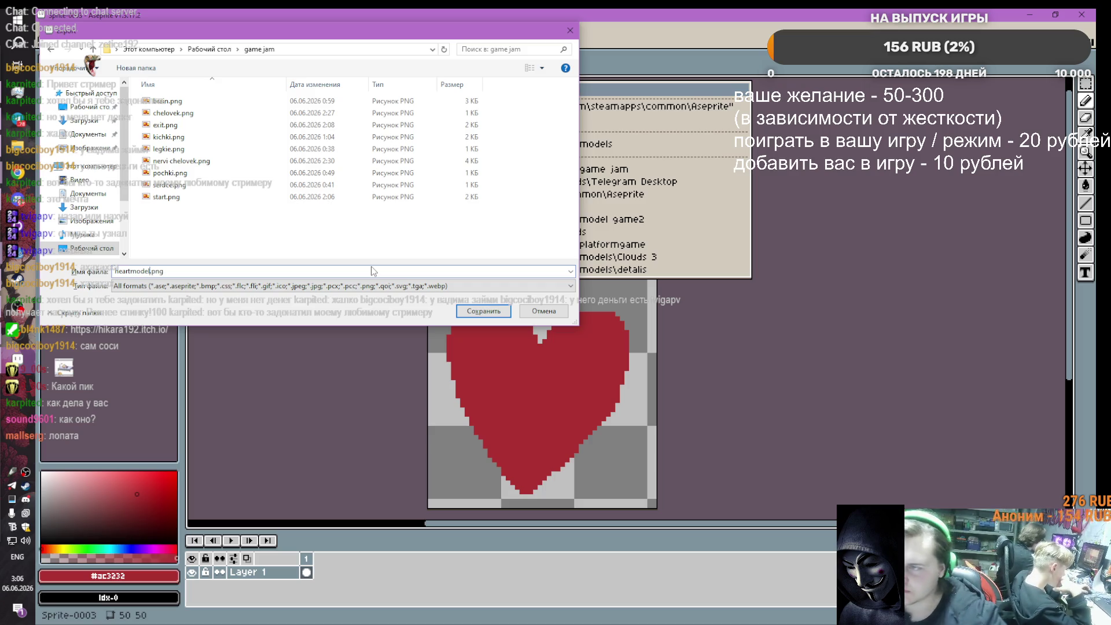
# - Export the heart as heartmodel.png in PNG format, then bring up the game jam folder
pyautogui.click(240, 286)
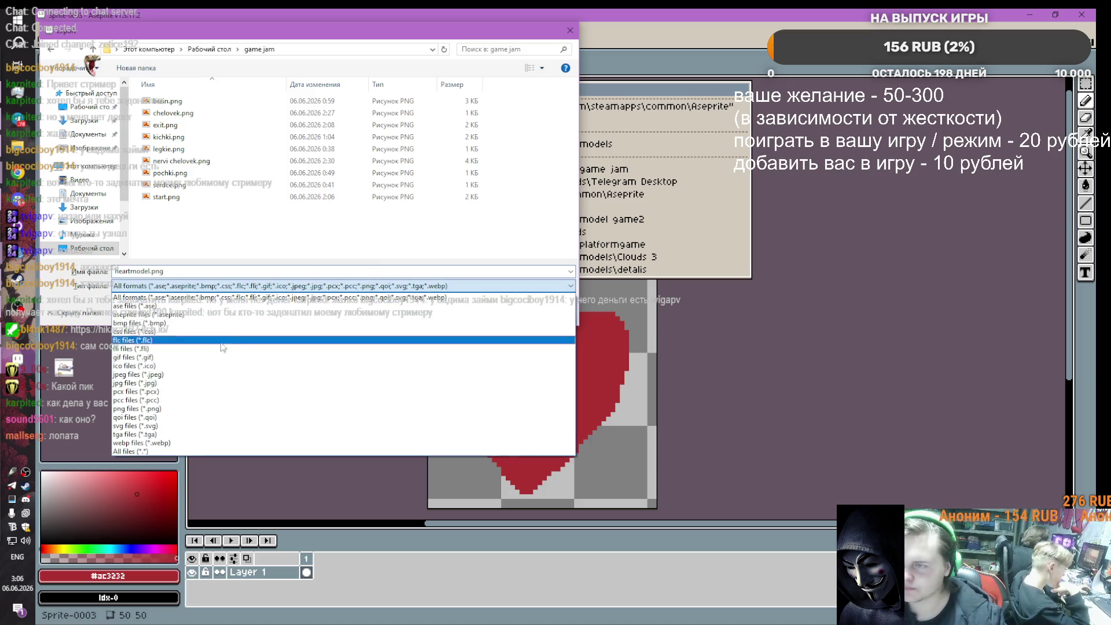
pyautogui.click(146, 408)
pyautogui.click(477, 319)
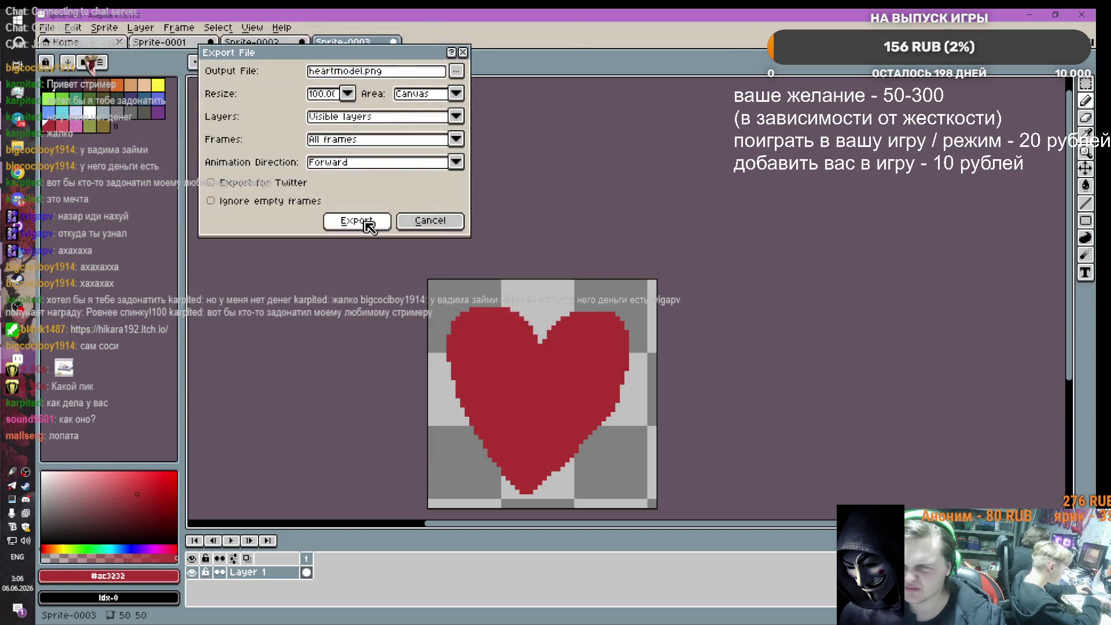
pyautogui.click(363, 222)
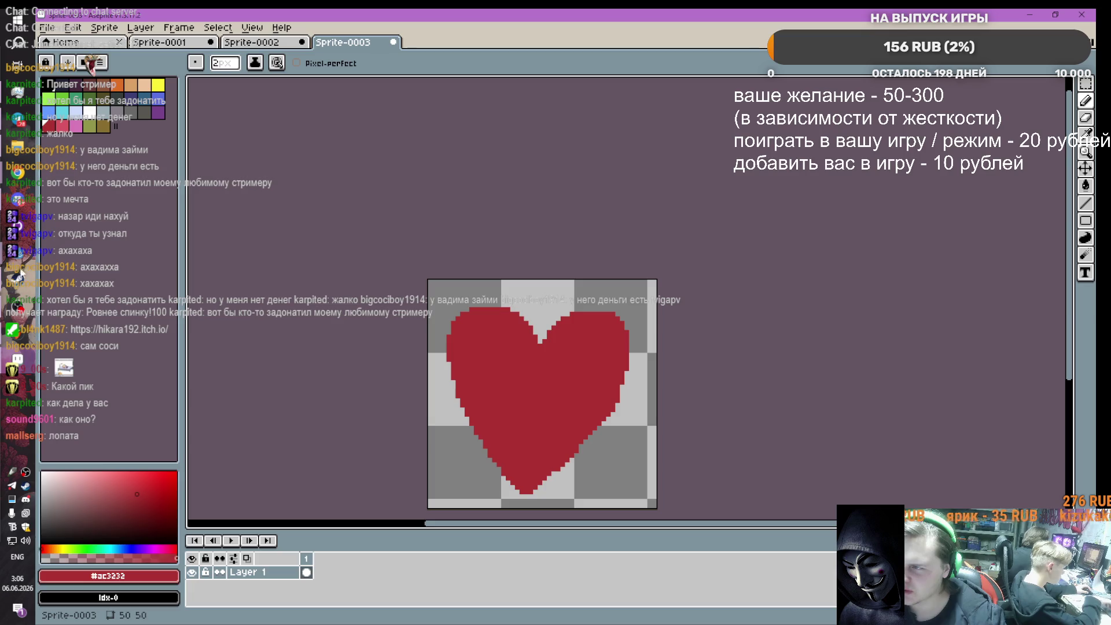
pyautogui.moveTo(17, 280)
pyautogui.click(101, 214)
pyautogui.click(18, 145)
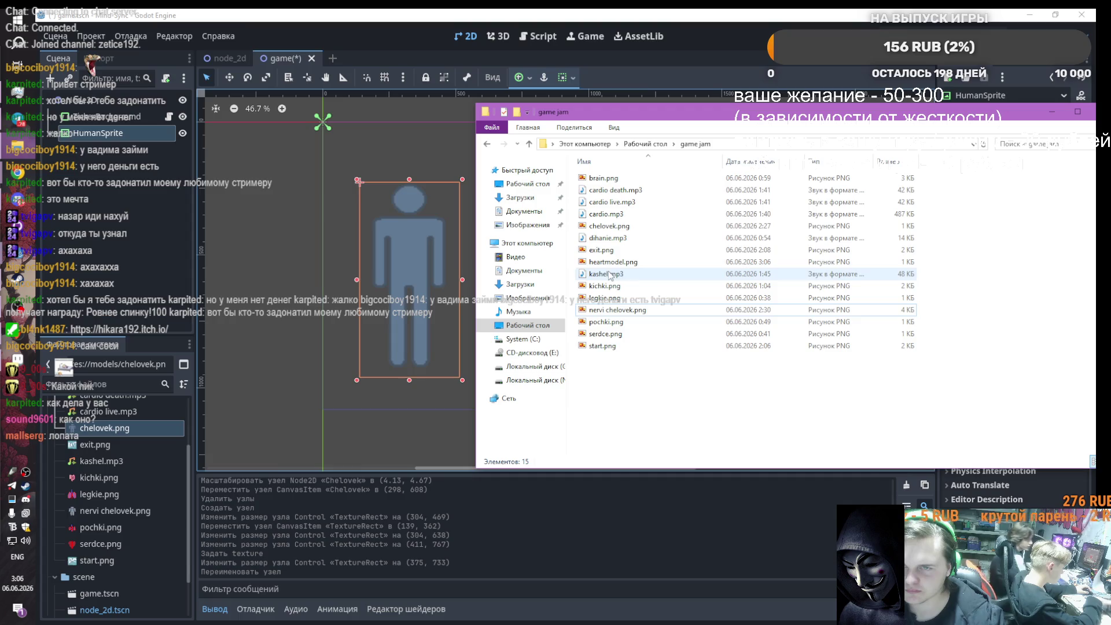
# - Drag heartmodel.png from the game jam folder into the Godot project
pyautogui.click(612, 262)
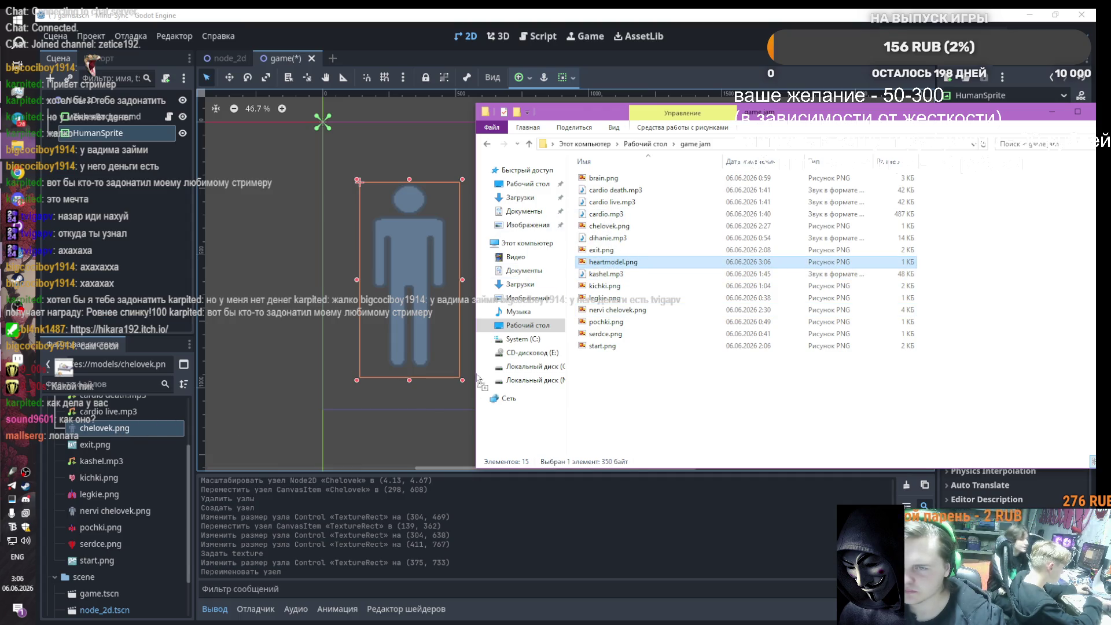
pyautogui.moveTo(478, 380)
pyautogui.mouseDown()
pyautogui.moveTo(573, 240)
pyautogui.moveTo(111, 446)
pyautogui.moveTo(118, 435)
pyautogui.moveTo(88, 441)
pyautogui.mouseUp()
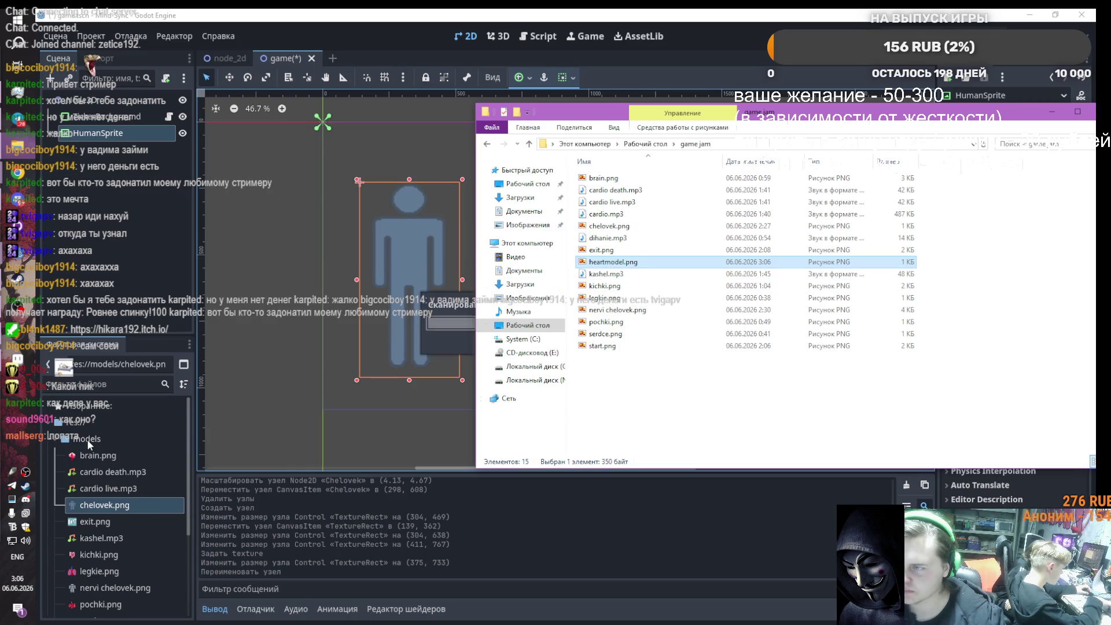
pyautogui.click(94, 188)
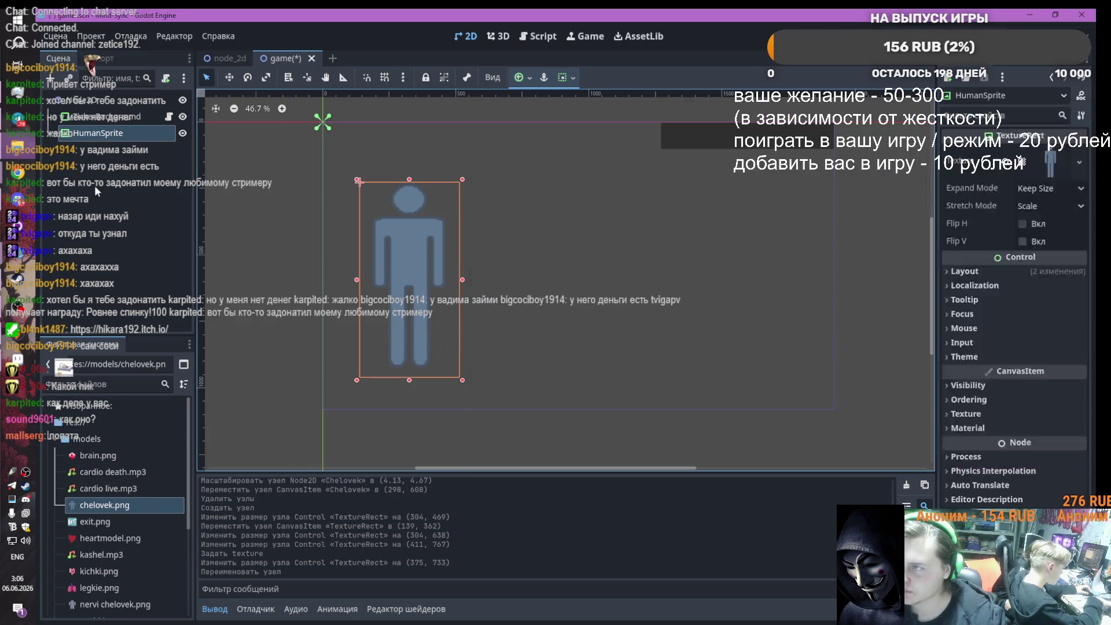
# - Select HumanSprite in the scene tree and start adding a child node
pyautogui.click(95, 185)
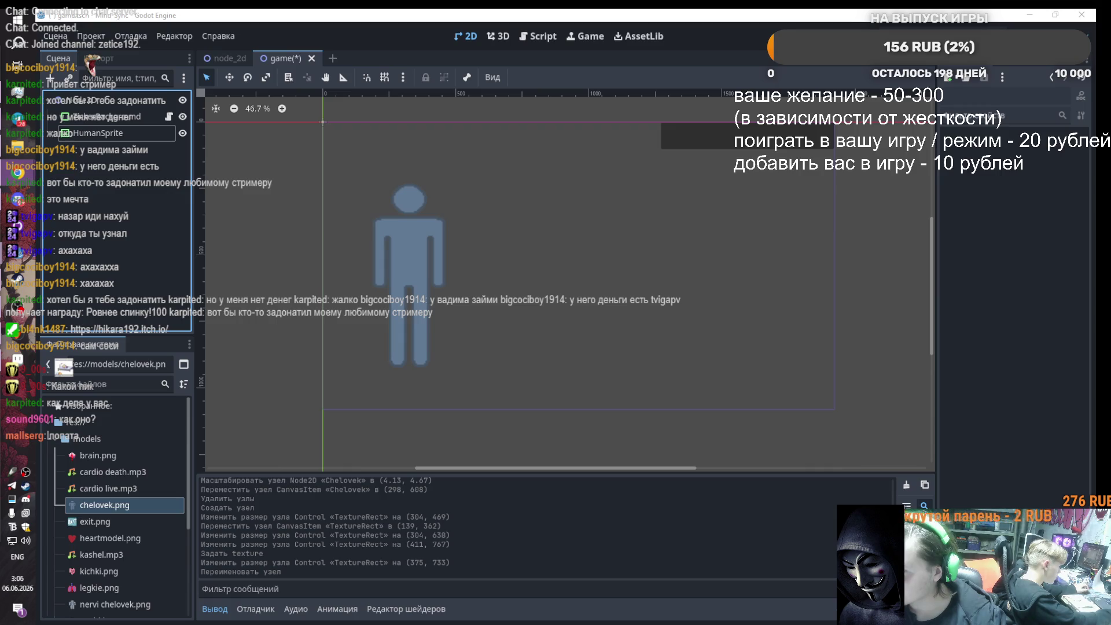
pyautogui.click(99, 133)
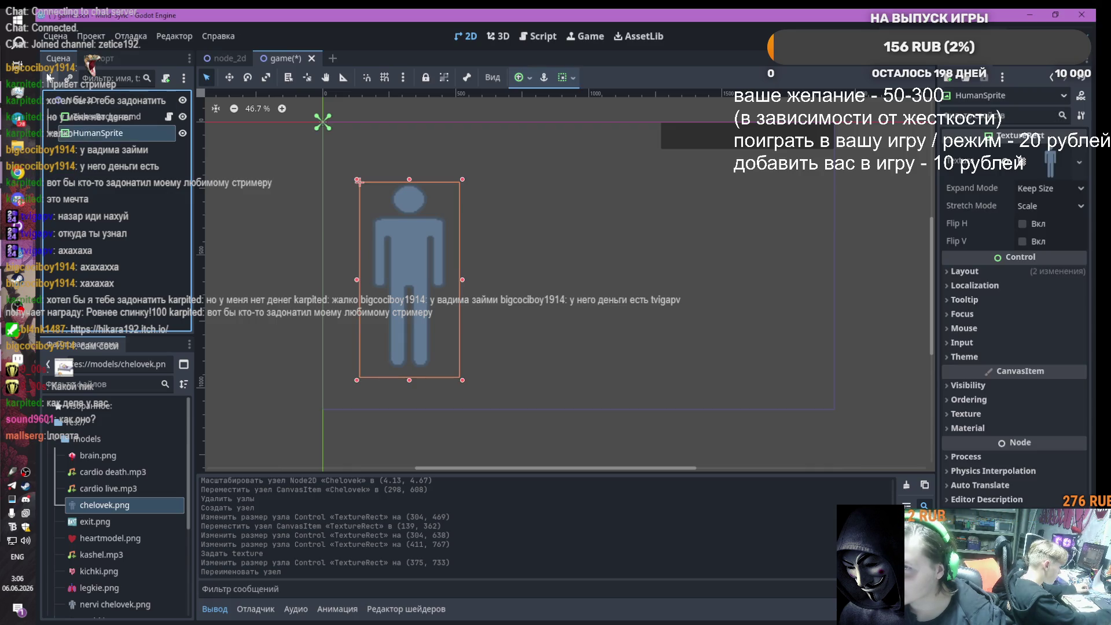
pyautogui.click(50, 77)
pyautogui.moveTo(29, 216)
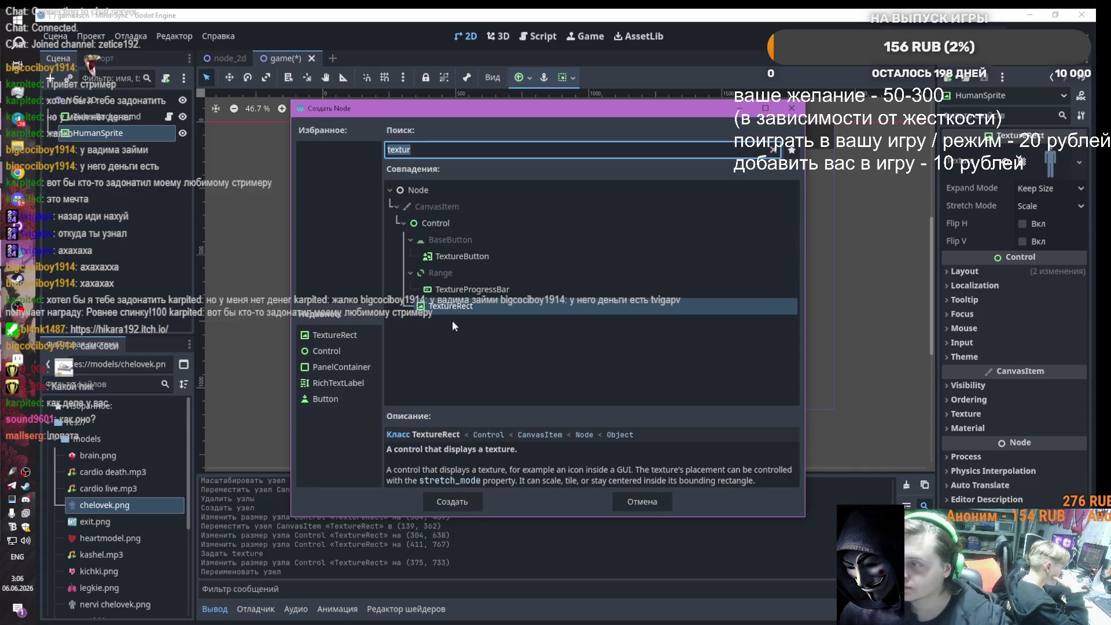
# - Add a TextureButton under HumanSprite, resize and move it, then undo those edits
pyautogui.press('BackSpace')
pyautogui.press('BackSpace')
pyautogui.press('BackSpace')
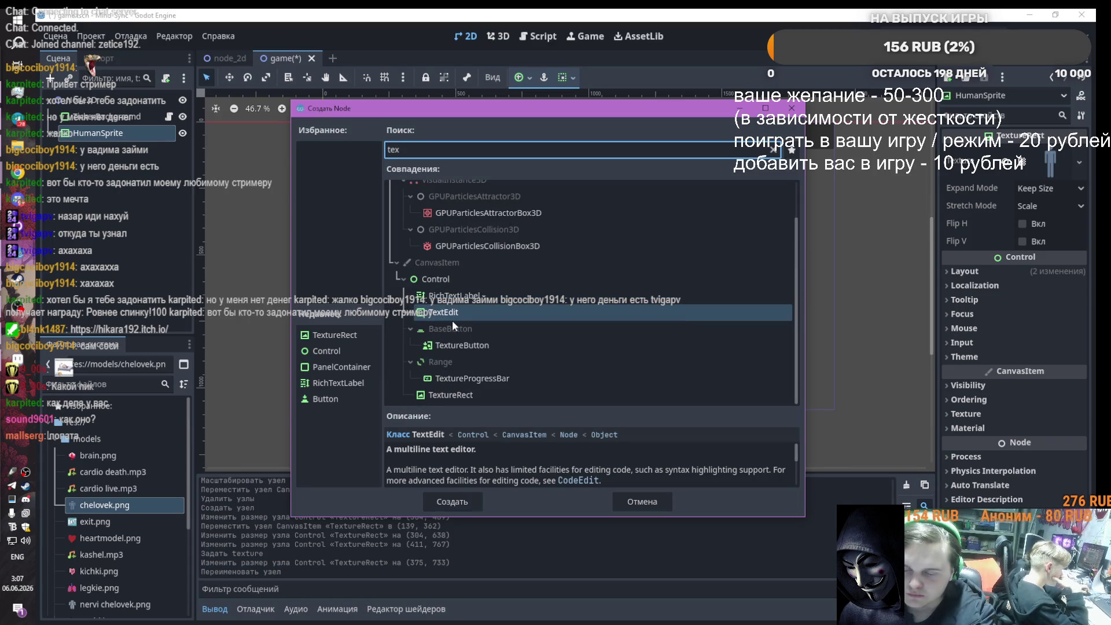
pyautogui.write('ture')
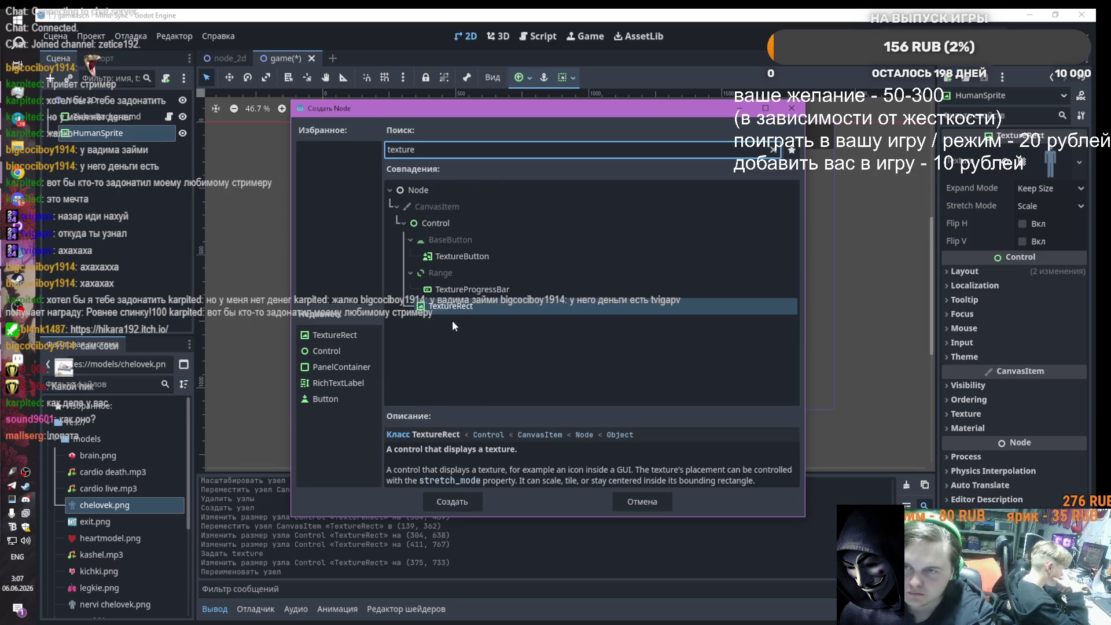
pyautogui.click(439, 257)
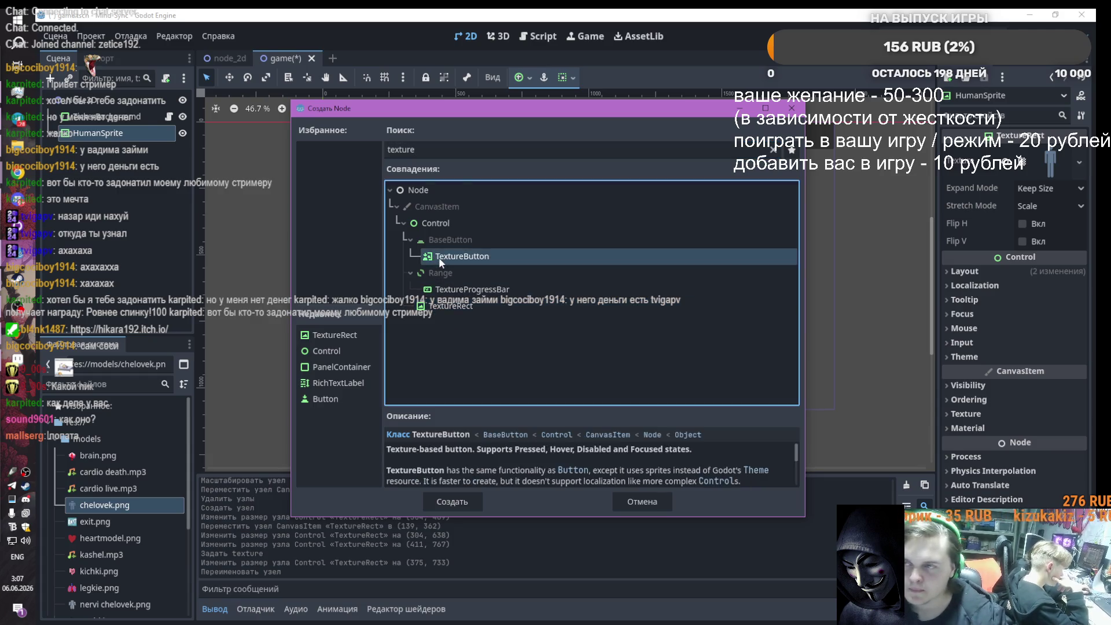
pyautogui.doubleClick(439, 257)
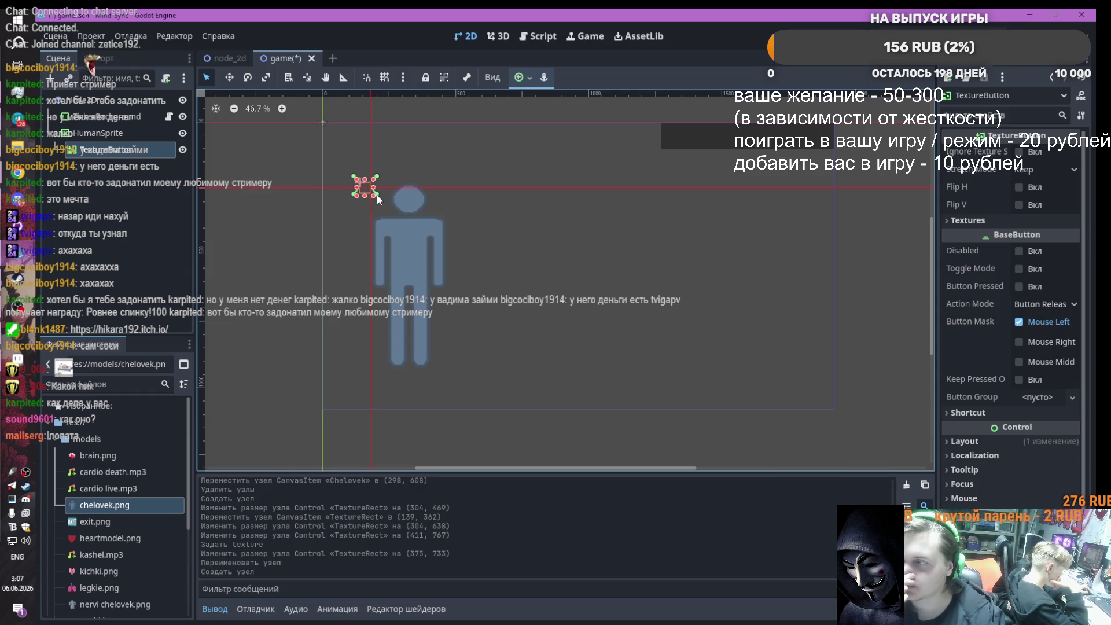
pyautogui.moveTo(377, 199)
pyautogui.mouseDown()
pyautogui.moveTo(375, 214)
pyautogui.moveTo(380, 205)
pyautogui.mouseUp()
pyautogui.moveTo(402, 196); pyautogui.dragTo(407, 200)
pyautogui.click(363, 184)
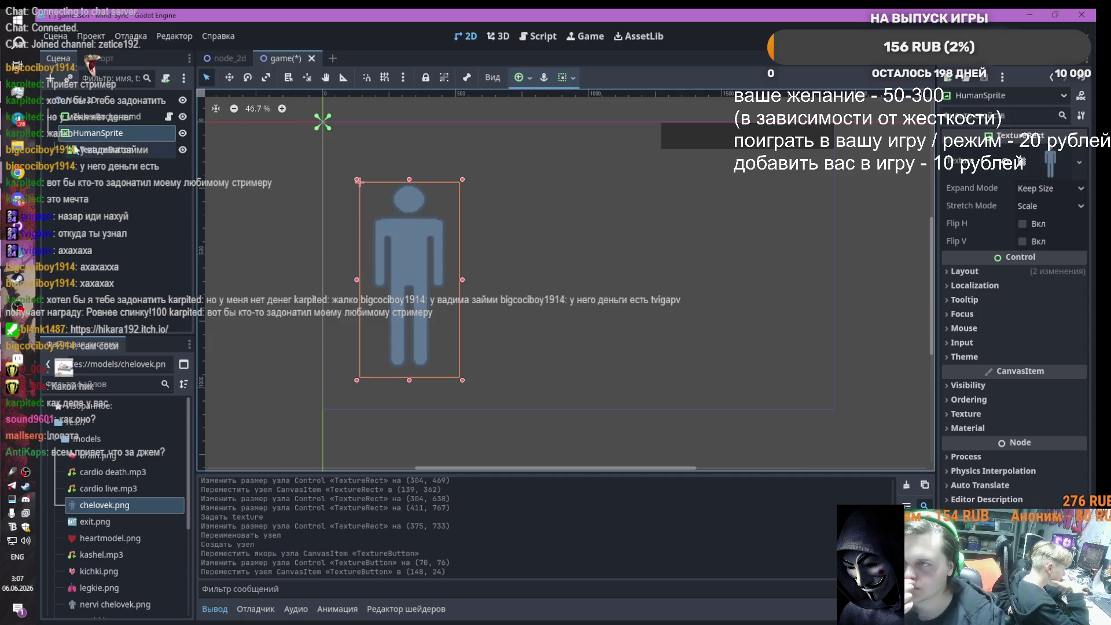
pyautogui.click(112, 149)
pyautogui.moveTo(408, 197)
pyautogui.mouseDown()
pyautogui.moveTo(353, 185)
pyautogui.moveTo(366, 185)
pyautogui.mouseUp()
pyautogui.hotkey('ctrl', 'z')
pyautogui.hotkey('ctrl', 'z')
pyautogui.hotkey('ctrl', 'z')
pyautogui.hotkey('ctrl', 'z')
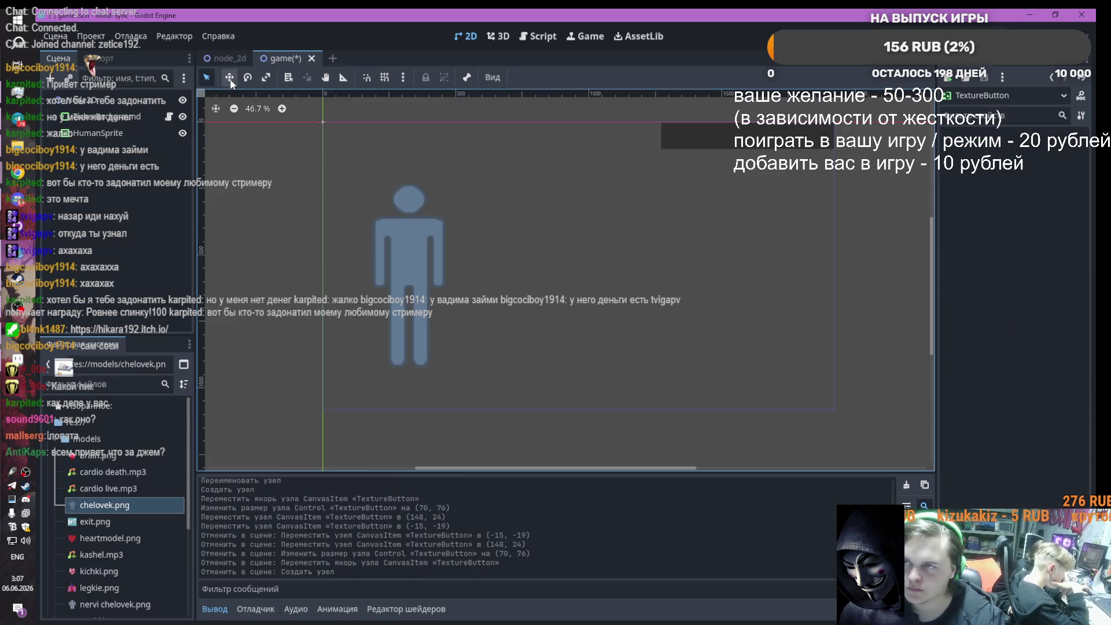
# - Add a fresh TextureButton under HumanSprite, move it onto the head, then switch to the browser
pyautogui.click(99, 132)
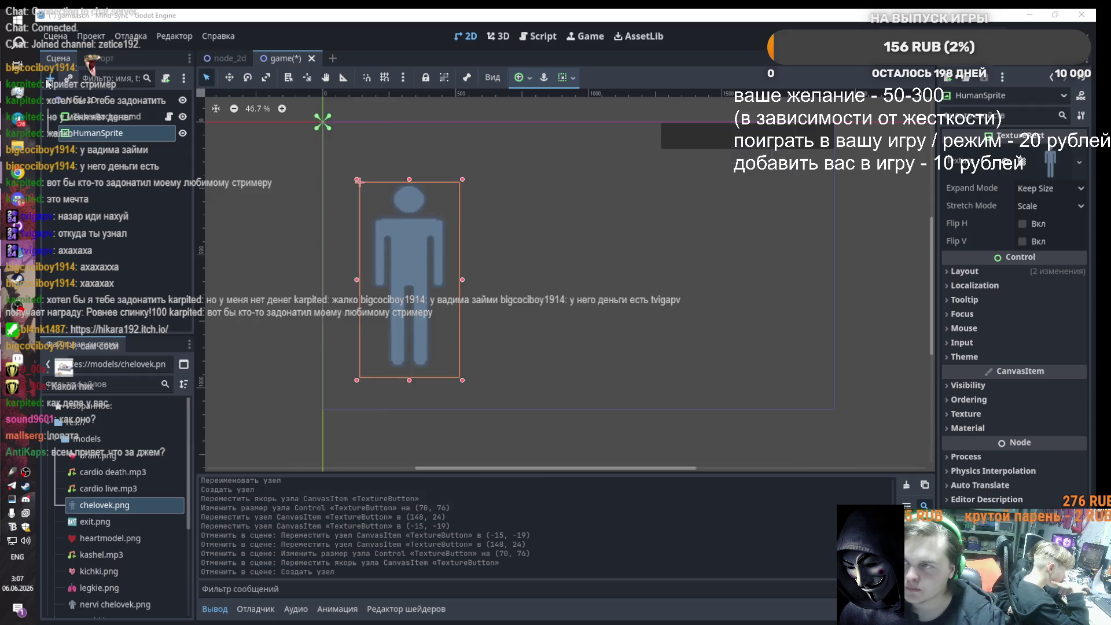
pyautogui.hotkey('ctrl', 'a')
pyautogui.click(457, 252)
pyautogui.press('Return')
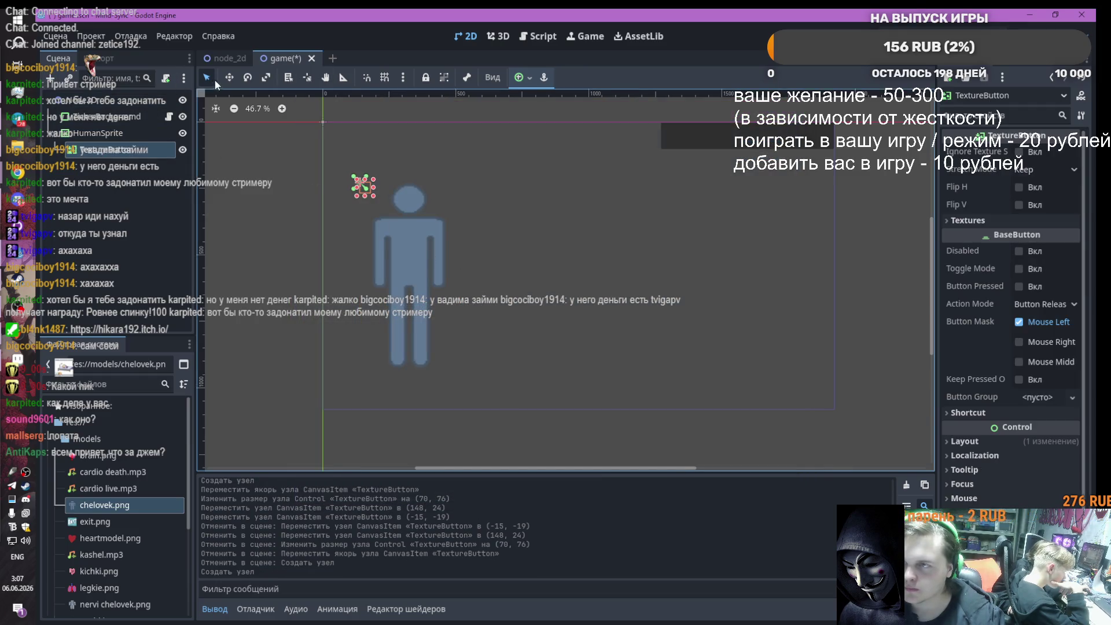
pyautogui.click(229, 76)
pyautogui.moveTo(367, 190)
pyautogui.mouseDown()
pyautogui.moveTo(415, 201)
pyautogui.moveTo(387, 181)
pyautogui.mouseUp()
pyautogui.press('q')
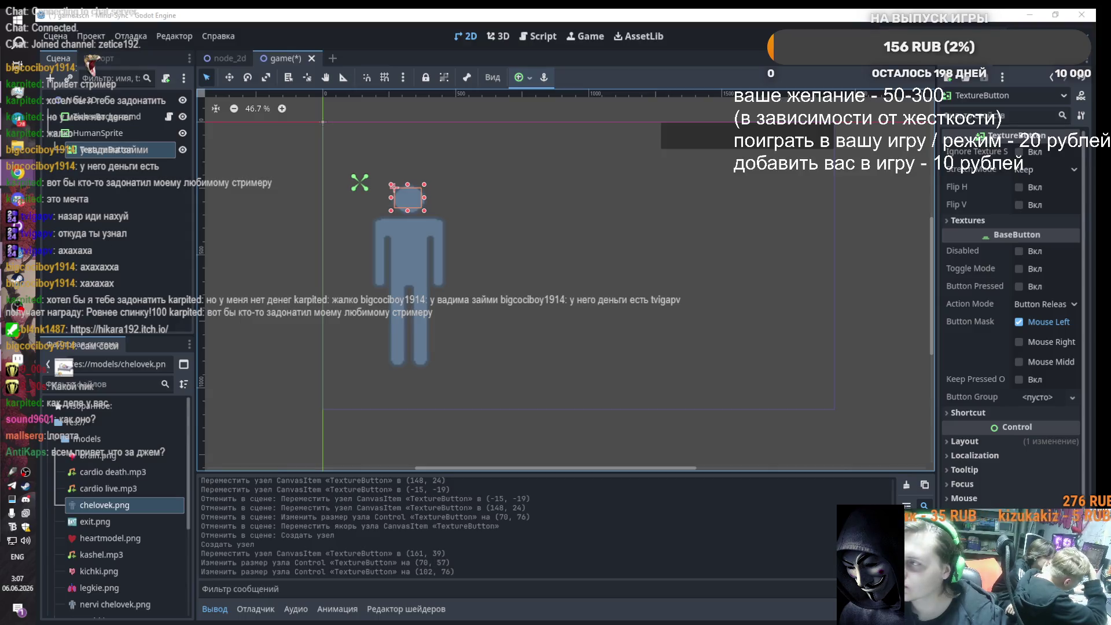
pyautogui.hotkey('alt', 'Tab')
pyautogui.moveTo(521, 147)
pyautogui.mouseDown()
pyautogui.moveTo(456, 100)
pyautogui.moveTo(455, 3)
pyautogui.mouseUp()
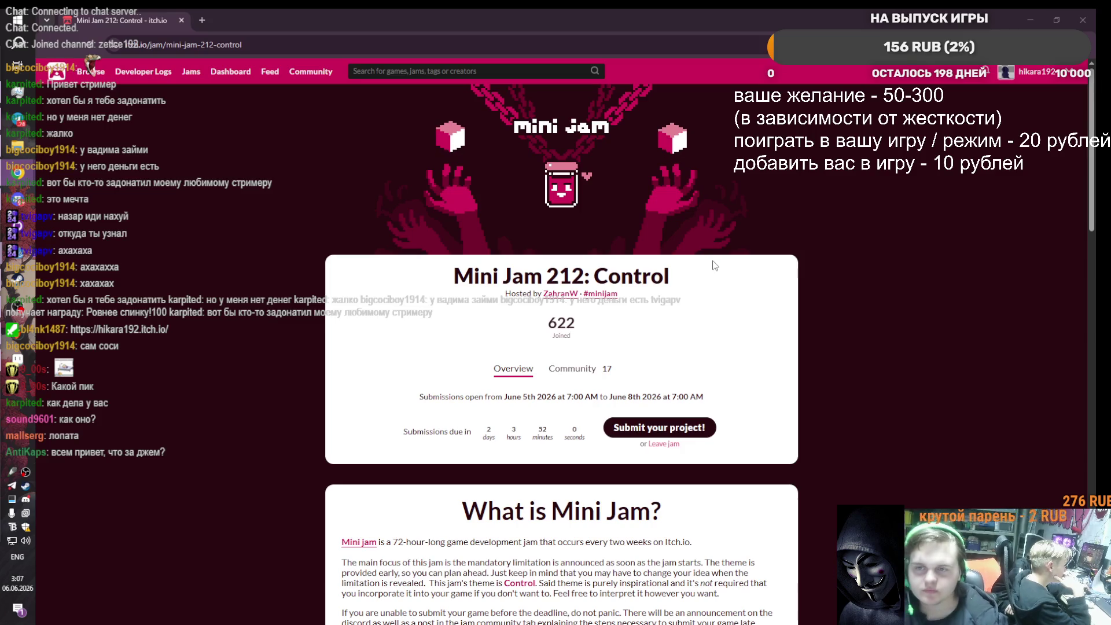
# - Scroll the Mini Jam 212 page to the Limitation section and select 'You are the enemy'
pyautogui.scroll(-1, 711, 265)
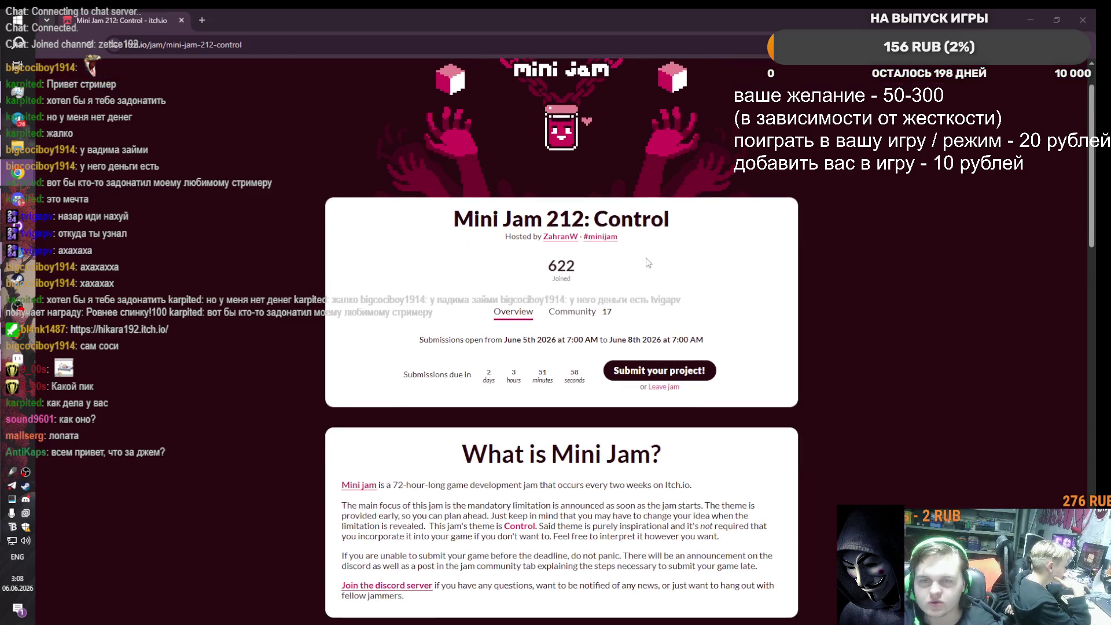
pyautogui.scroll(-1, 651, 269)
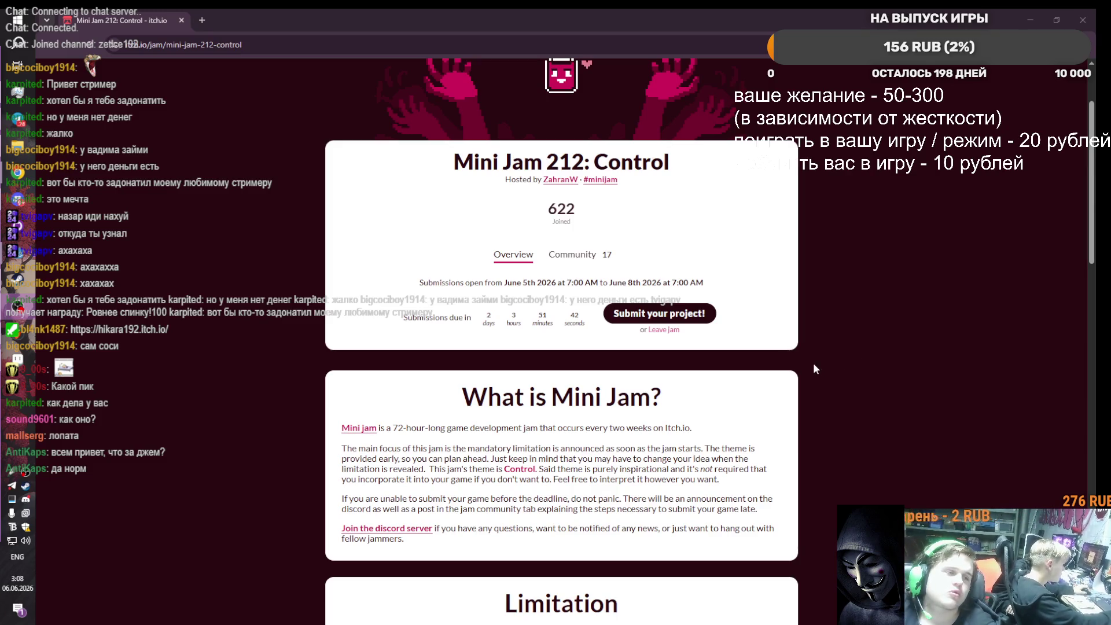
pyautogui.scroll(-6, 803, 356)
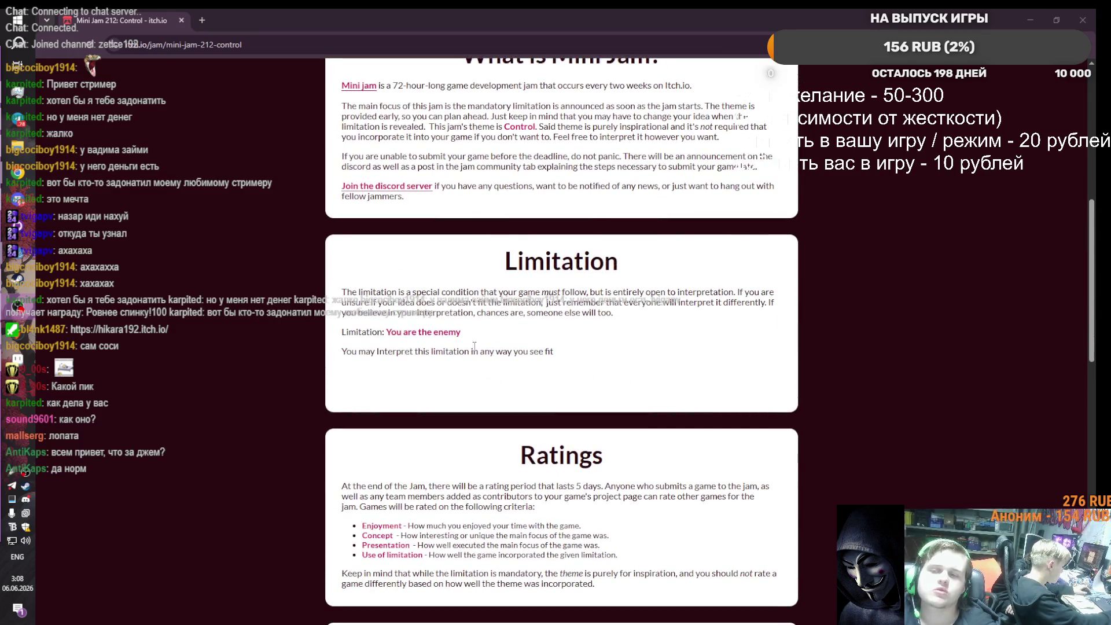
pyautogui.moveTo(462, 332)
pyautogui.mouseDown()
pyautogui.moveTo(382, 328)
pyautogui.moveTo(463, 334)
pyautogui.mouseUp()
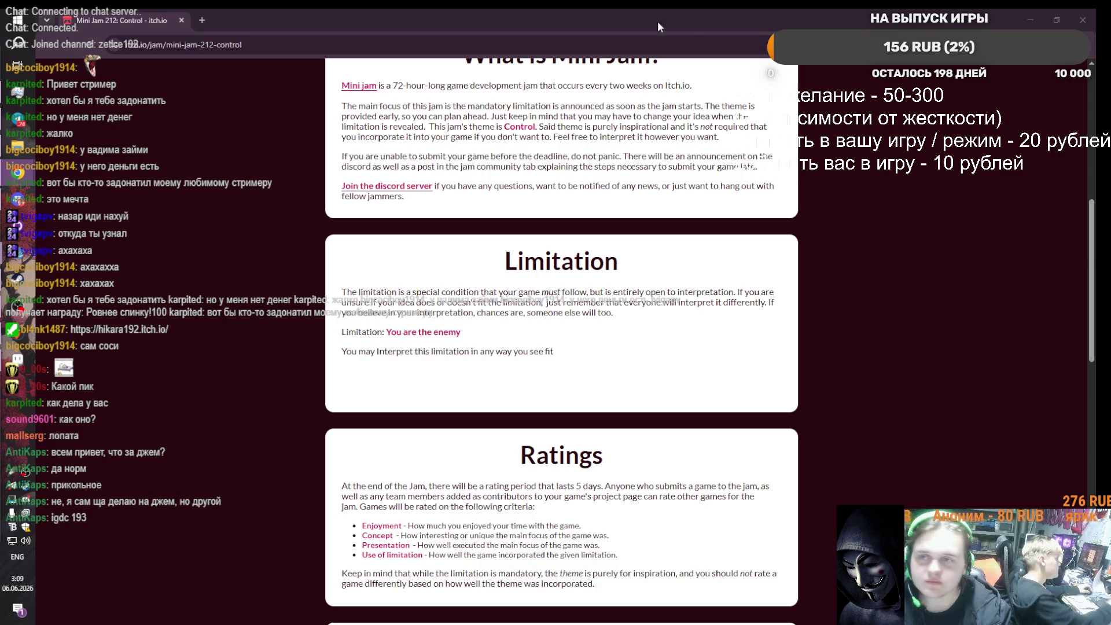
pyautogui.click(202, 21)
# - Search Google for 'igdc 193', open the igdc.ru result, close it and minimize the browser
pyautogui.write('igdc 193')
pyautogui.press('Return')
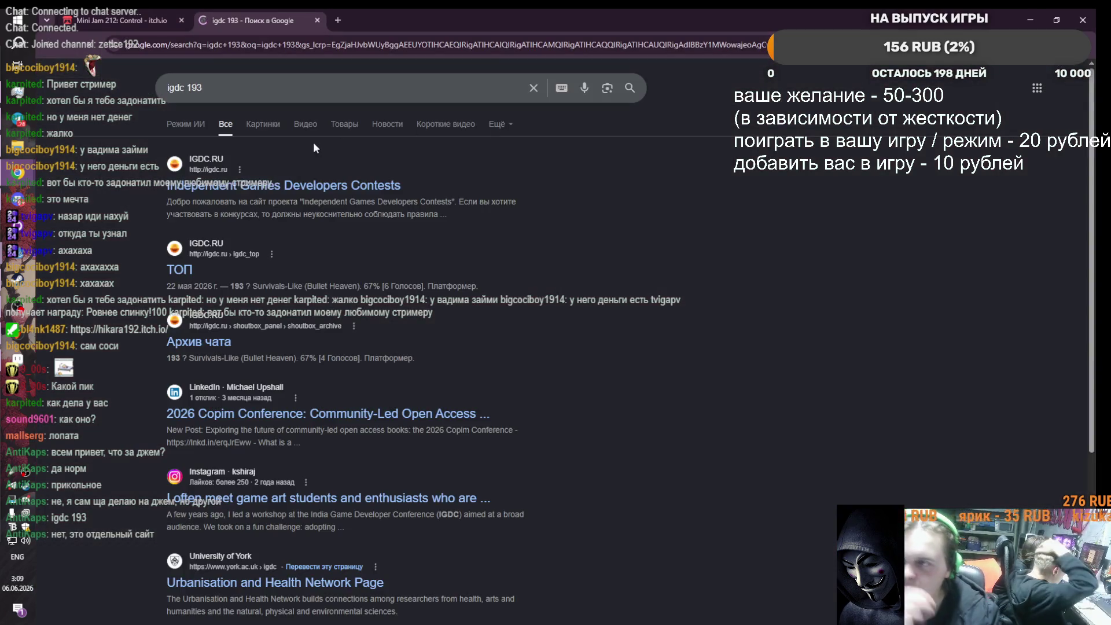
pyautogui.click(317, 20)
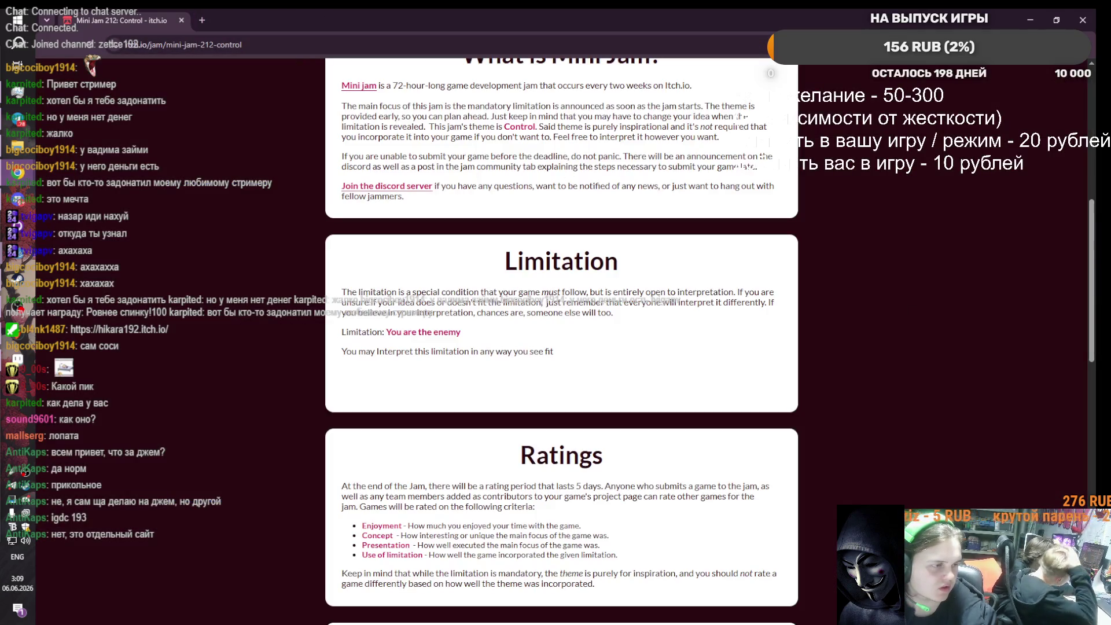
pyautogui.click(201, 21)
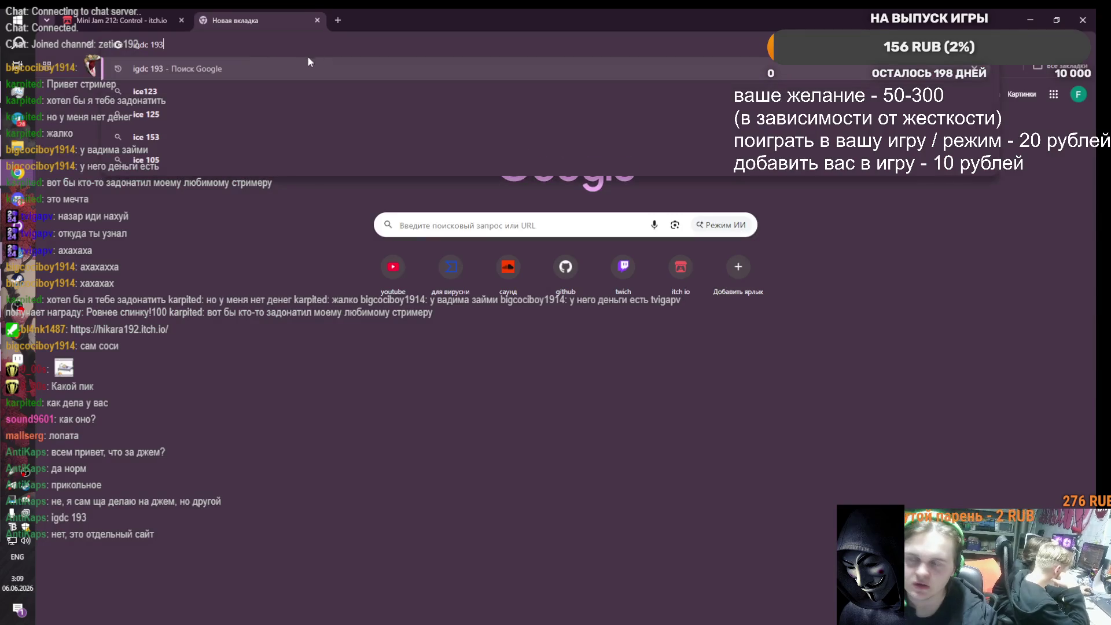
pyautogui.write('igdc 193')
pyautogui.press('Return')
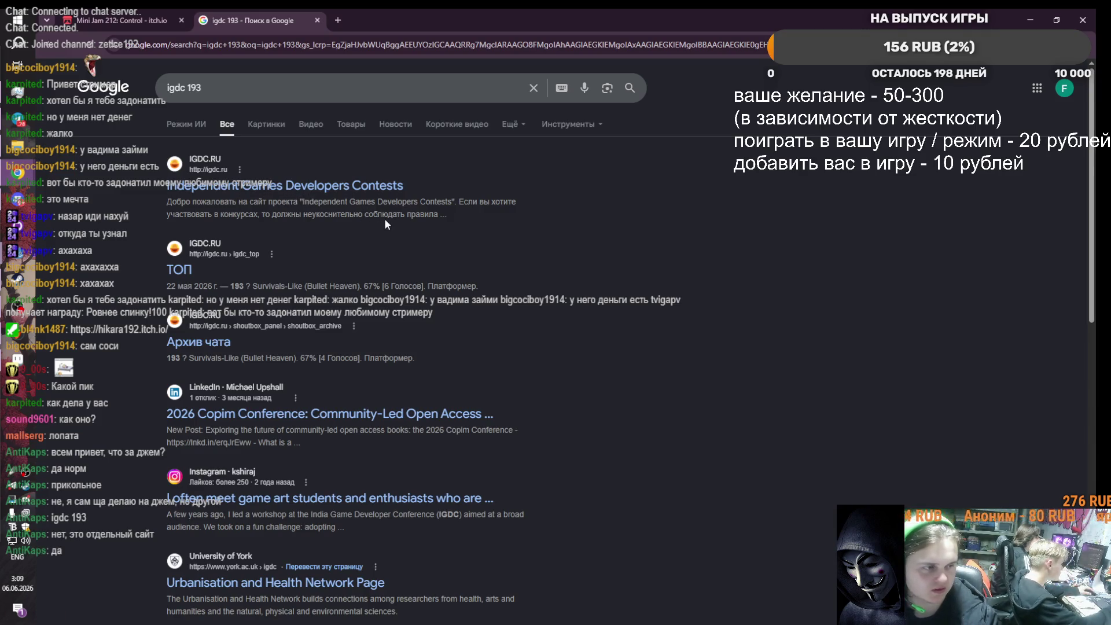
pyautogui.click(282, 185)
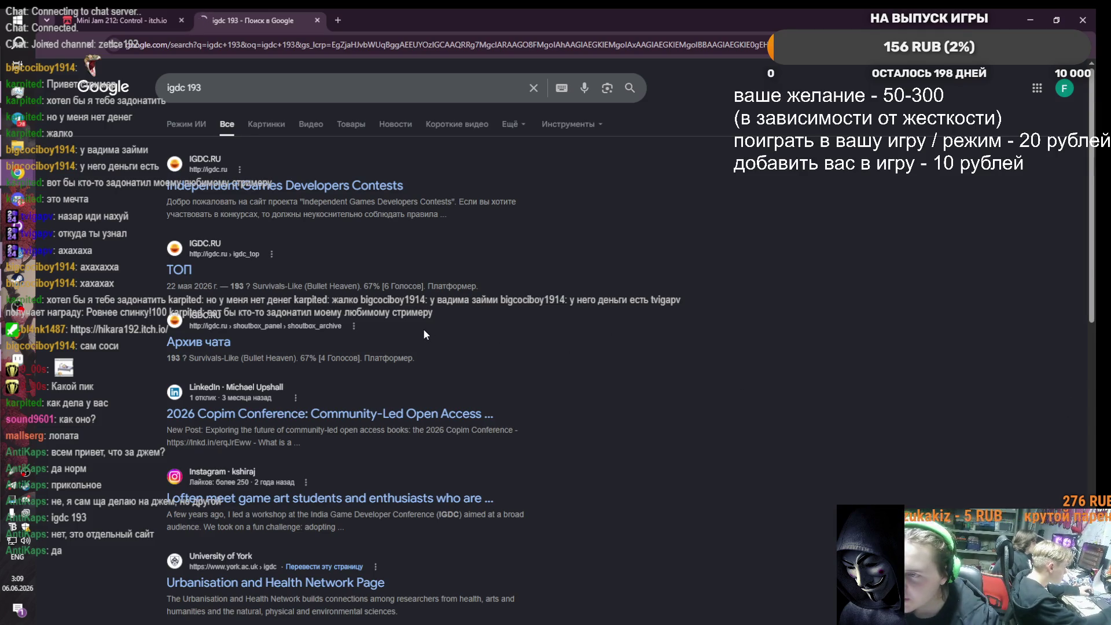
pyautogui.click(315, 22)
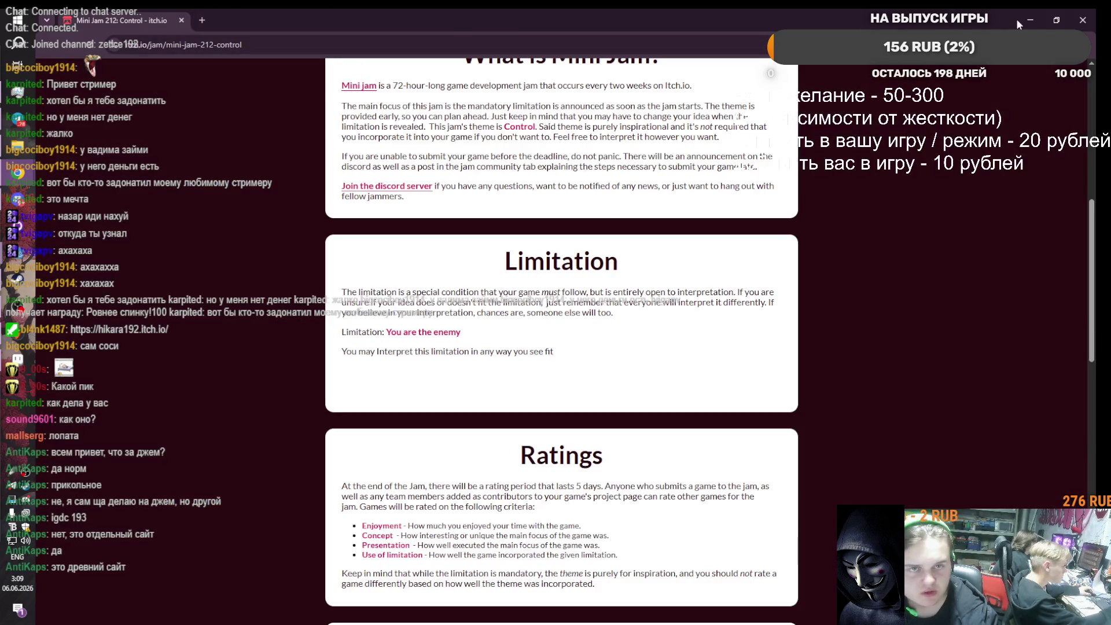
pyautogui.click(1029, 19)
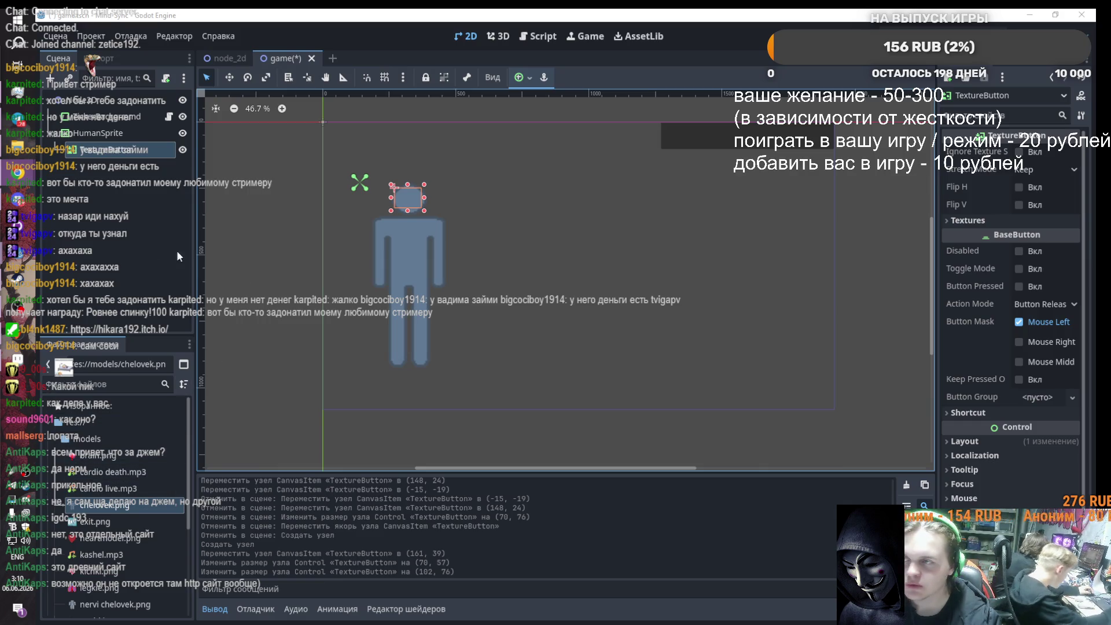
pyautogui.moveTo(19, 172)
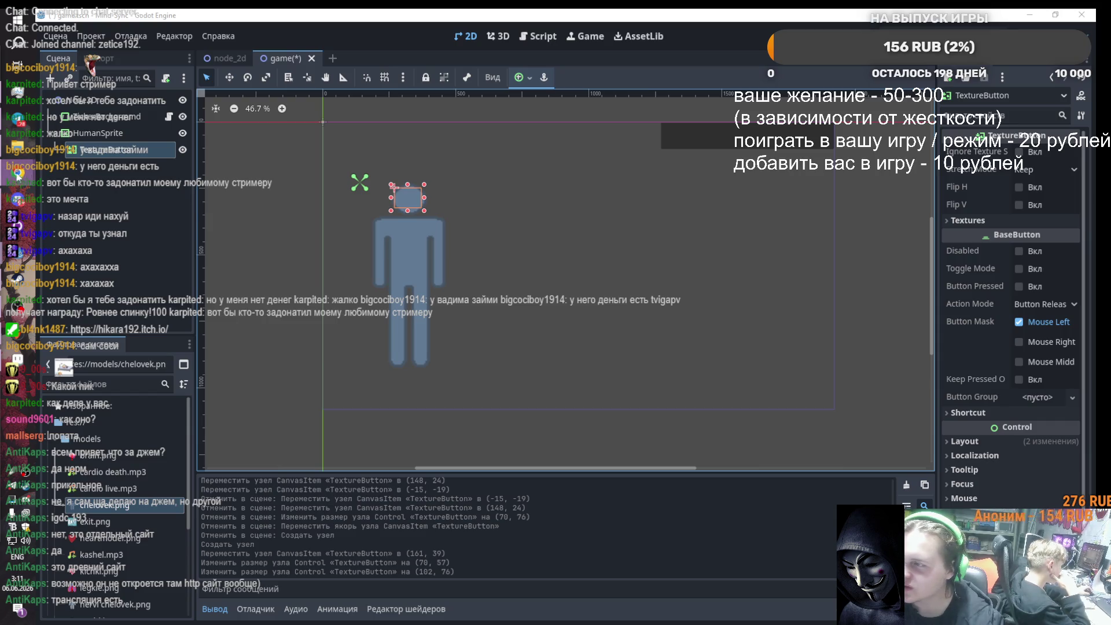
pyautogui.moveTo(4, 170)
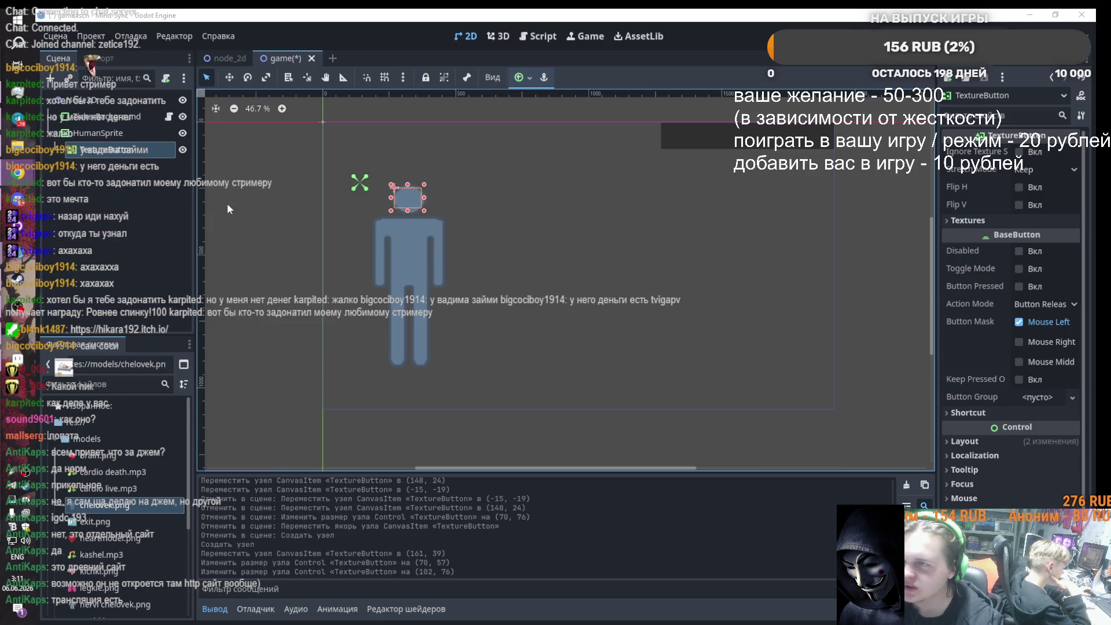
pyautogui.click(18, 172)
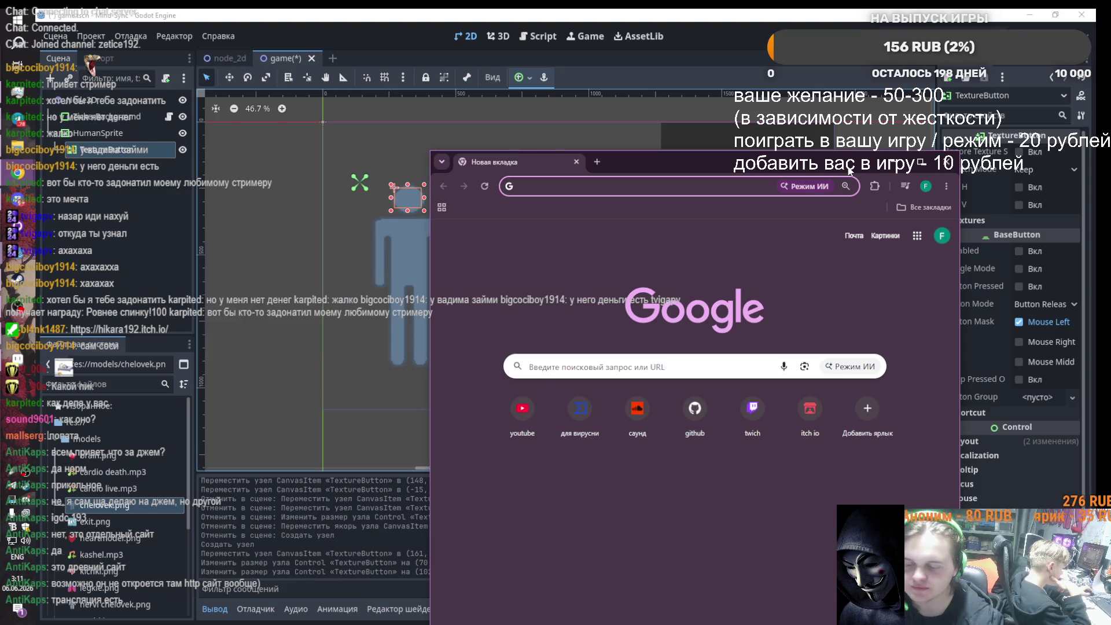
# - Search Google Images for 'мозг пиксель арт' and preview the pink iStock brain picture
pyautogui.write('vjpu')
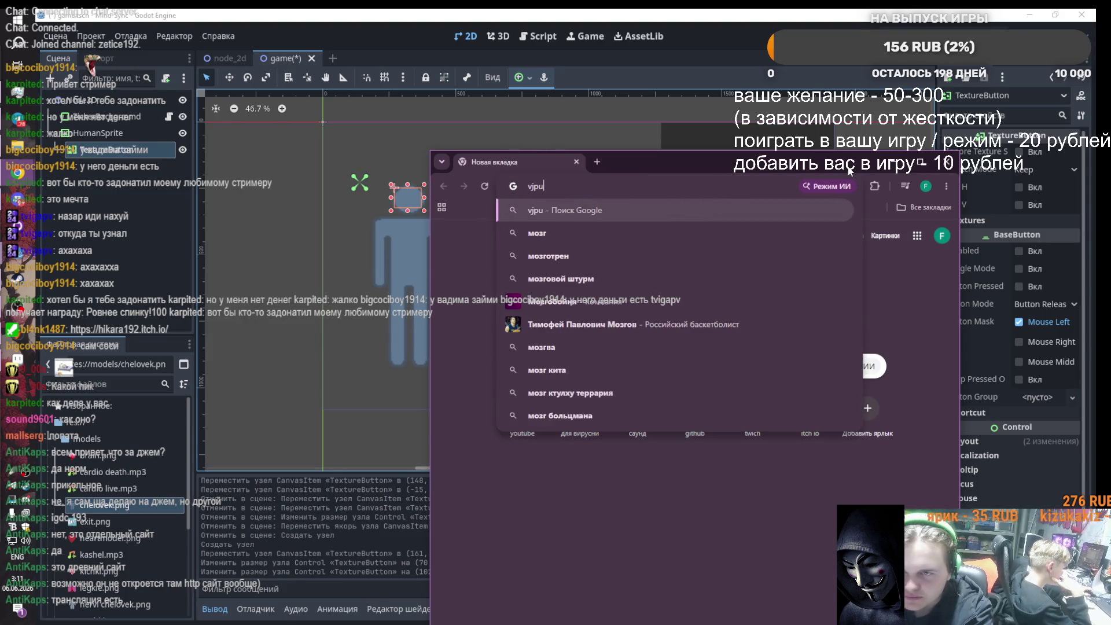
pyautogui.press('BackSpace')
pyautogui.press('BackSpace')
pyautogui.hotkey('alt', 'shift')
pyautogui.write('мозг п')
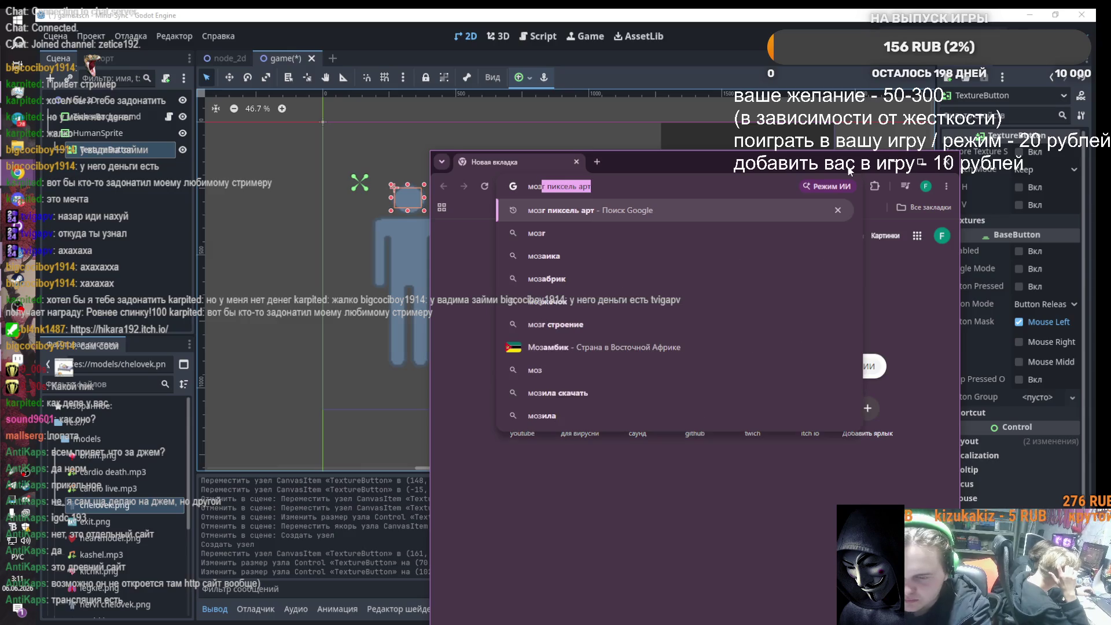
pyautogui.write('ик')
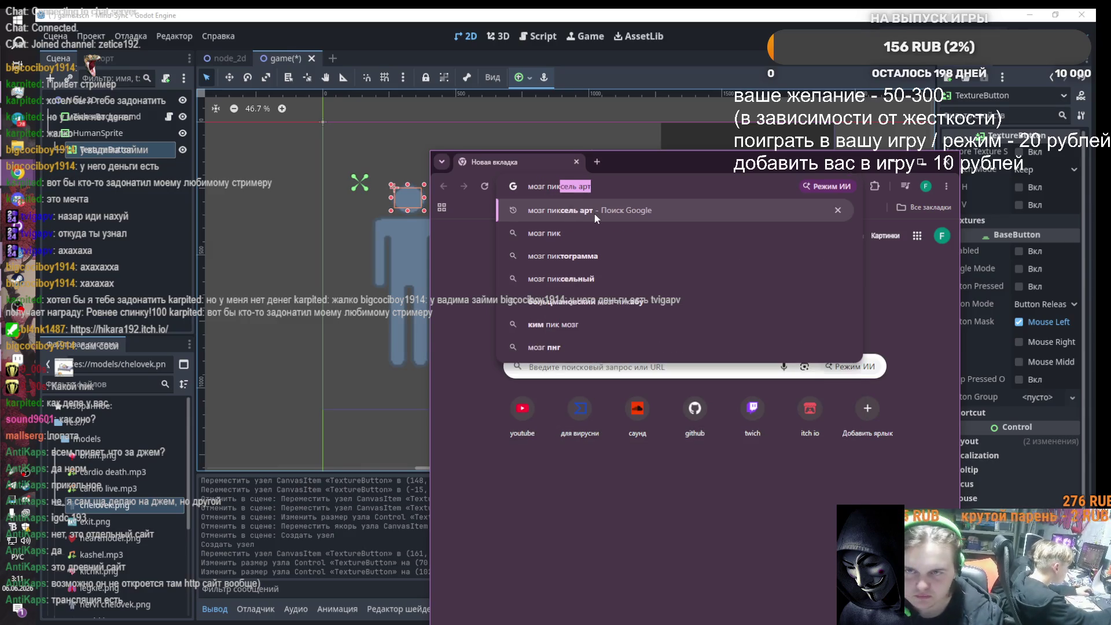
pyautogui.press('Return')
pyautogui.click(570, 265)
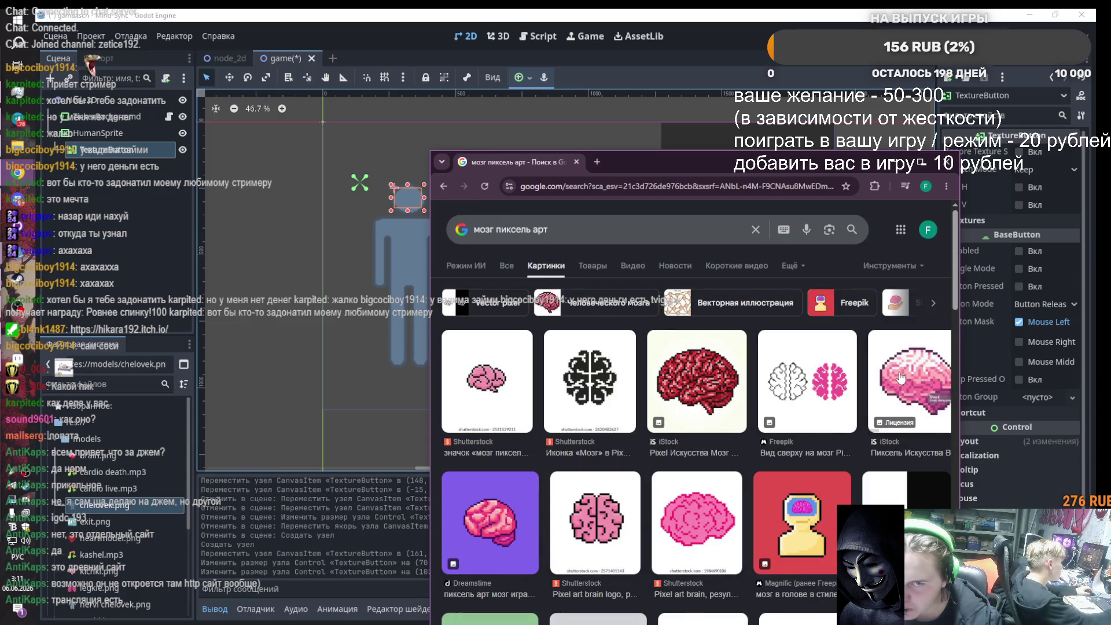
pyautogui.click(917, 386)
pyautogui.scroll(-4, 606, 443)
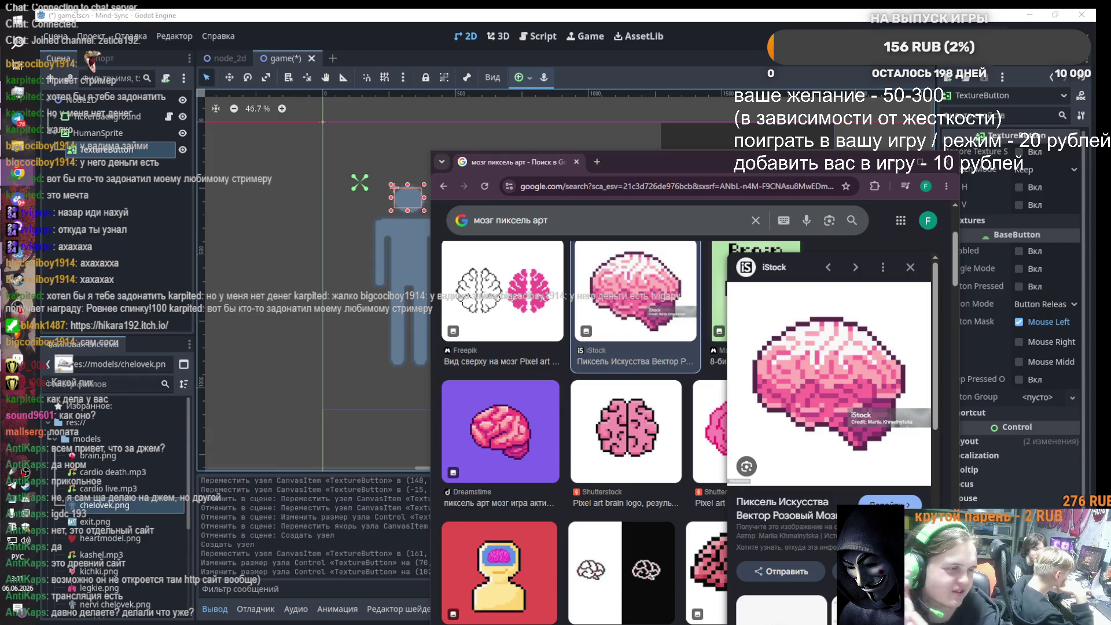
# - Open the itch.io Creator Dashboard to view its 344 views and 64 downloads
pyautogui.click(597, 162)
pyautogui.click(808, 435)
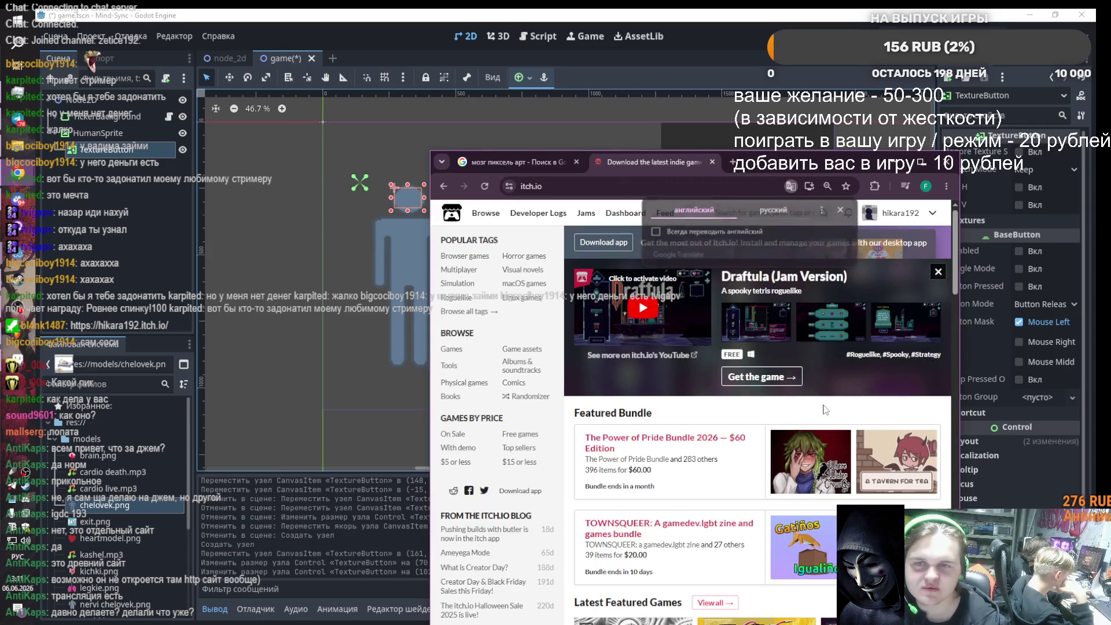
pyautogui.click(897, 214)
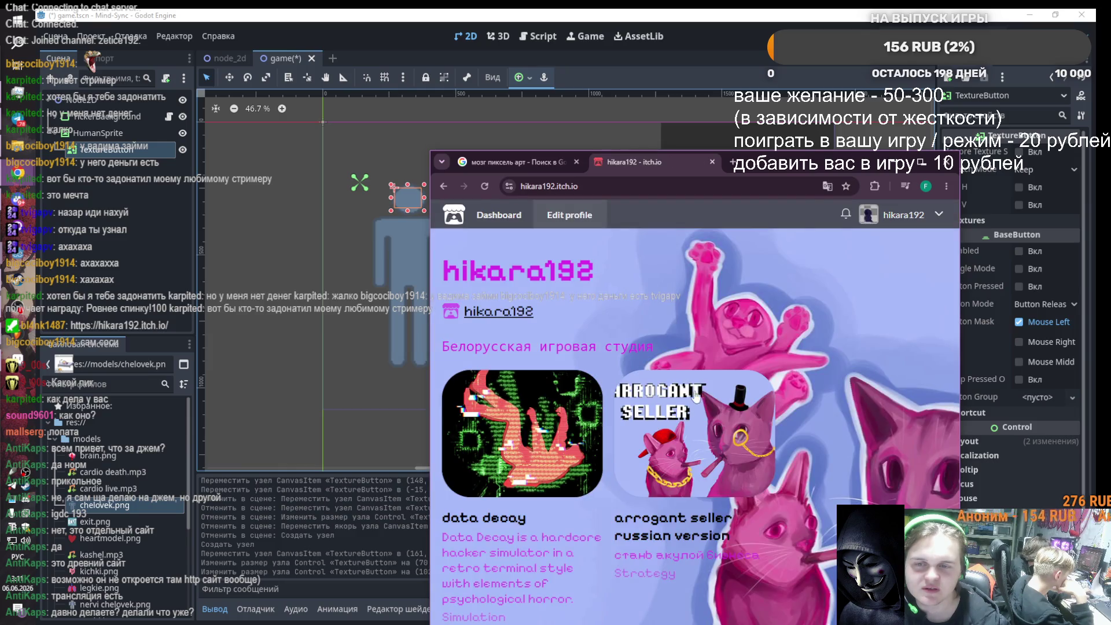
pyautogui.hotkey('ctrl', 'l')
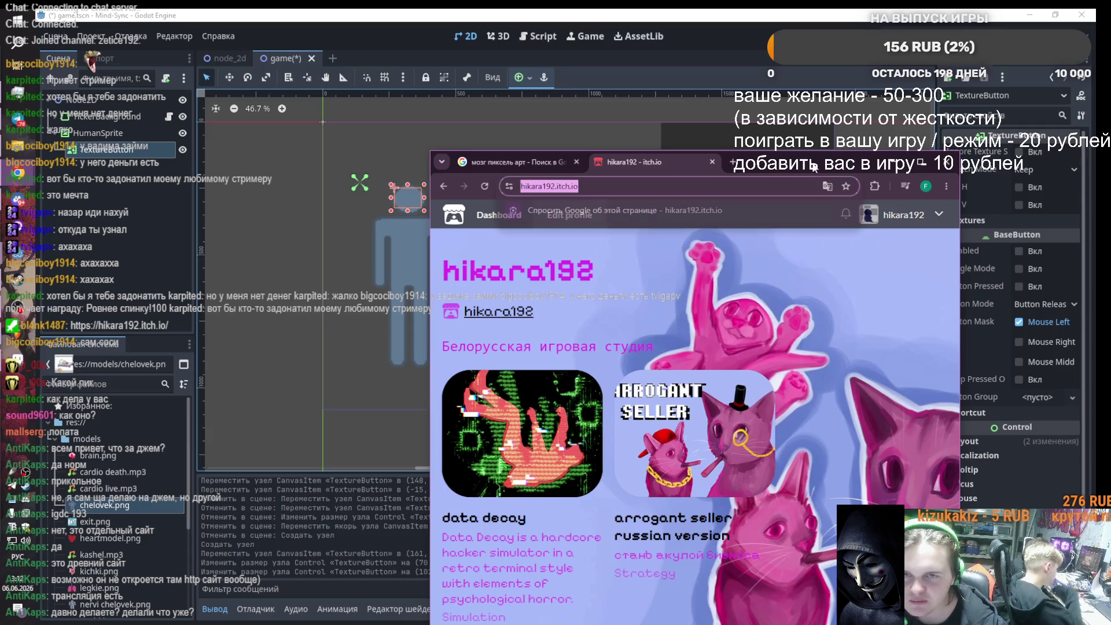
pyautogui.click(503, 216)
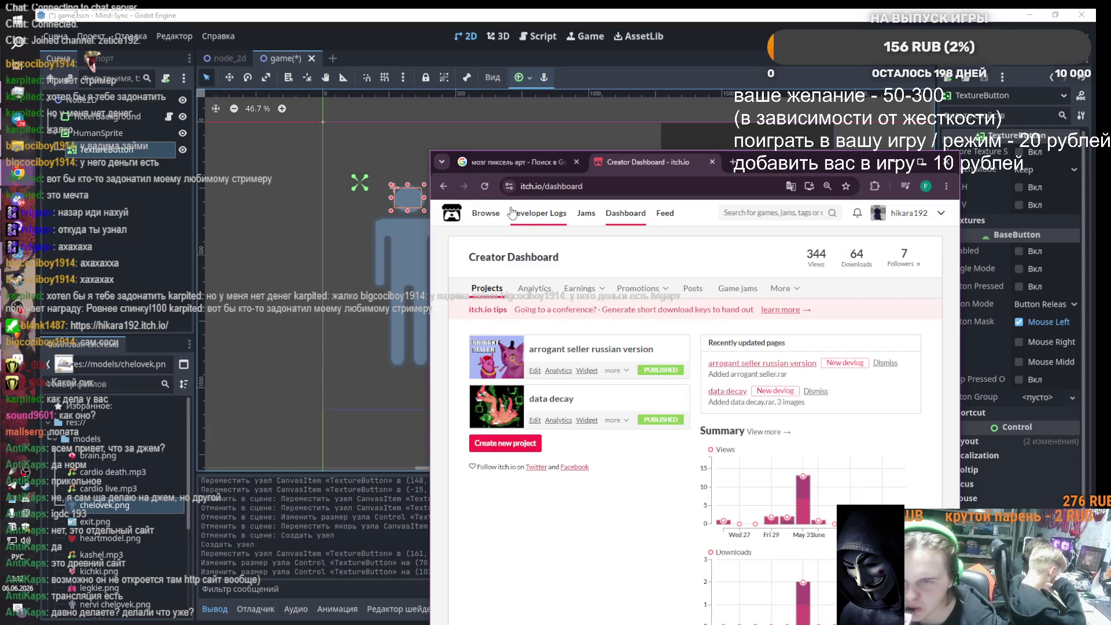
pyautogui.moveTo(876, 517)
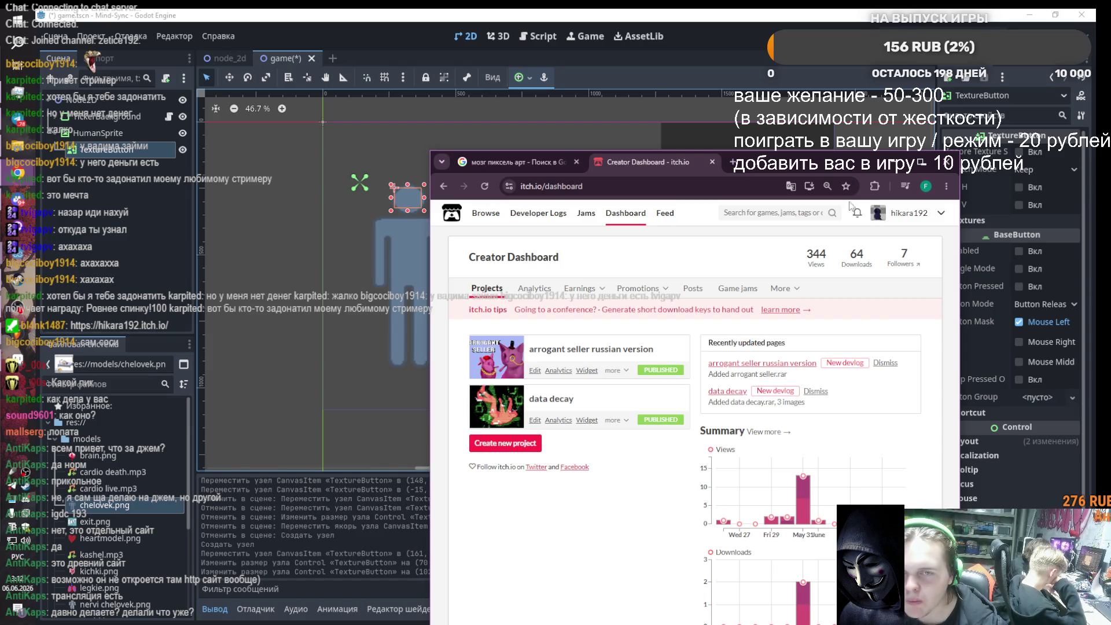
pyautogui.moveTo(838, 167); pyautogui.dragTo(821, 77)
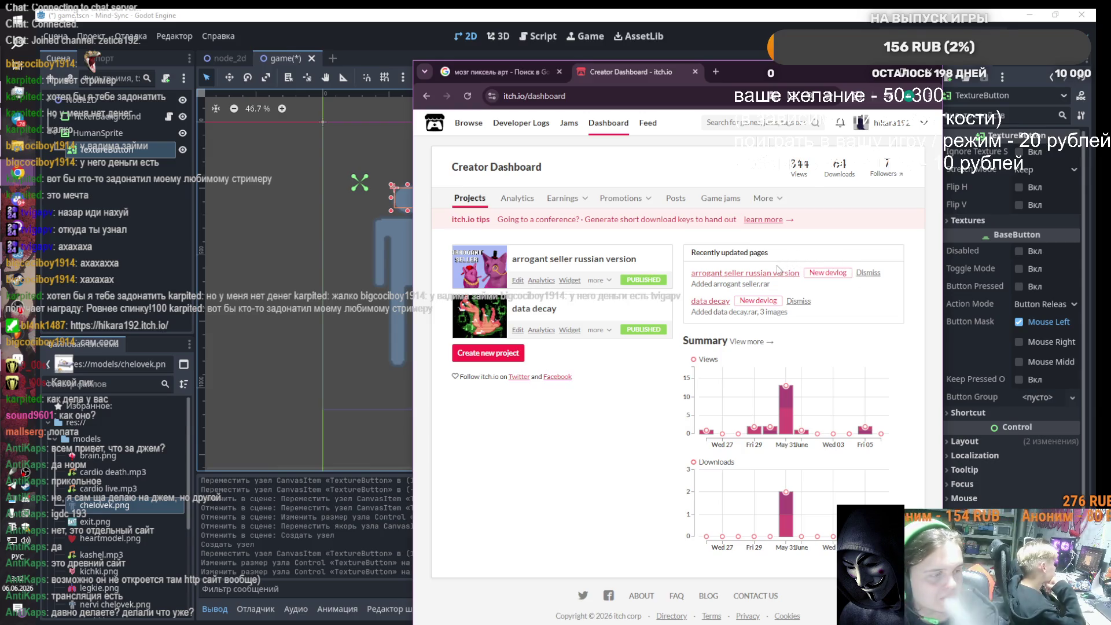
# - Close the dashboard tab and the image search tab
pyautogui.click(695, 72)
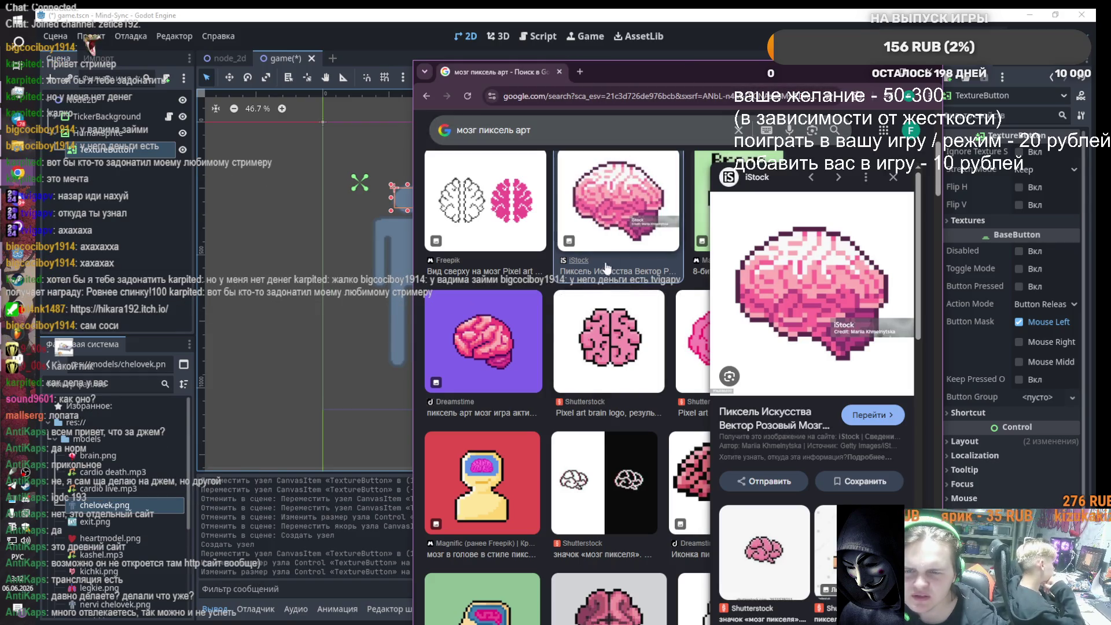
pyautogui.scroll(-4, 599, 261)
pyautogui.scroll(-3, 599, 262)
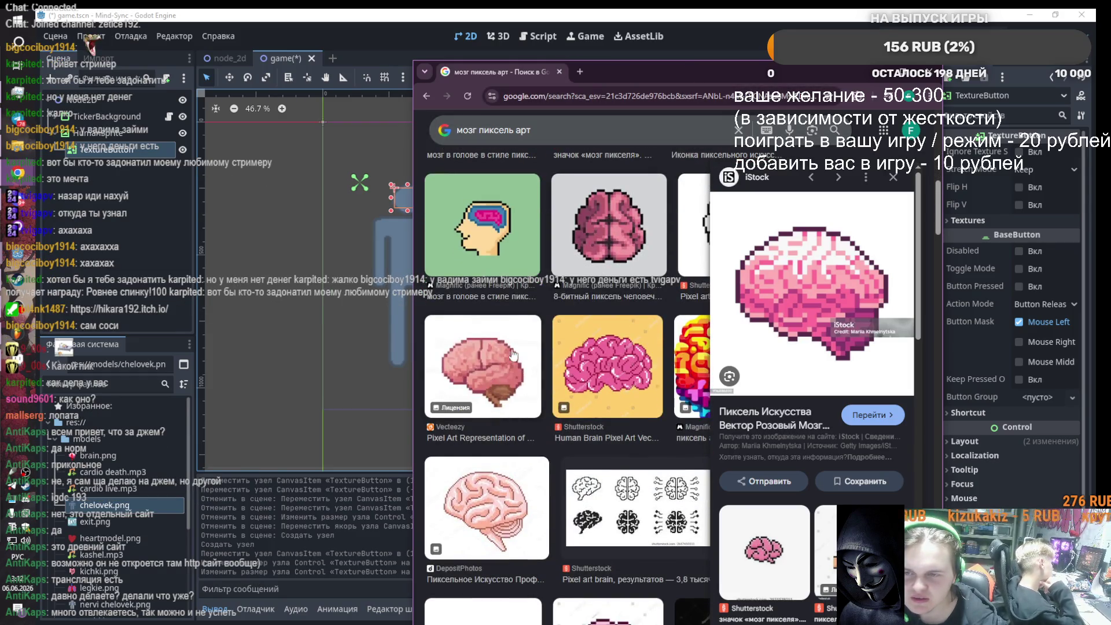
pyautogui.scroll(-5, 601, 302)
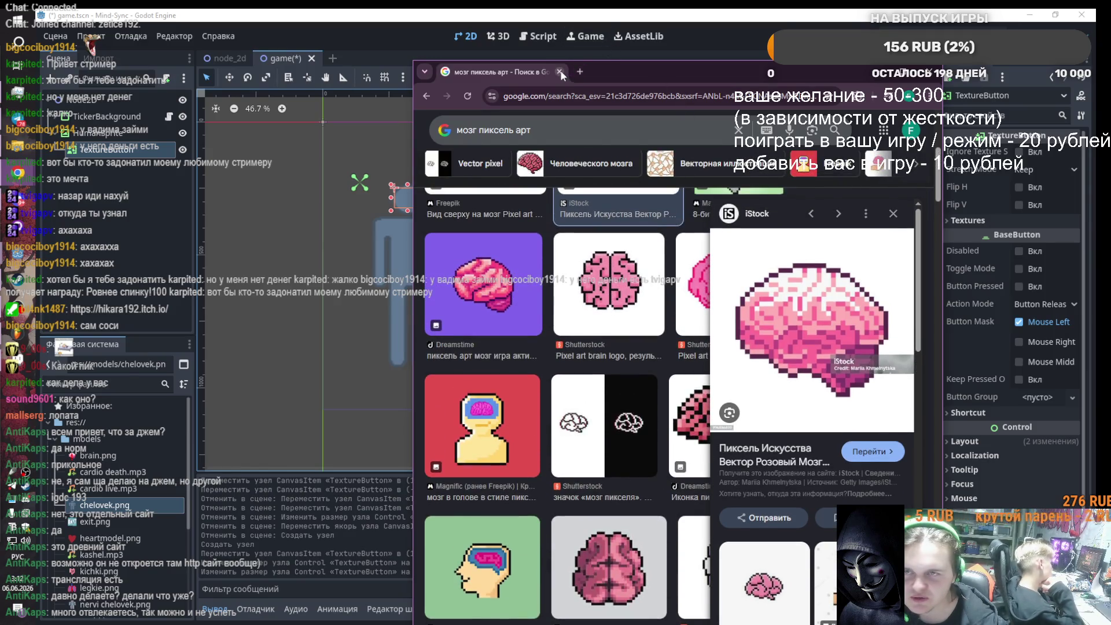
pyautogui.click(558, 72)
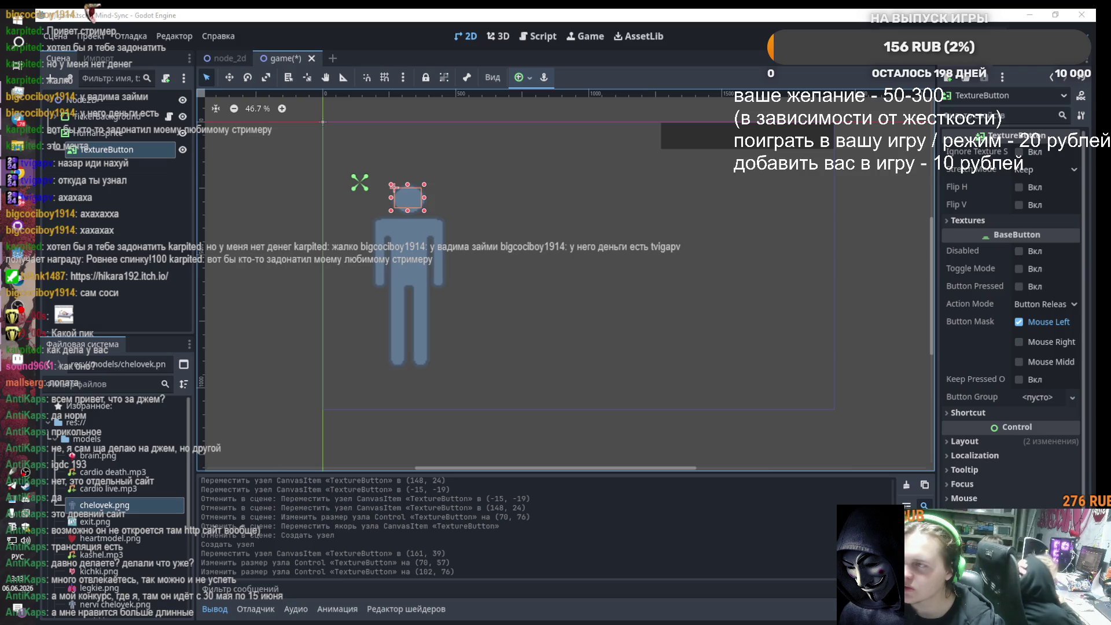
# - Bring the File Explorer window with the game jam folder's sprite and sound files to the front
pyautogui.click(17, 118)
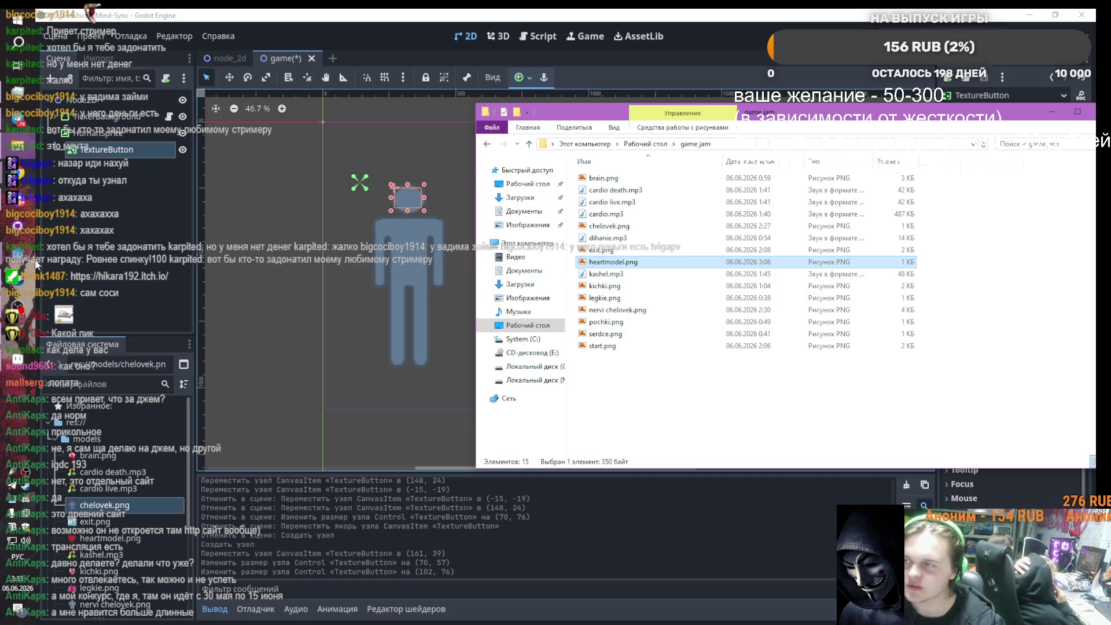
# - Open brain.png from Aseprite's recent files, zoom to inspect it, close it and show the desktop
pyautogui.click(12, 308)
pyautogui.click(63, 41)
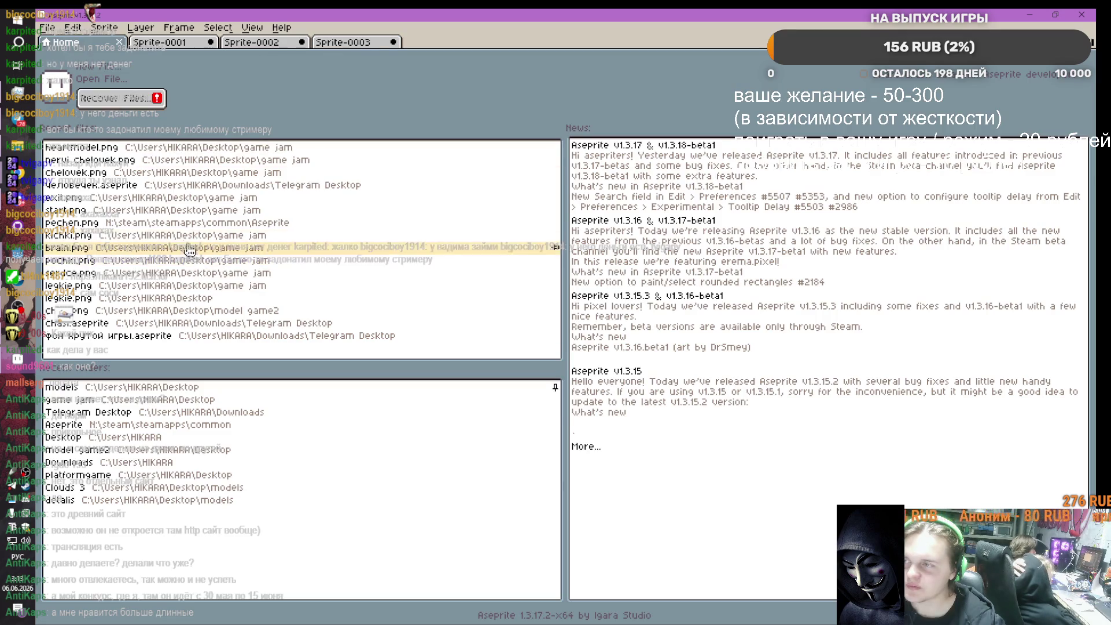
pyautogui.click(98, 248)
pyautogui.scroll(4, 655, 314)
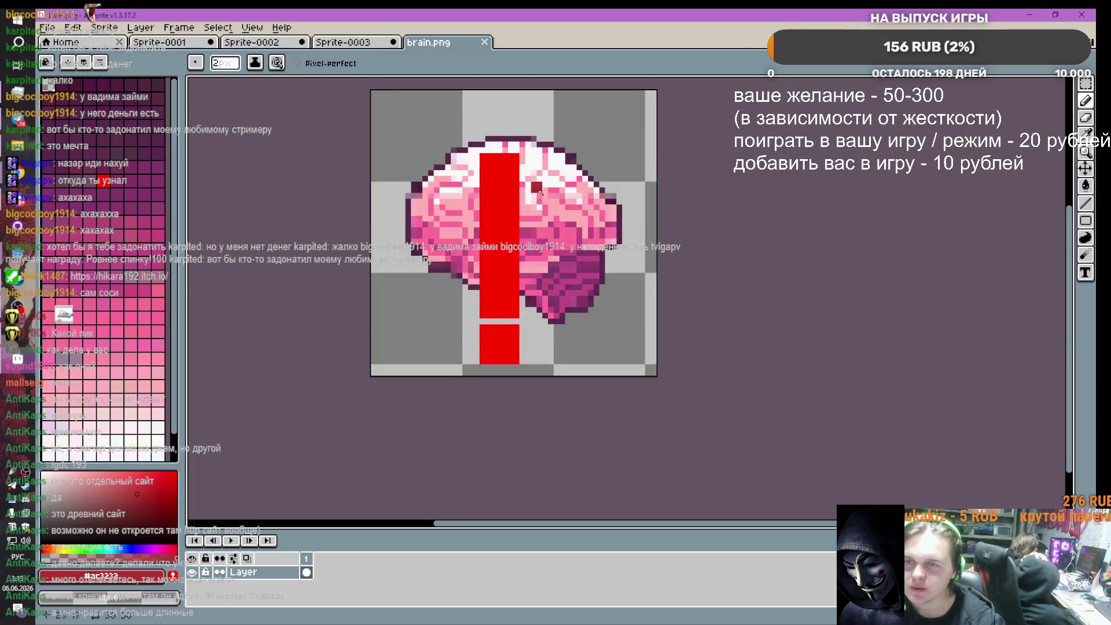
pyautogui.scroll(-1, 517, 201)
pyautogui.scroll(1, 516, 201)
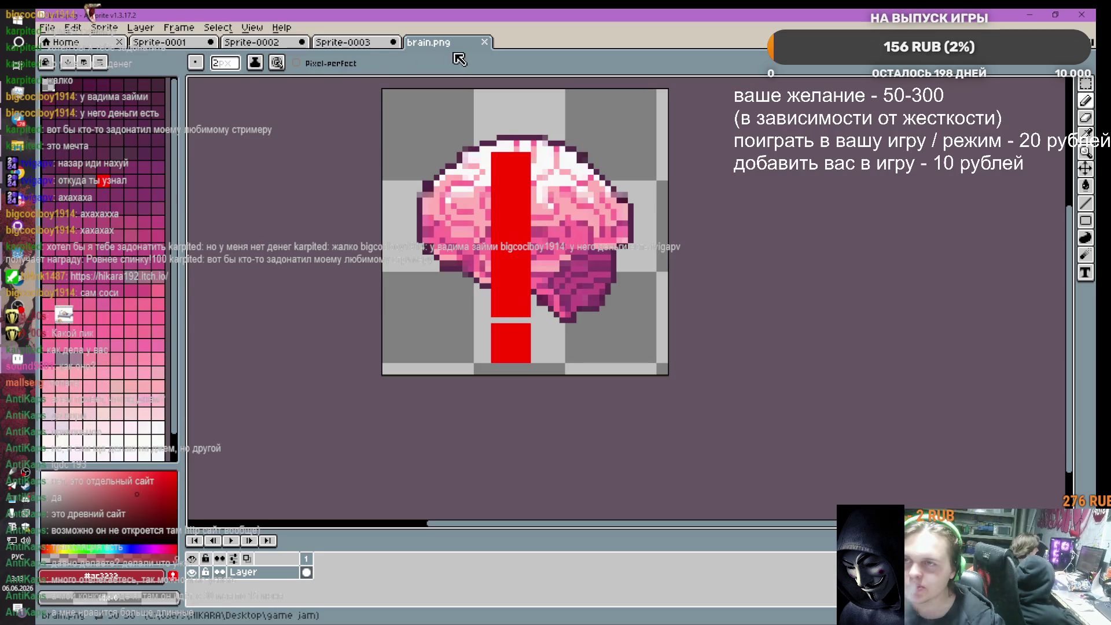
pyautogui.click(484, 42)
pyautogui.moveTo(18, 173)
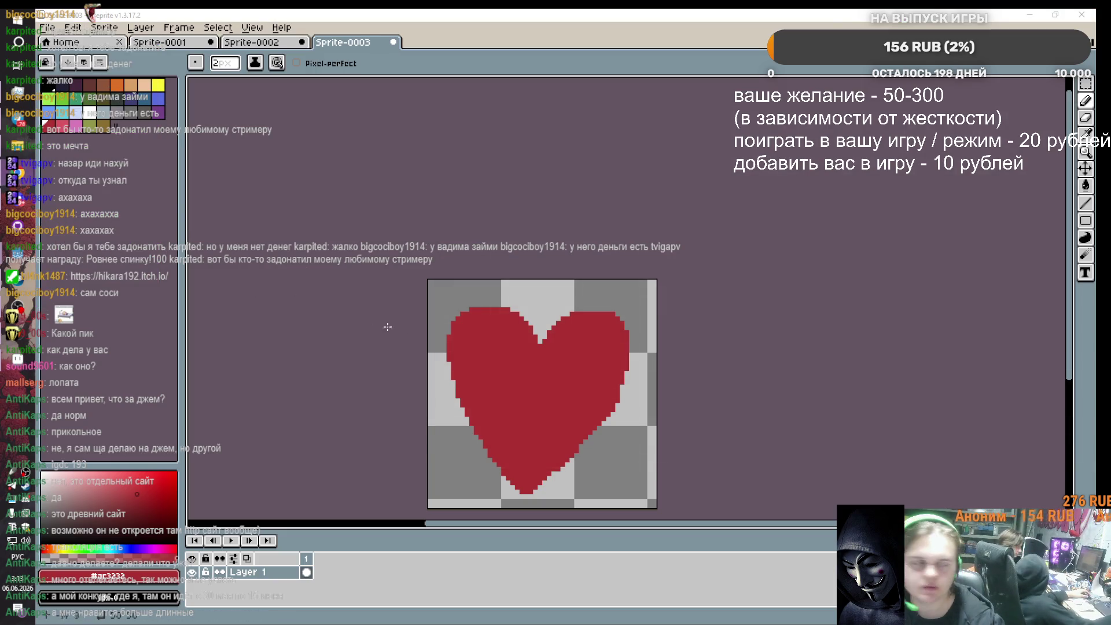
pyautogui.click(443, 330)
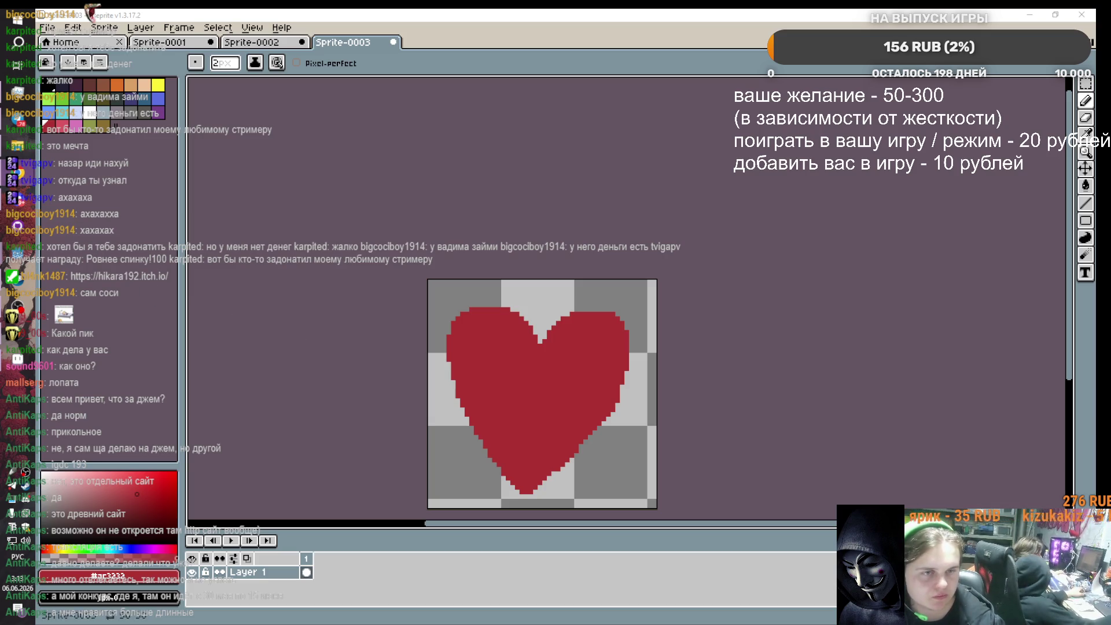
pyautogui.press('super+d')
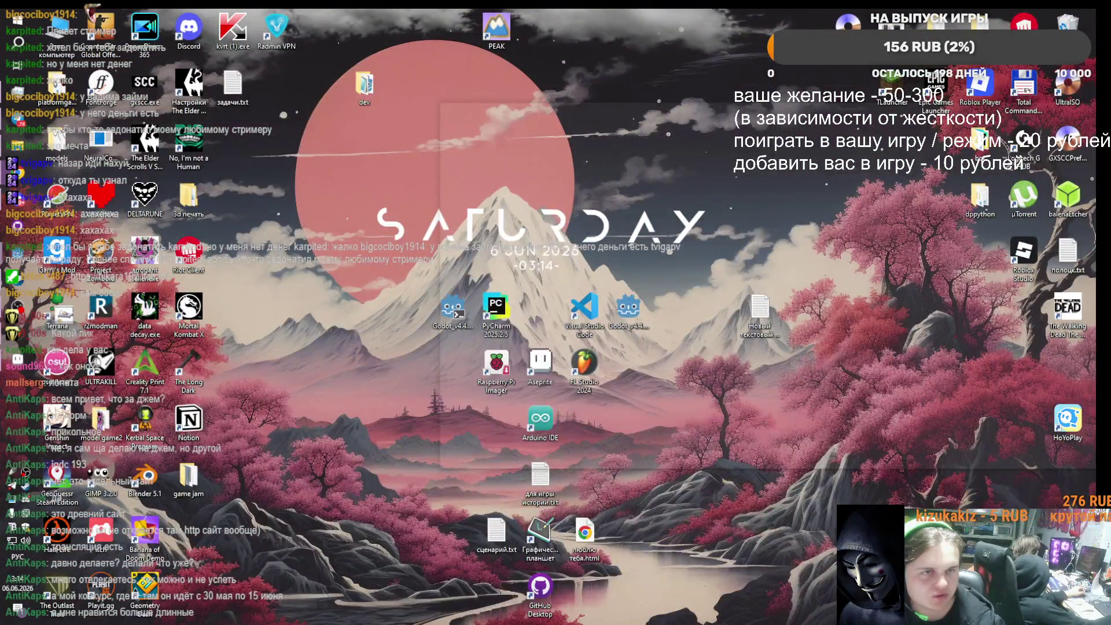
# - Search Google for 'мозг' pixel art in a new tab and show image results
pyautogui.hotkey('alt', 'Tab')
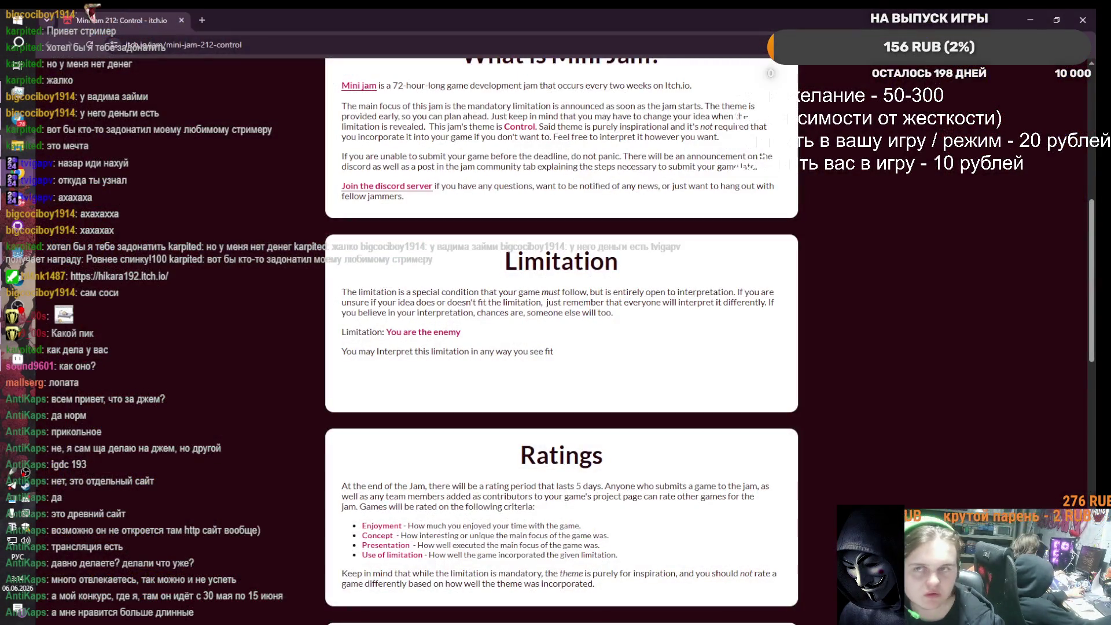
pyautogui.click(202, 20)
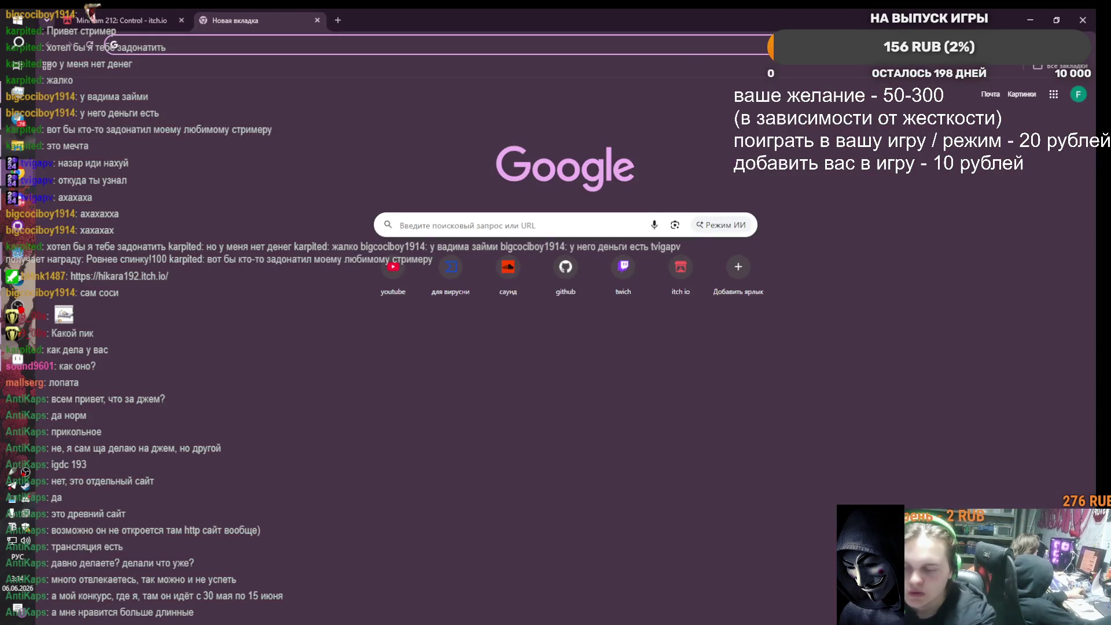
pyautogui.write('мозг')
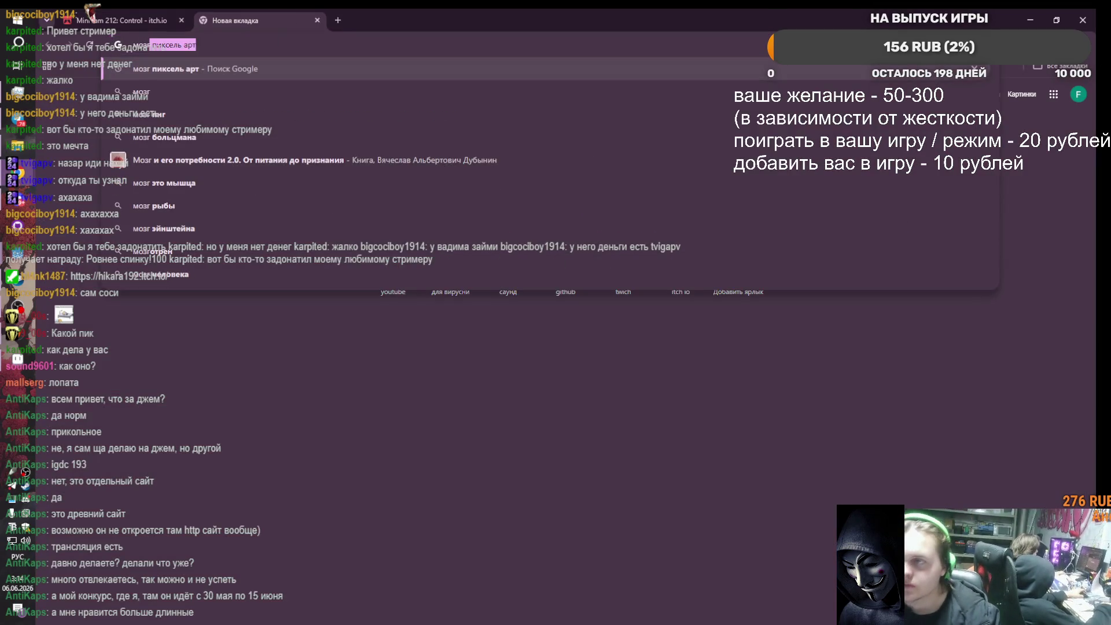
pyautogui.press('Return')
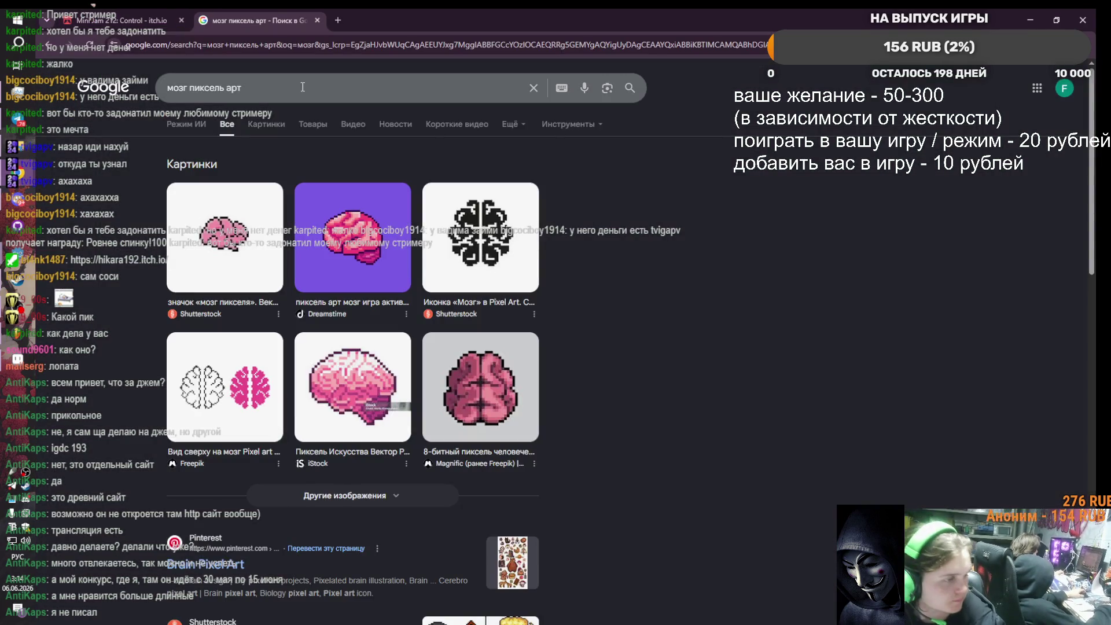
pyautogui.click(261, 128)
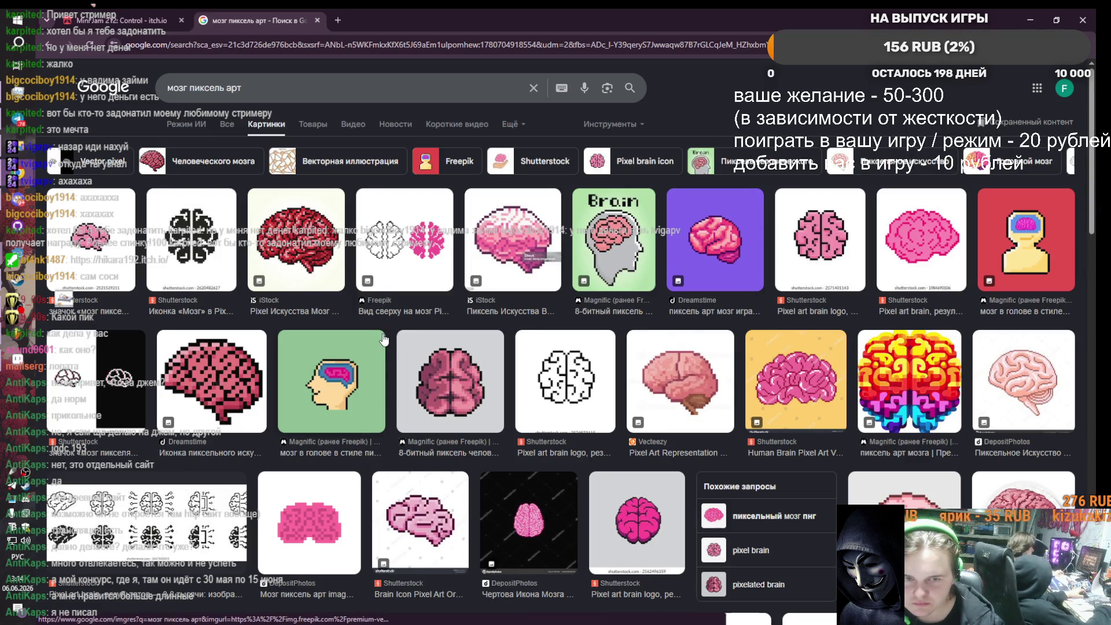
pyautogui.scroll(-1, 279, 350)
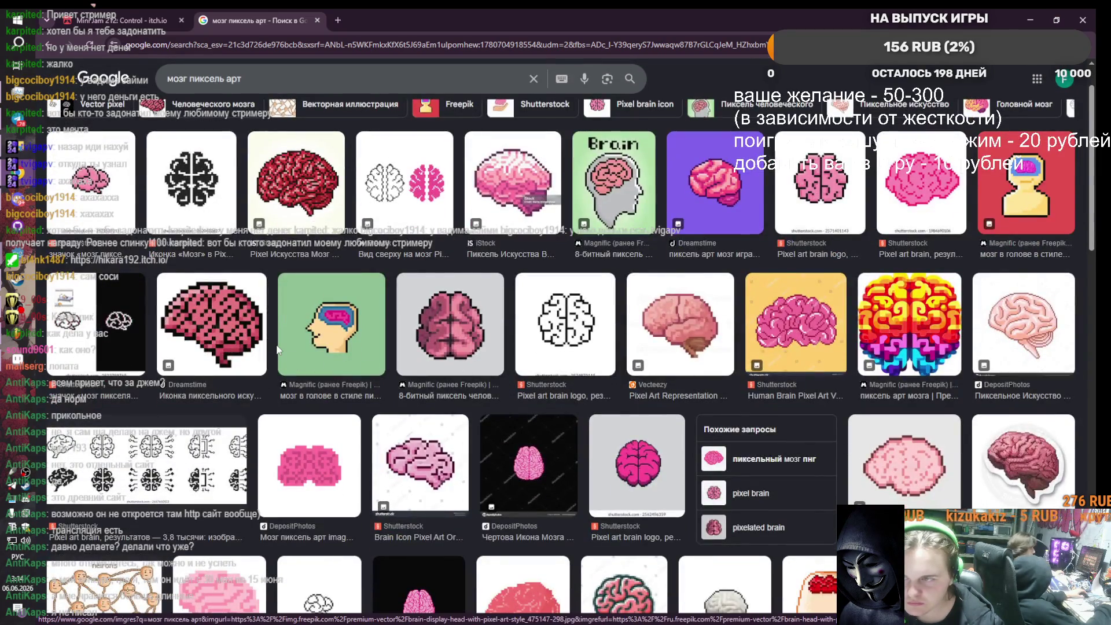
# - Preview the Vecteezy pink brain and the Dreamstime pixel brain images
pyautogui.click(689, 334)
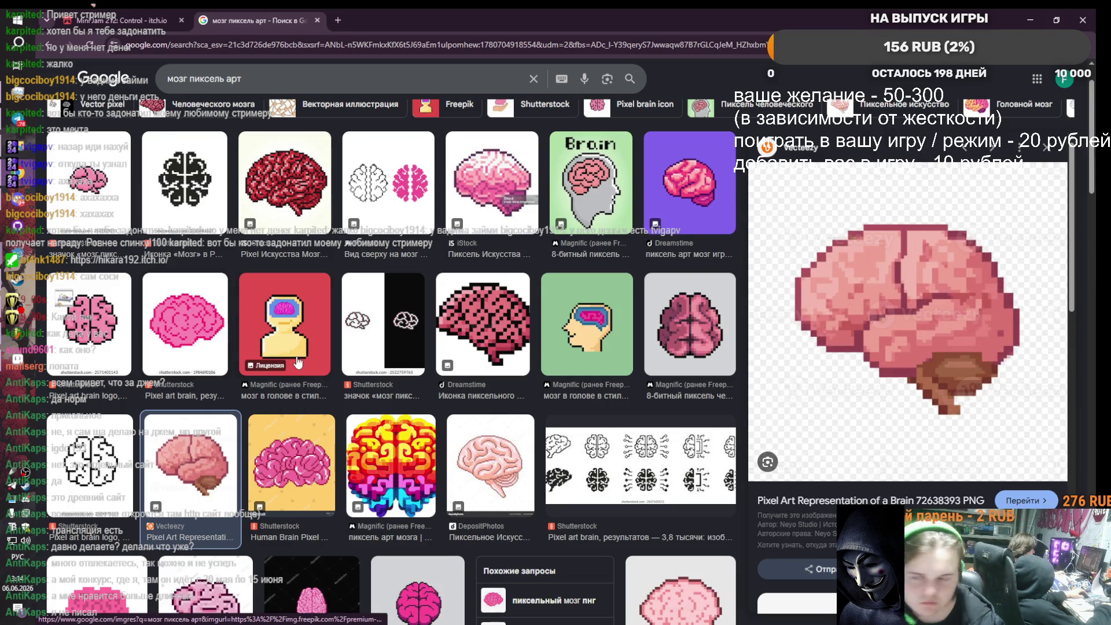
pyautogui.scroll(-2, 296, 356)
pyautogui.scroll(-3, 280, 333)
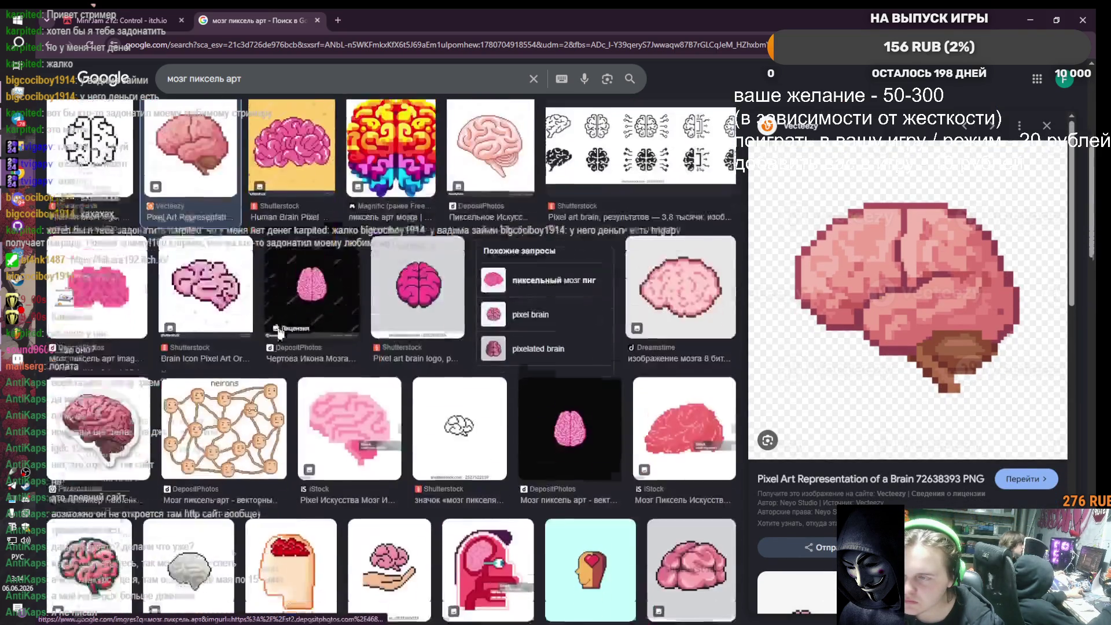
pyautogui.scroll(-3, 279, 333)
pyautogui.scroll(5, 490, 407)
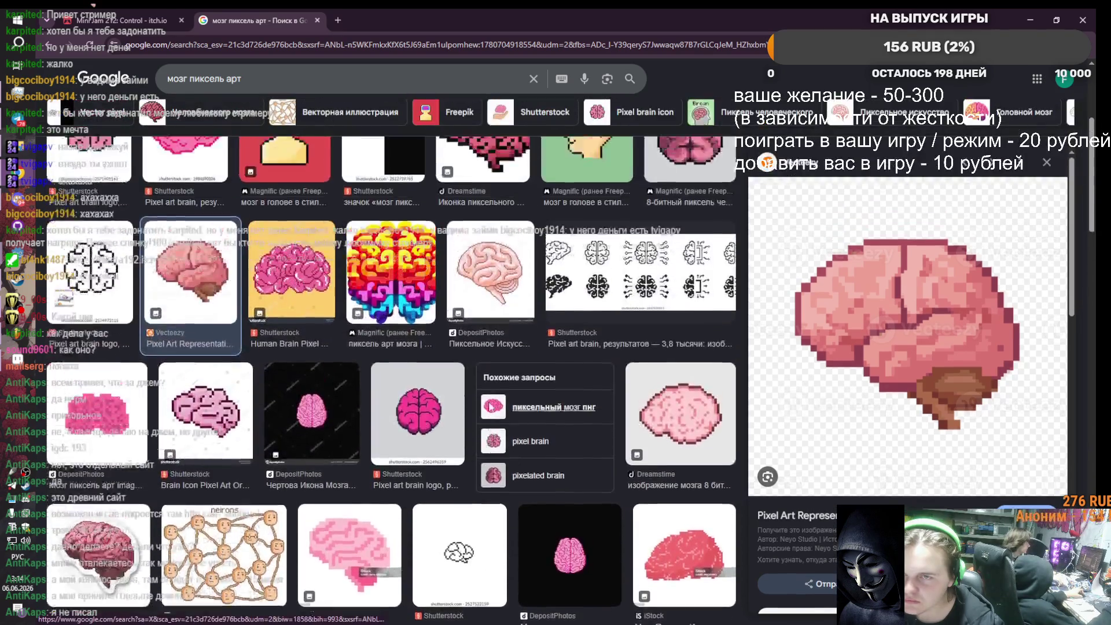
pyautogui.scroll(4, 491, 407)
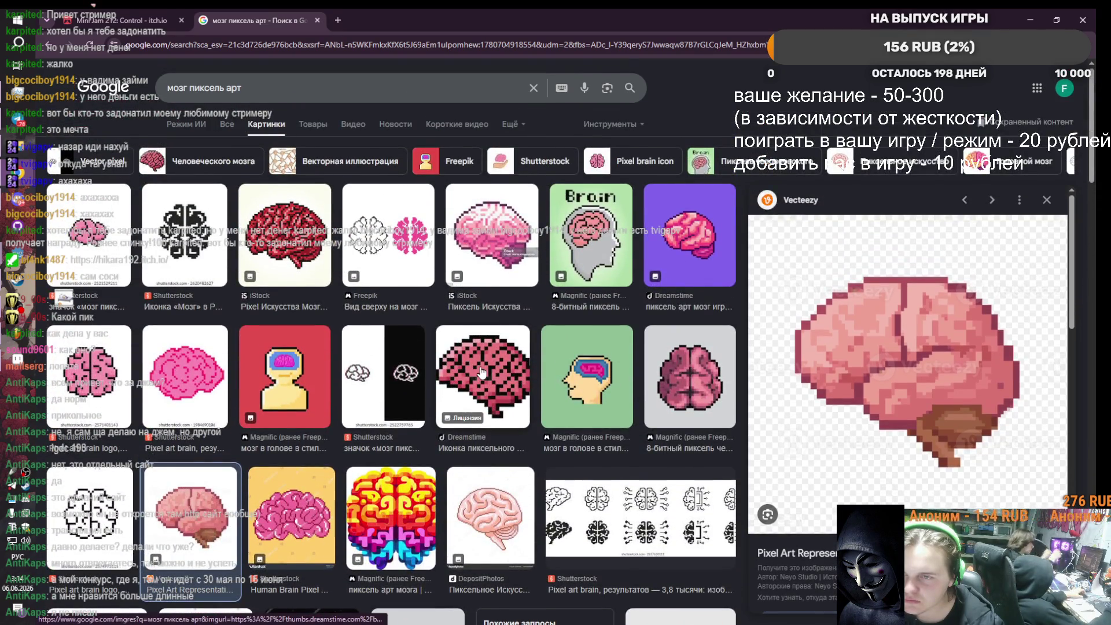
pyautogui.click(481, 372)
# - Check Sprite-0002 and Sprite-0001 in Aseprite and the Godot game scene, then return to the results
pyautogui.hotkey('alt', 'Tab')
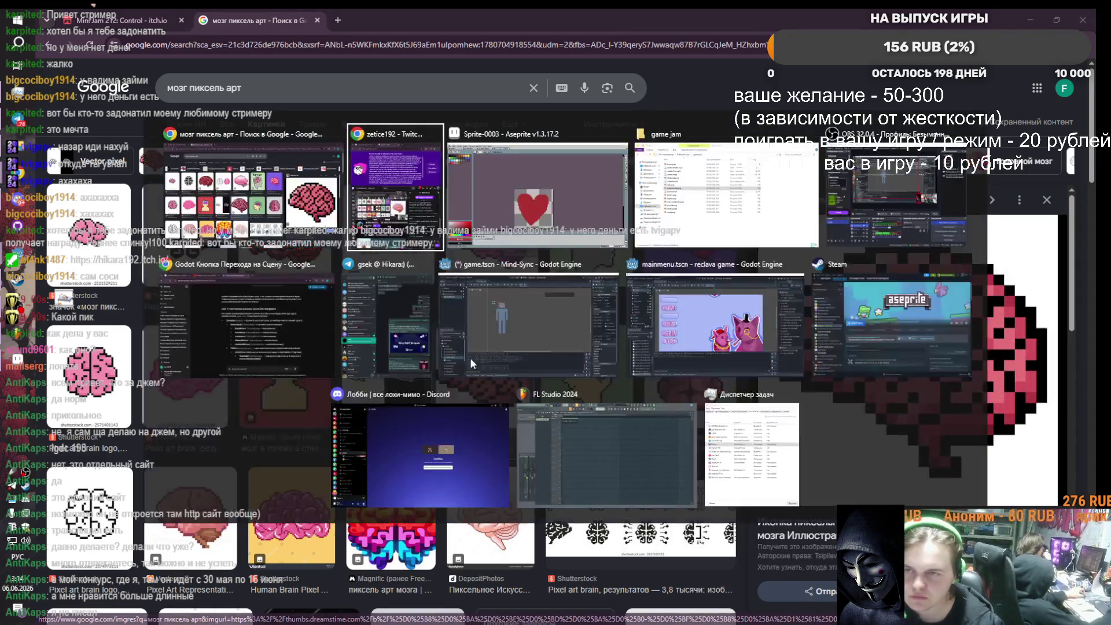
pyautogui.hotkey('alt', 'Tab')
pyautogui.click(252, 42)
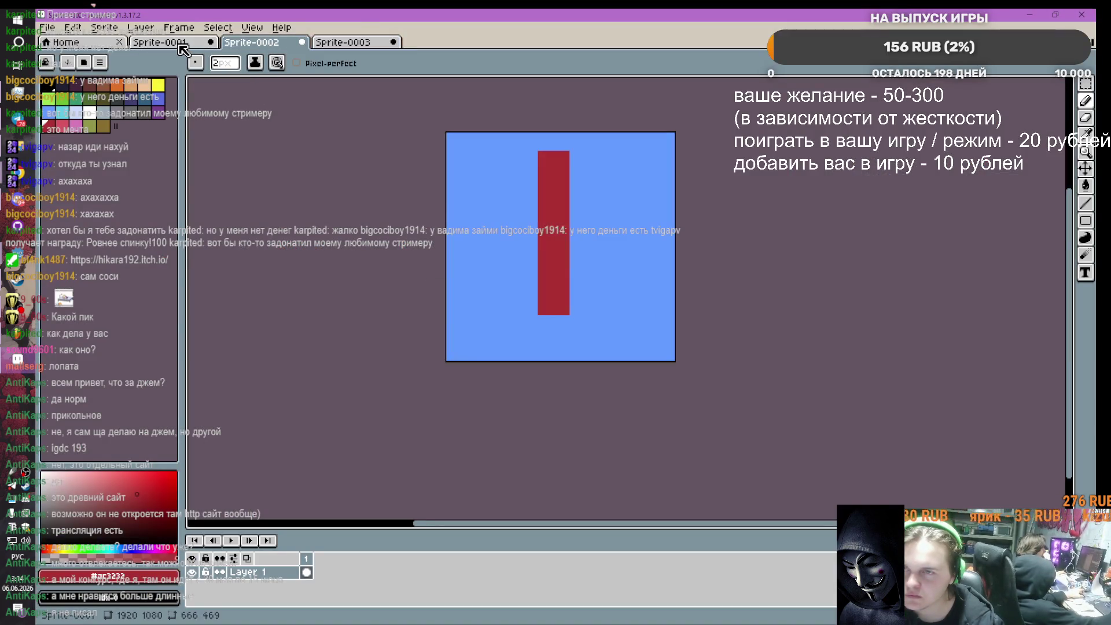
pyautogui.click(174, 41)
pyautogui.hotkey('alt', 'Tab')
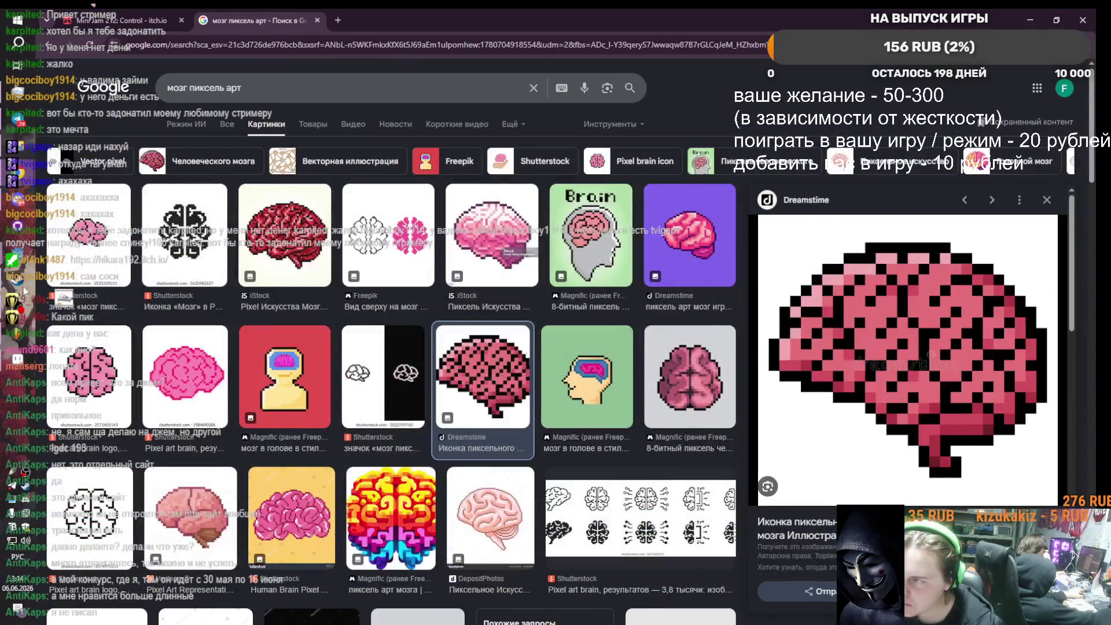
pyautogui.moveTo(15, 258)
pyautogui.click(133, 260)
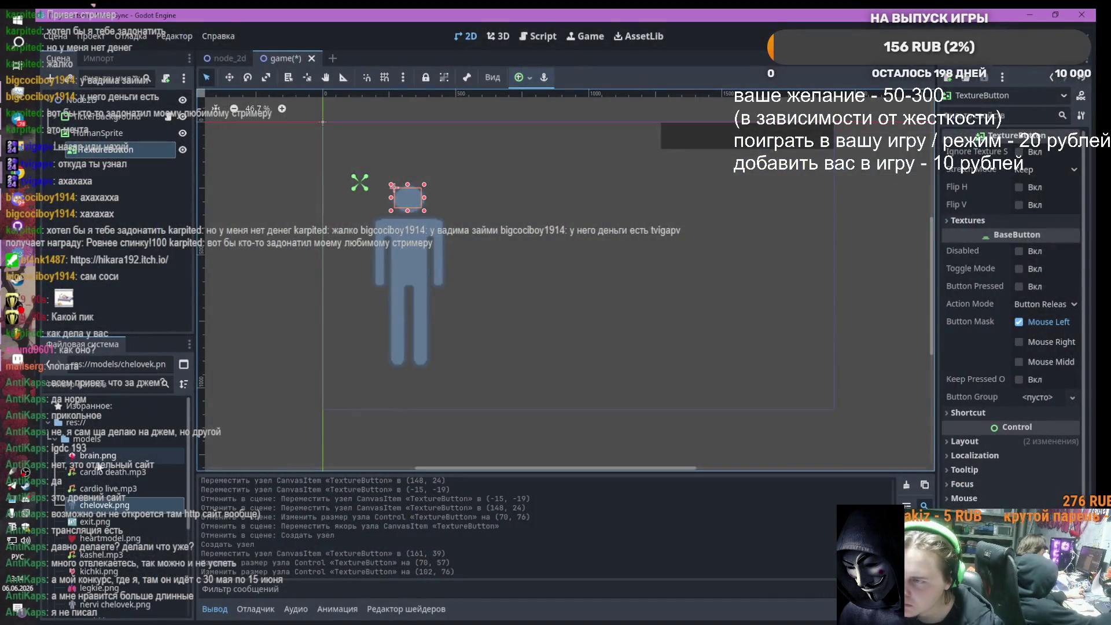
pyautogui.moveTo(97, 462)
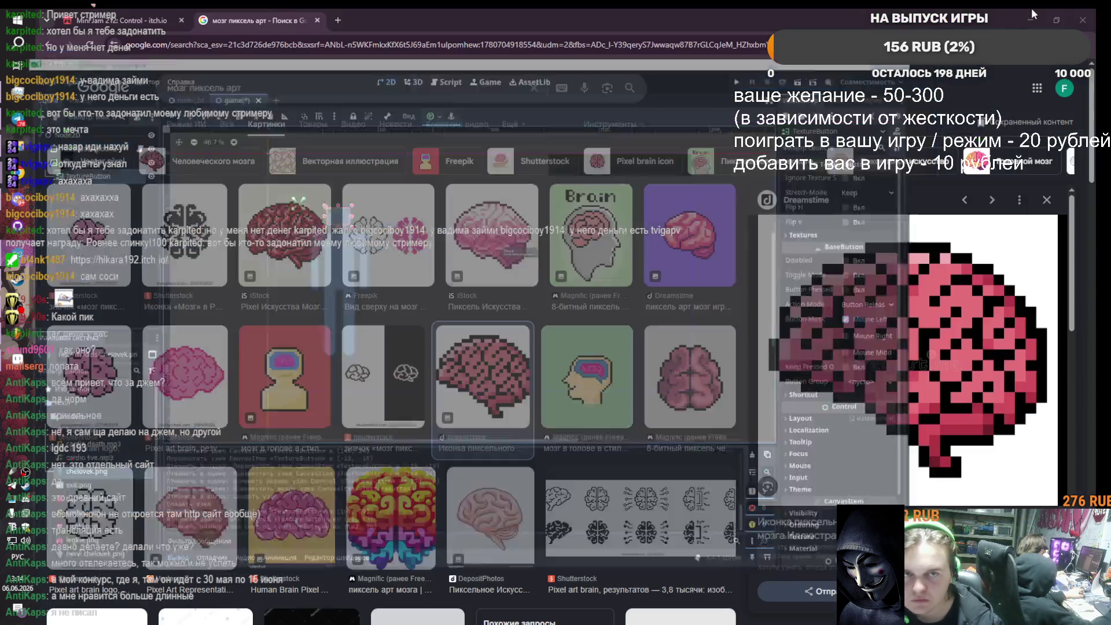
pyautogui.hotkey('alt', 'Tab')
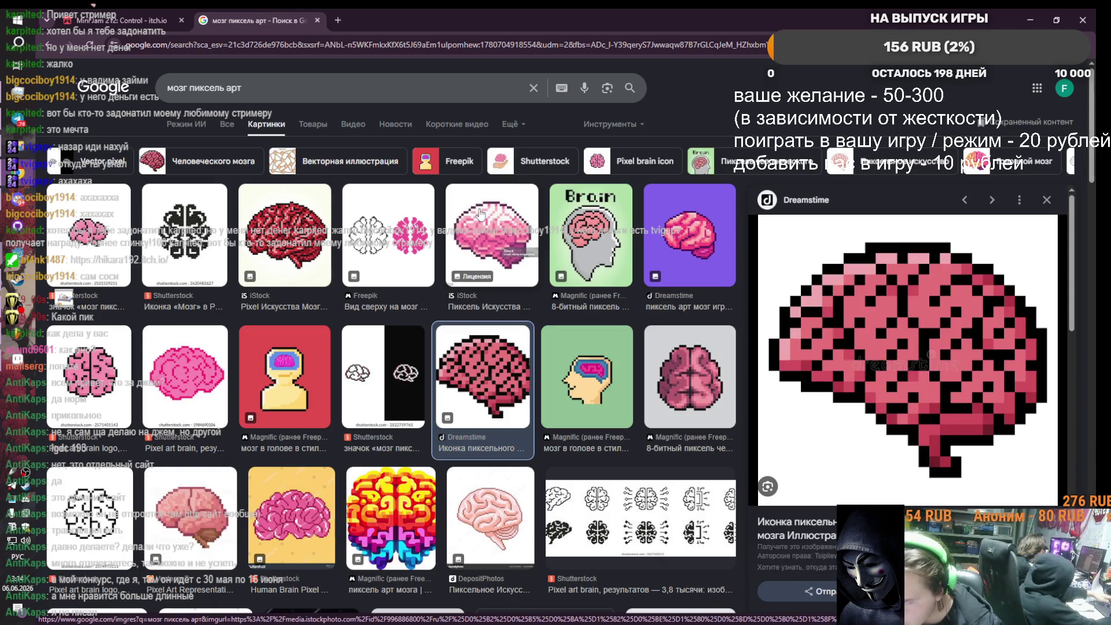
# - Narrow to 'Человеческого мозга' pixel art and save the pink pixel brain image
pyautogui.click(473, 218)
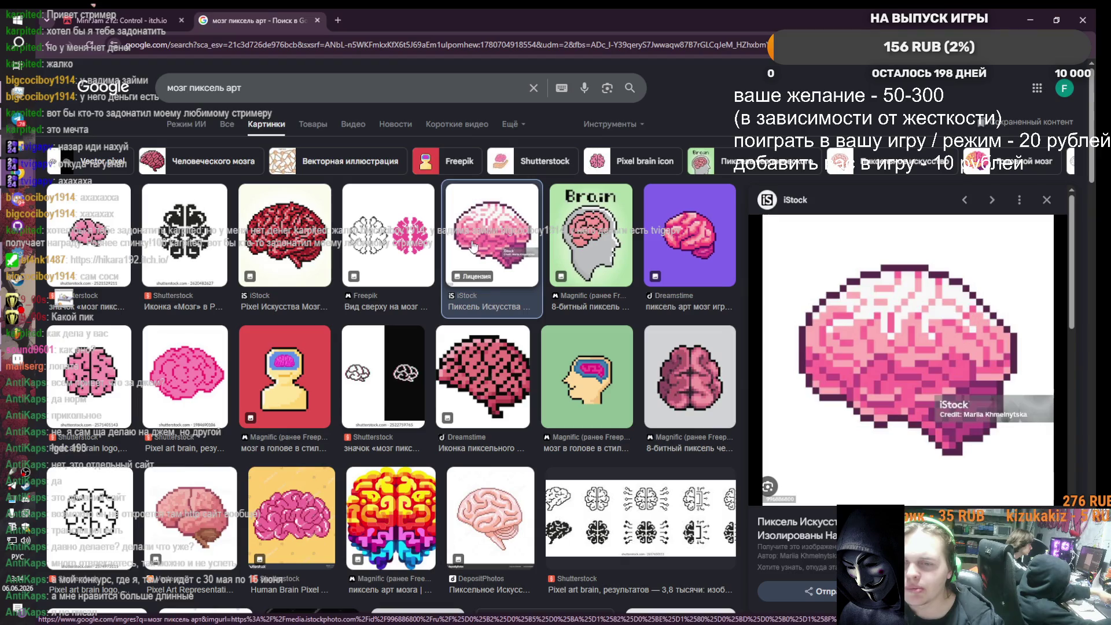
pyautogui.click(199, 165)
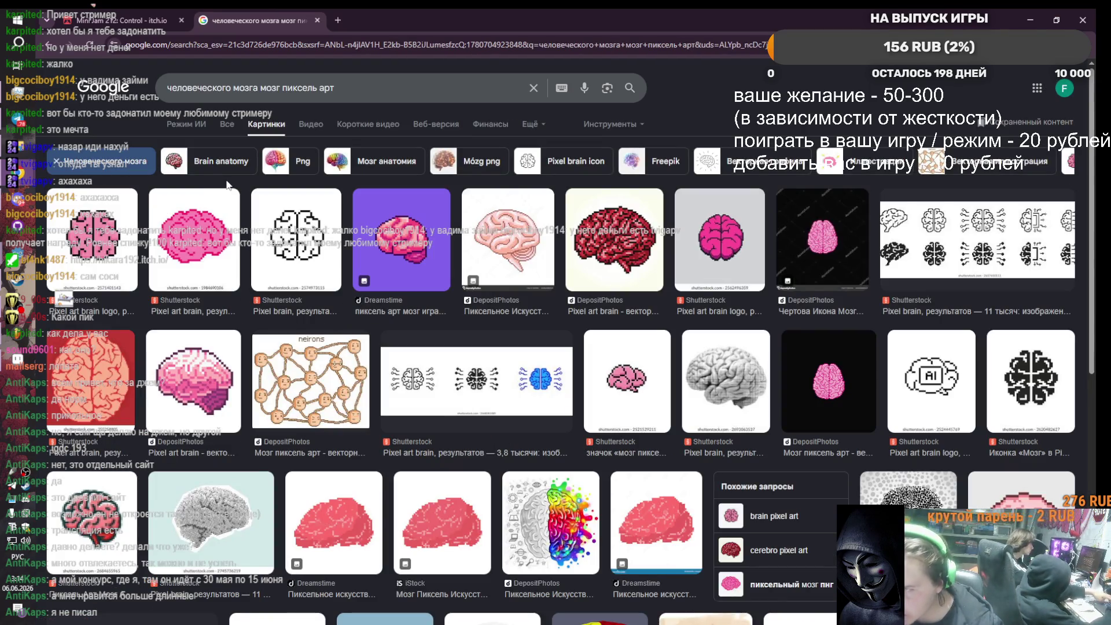
pyautogui.click(218, 398)
pyautogui.rightClick(886, 336)
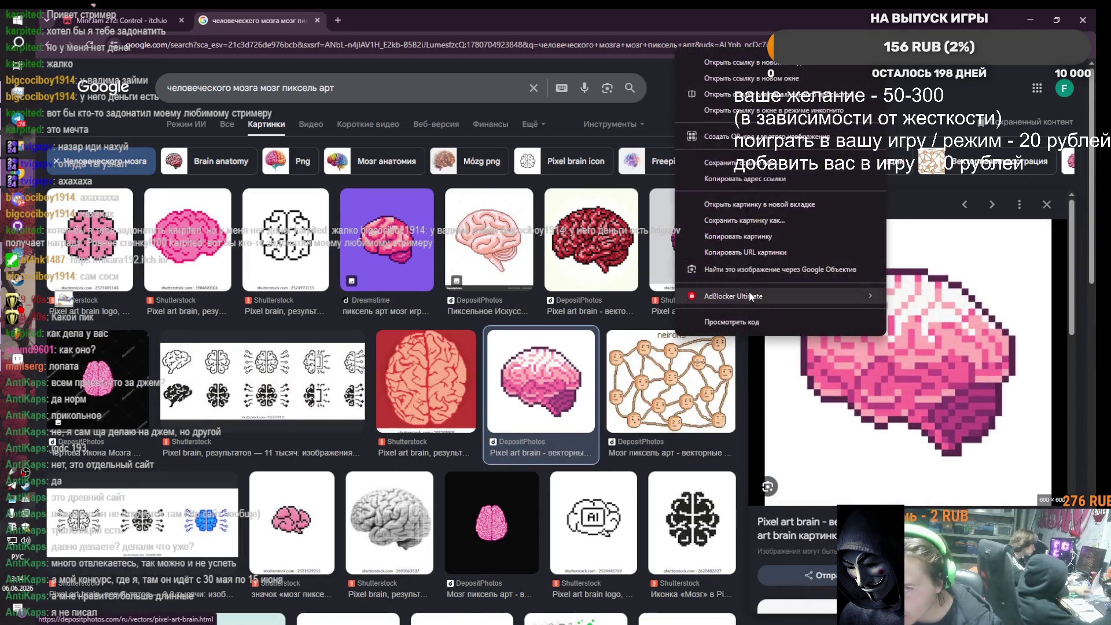
pyautogui.click(737, 221)
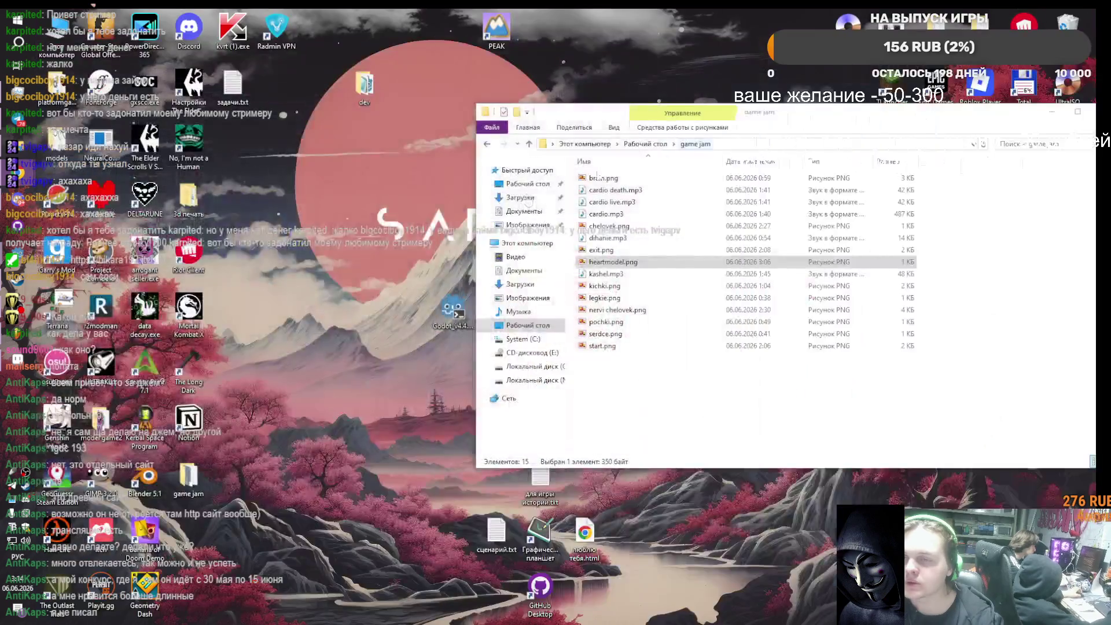
# - Create a 600×600 sprite in Aseprite and paste the pink brain image into it
pyautogui.click(98, 364)
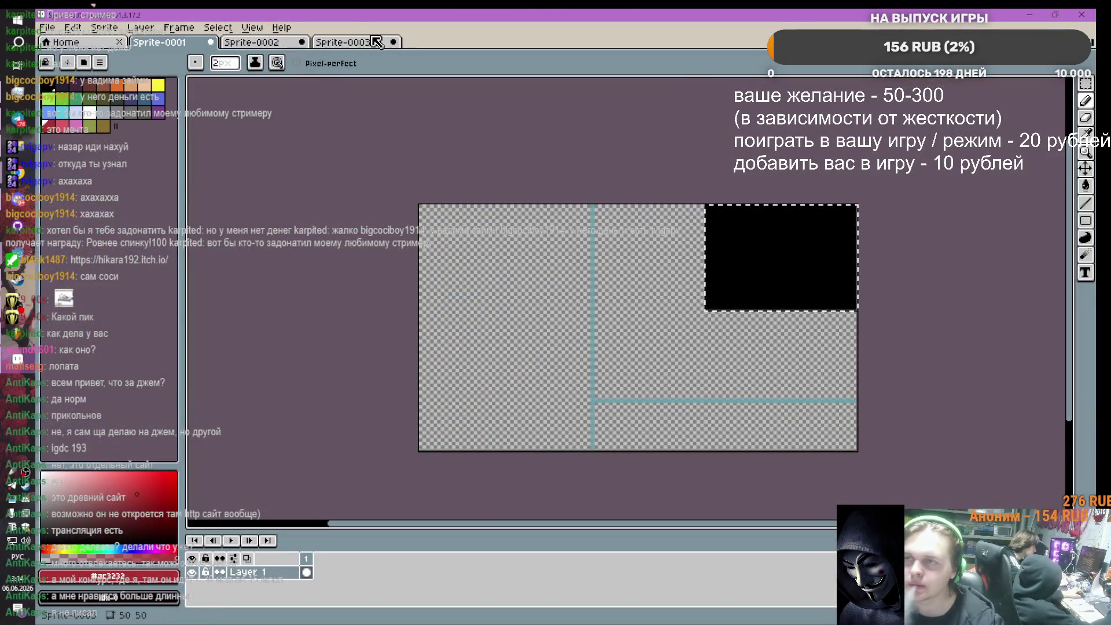
pyautogui.click(86, 43)
pyautogui.click(87, 67)
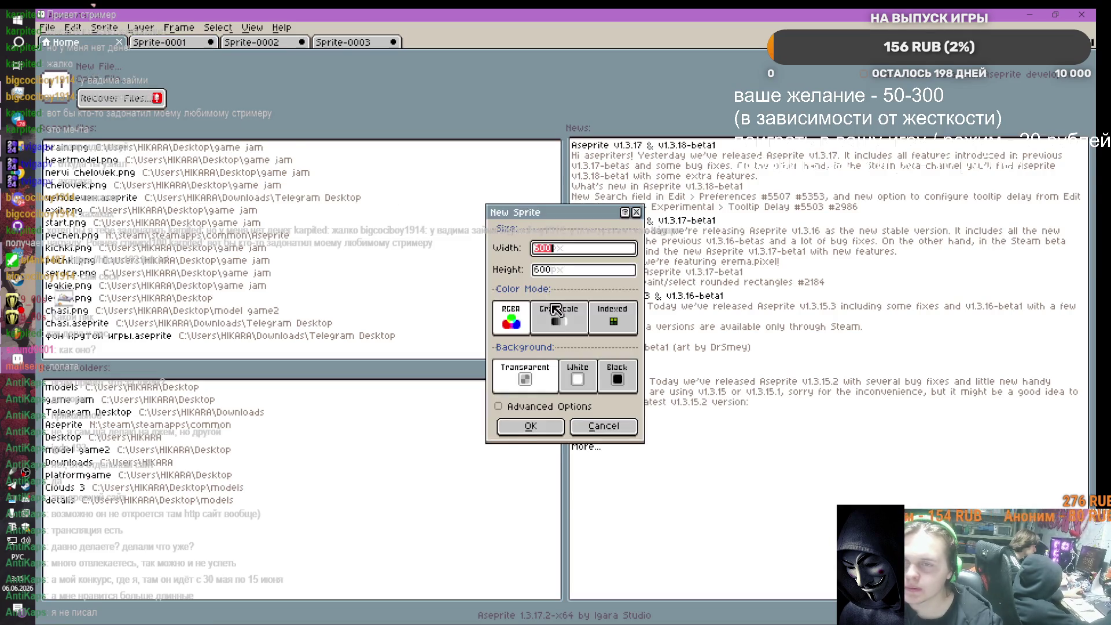
pyautogui.click(531, 427)
pyautogui.hotkey('ctrl', 'v')
pyautogui.scroll(-3, 564, 155)
pyautogui.scroll(1, 564, 155)
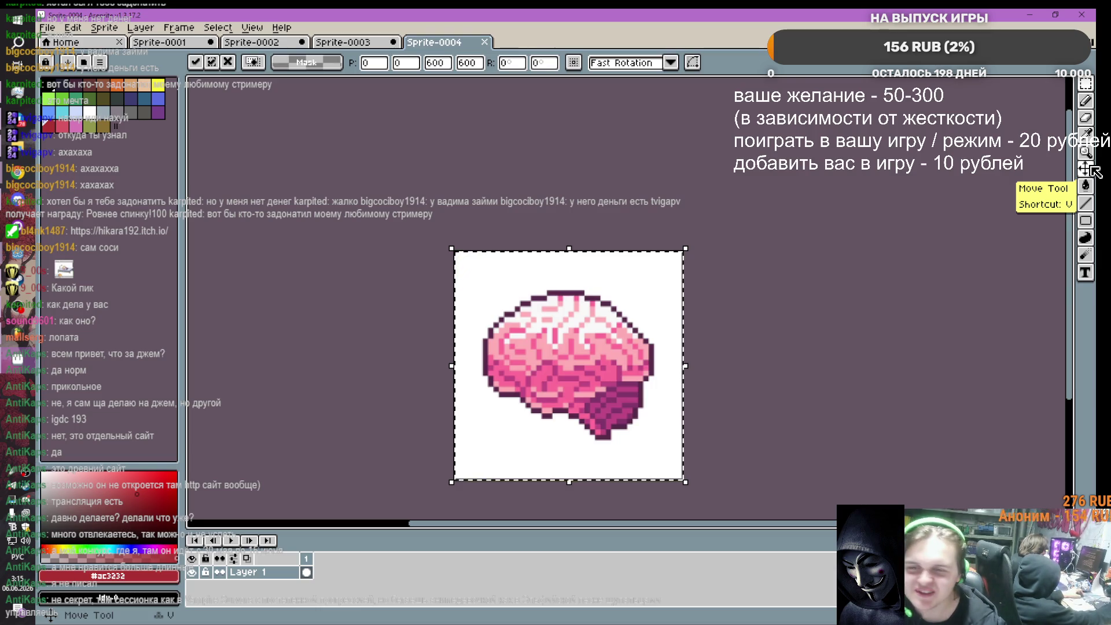
# - Pick the brush tool and enlarge it to 64px
pyautogui.click(1086, 116)
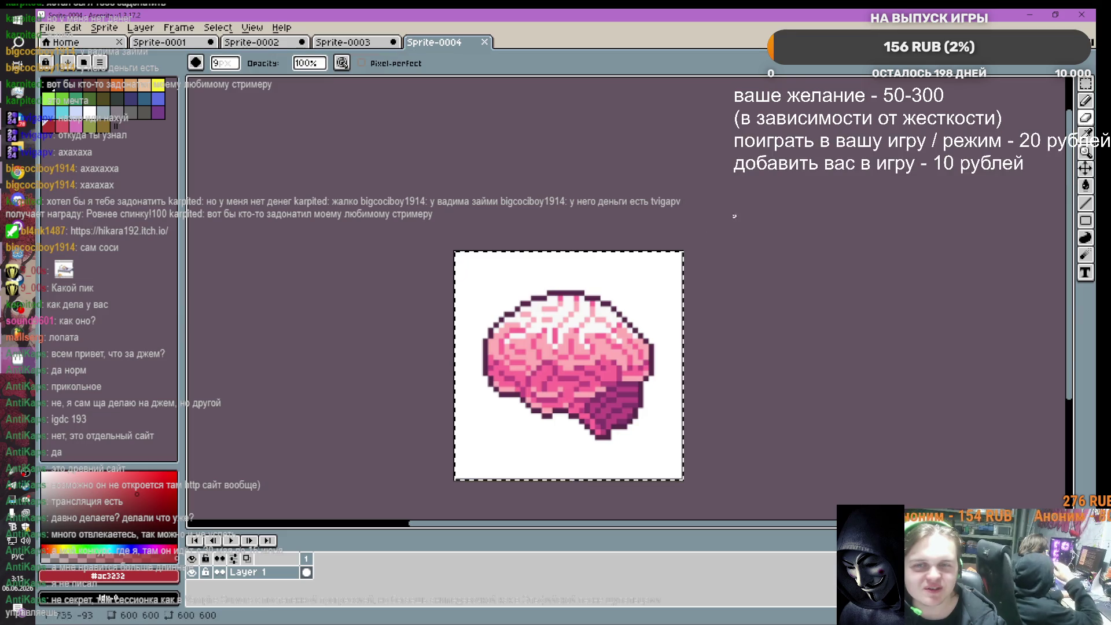
pyautogui.scroll(3, 627, 288)
pyautogui.scroll(-1, 633, 285)
pyautogui.press('+')
pyautogui.press('+')
pyautogui.press('+')
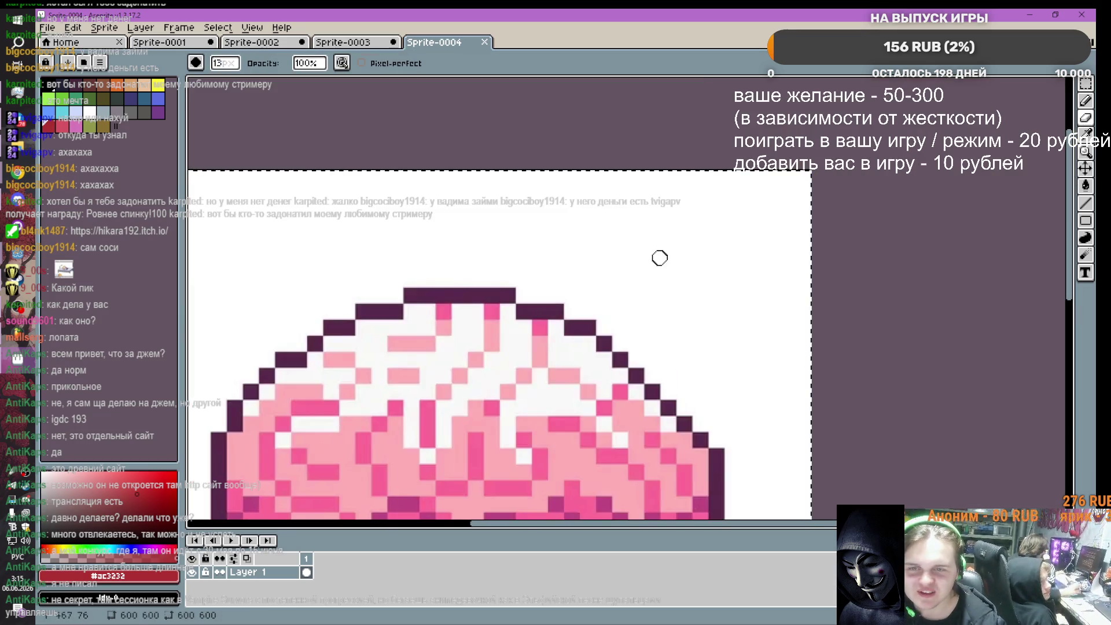
pyautogui.press('+')
pyautogui.press('+')
pyautogui.press('+')
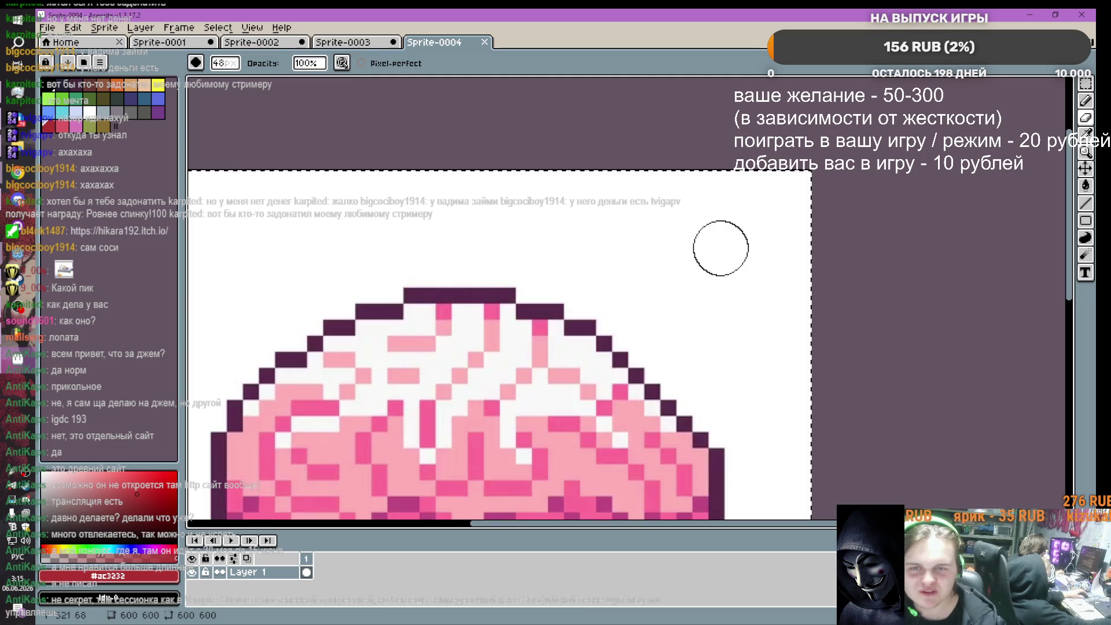
pyautogui.press('+')
pyautogui.press('+')
pyautogui.press('+')
pyautogui.scroll(-5, 732, 247)
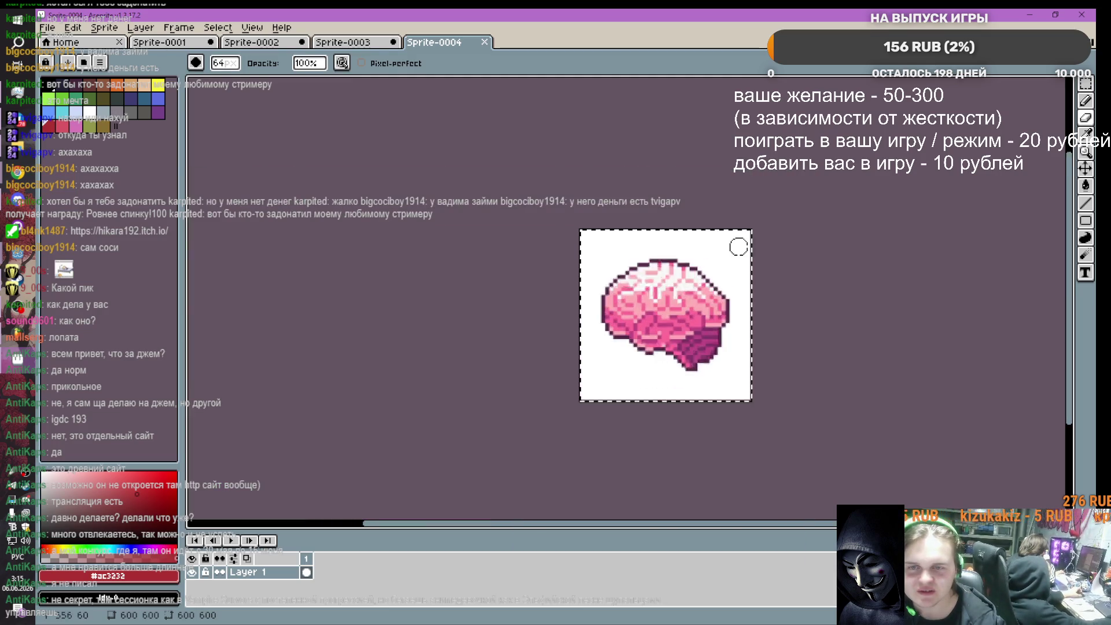
pyautogui.click(86, 46)
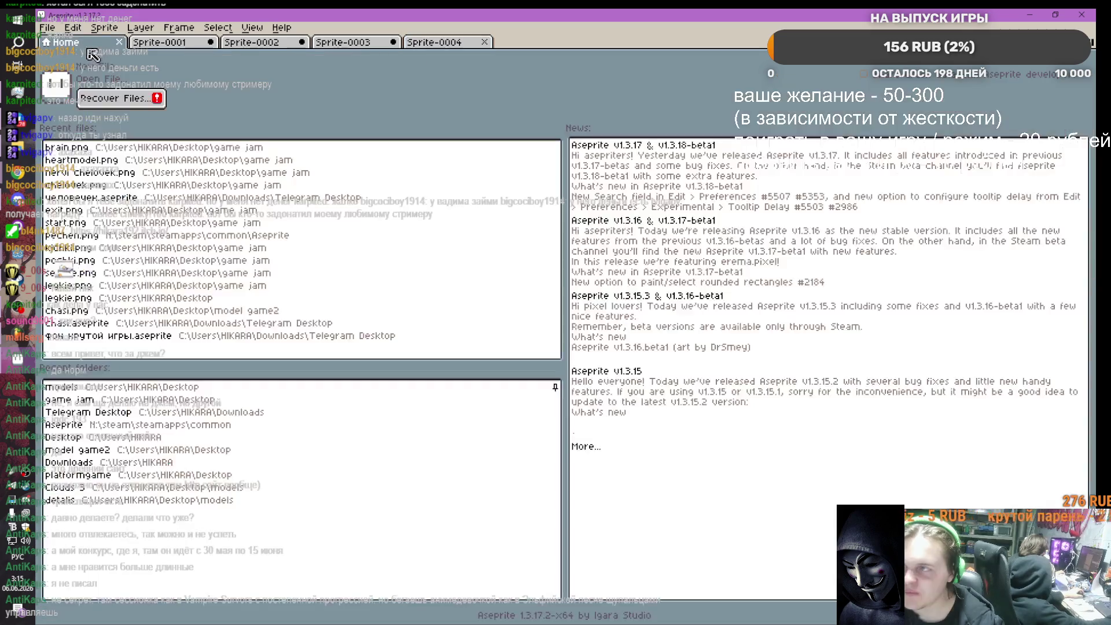
# - Create a 50×50 sprite, paste the brain and scale it down to fill the canvas
pyautogui.click(83, 68)
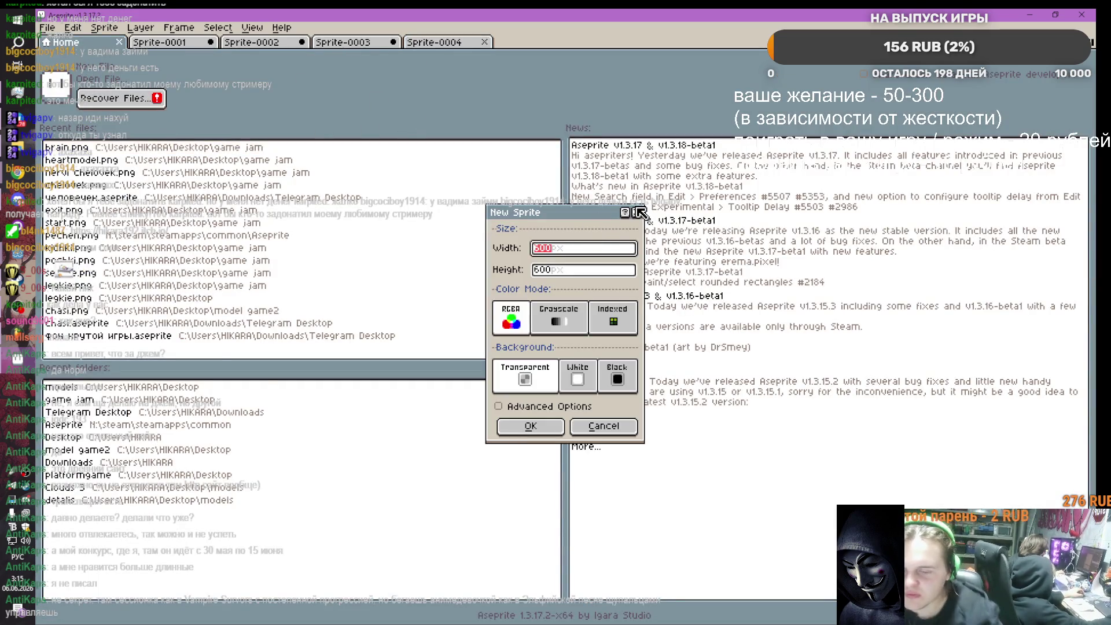
pyautogui.write('50')
pyautogui.click(567, 270)
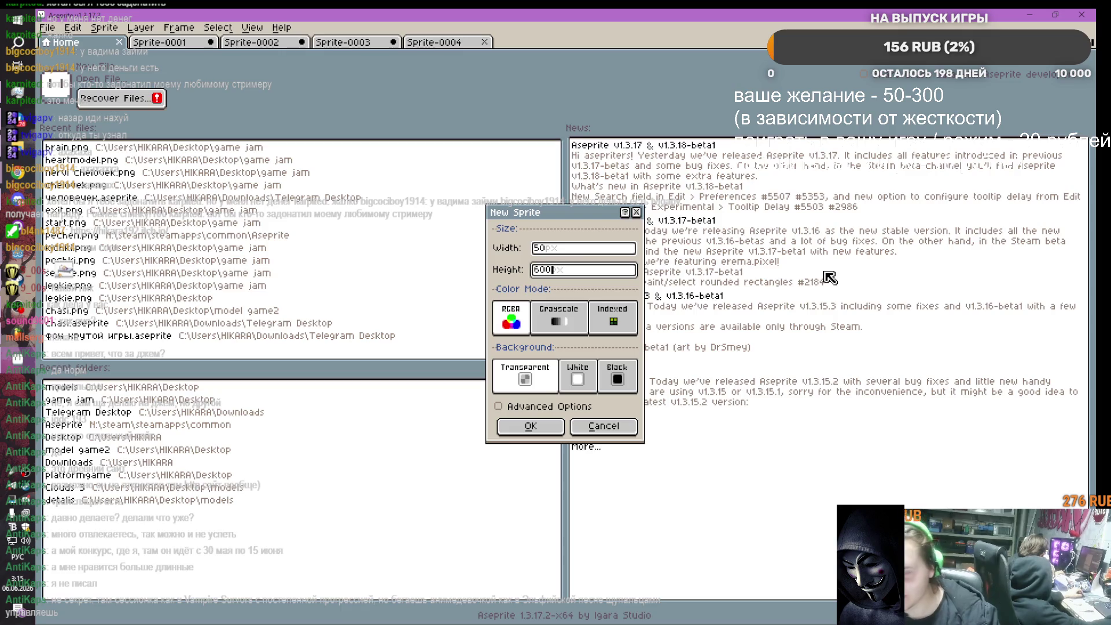
pyautogui.press('BackSpace')
pyautogui.press('BackSpace')
pyautogui.press('BackSpace')
pyautogui.write('50')
pyautogui.press('Return')
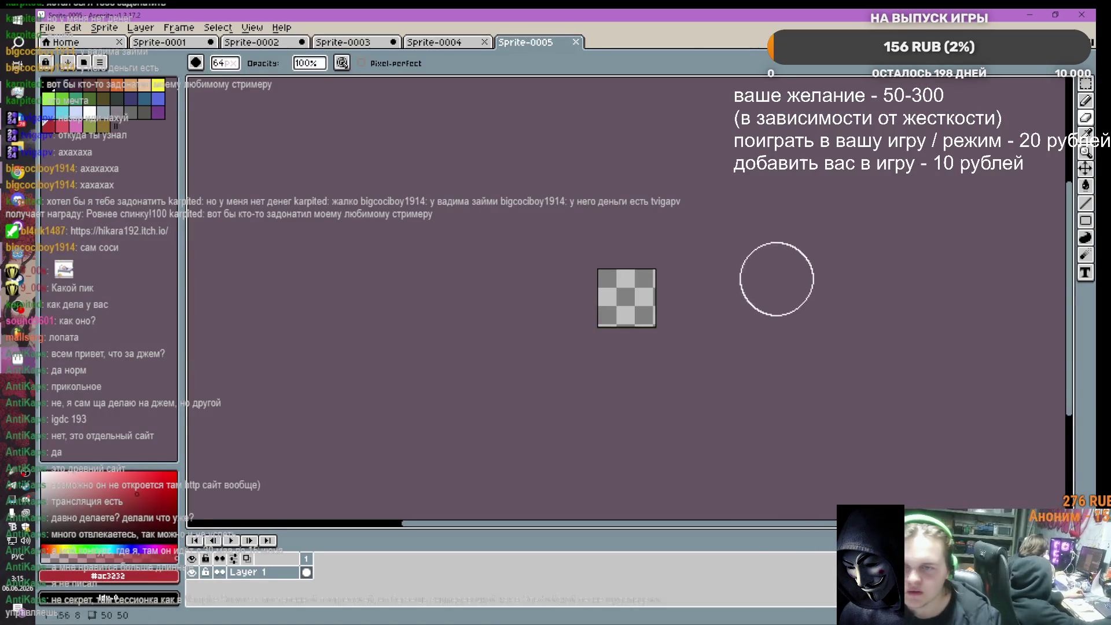
pyautogui.hotkey('ctrl', 'v')
pyautogui.moveTo(744, 310)
pyautogui.mouseDown()
pyautogui.moveTo(798, 422)
pyautogui.moveTo(786, 441)
pyautogui.moveTo(659, 322)
pyautogui.moveTo(664, 354)
pyautogui.moveTo(659, 346)
pyautogui.mouseUp()
# - With a 1px eraser, remove white background at the top-right, left, lower-left and lower-right edges
pyautogui.scroll(1, 657, 214)
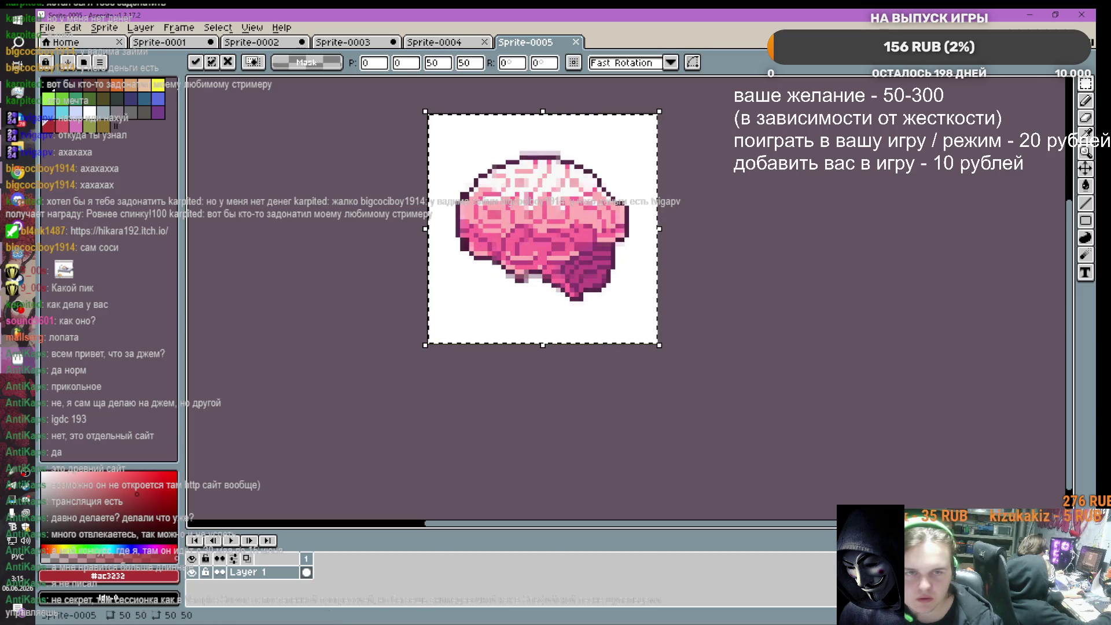
pyautogui.click(1086, 117)
pyautogui.press('-')
pyautogui.press('-')
pyautogui.press('-')
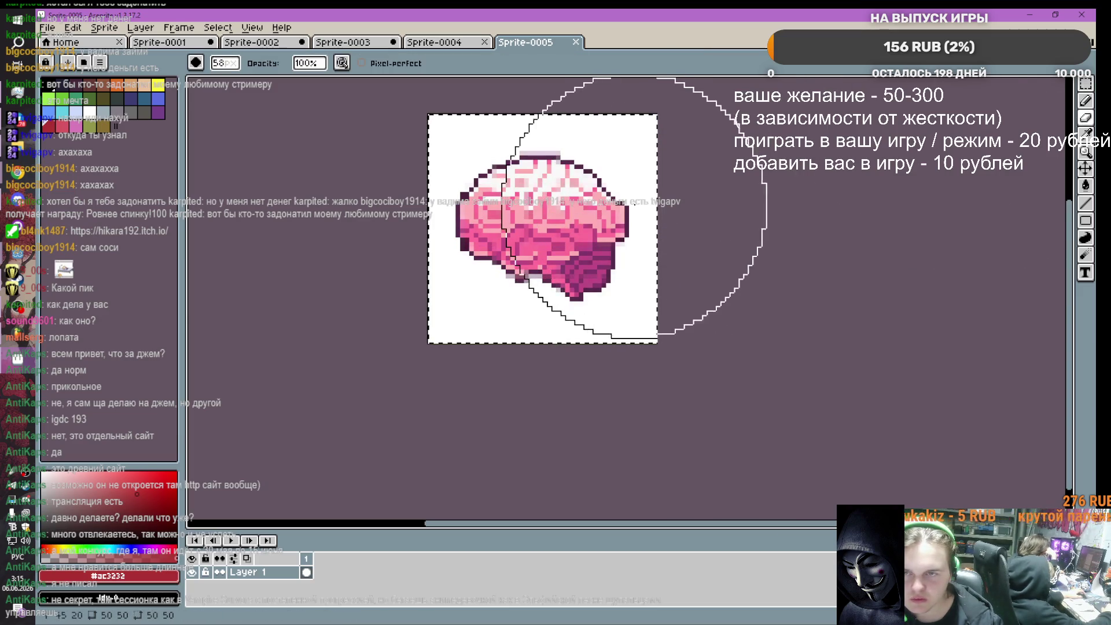
pyautogui.press('-')
pyautogui.press('-')
pyautogui.press('-')
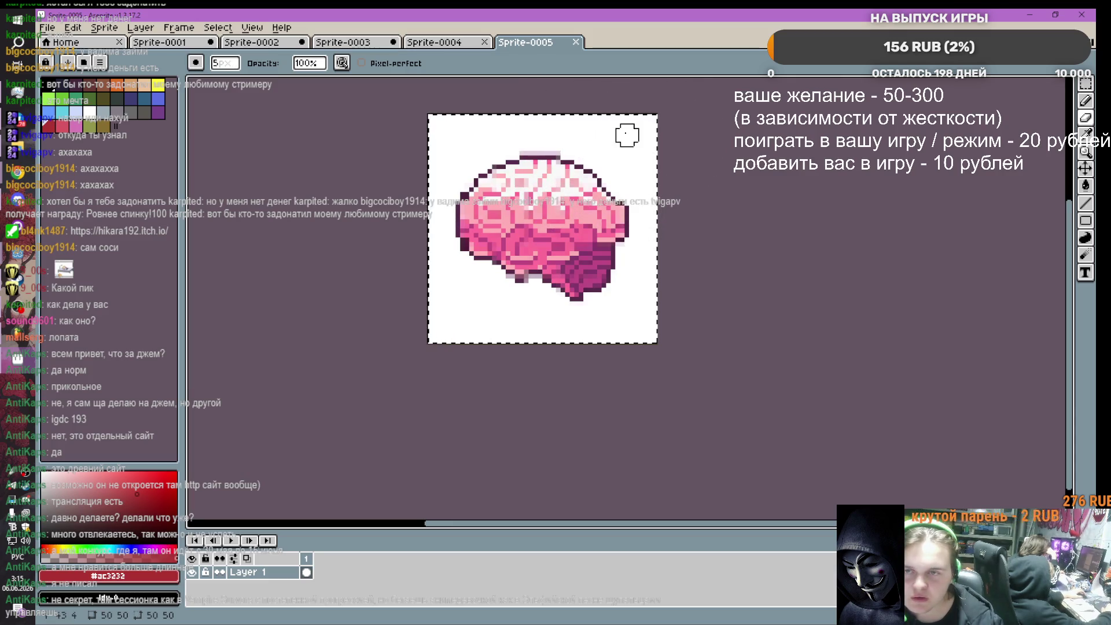
pyautogui.moveTo(655, 116); pyautogui.dragTo(630, 125)
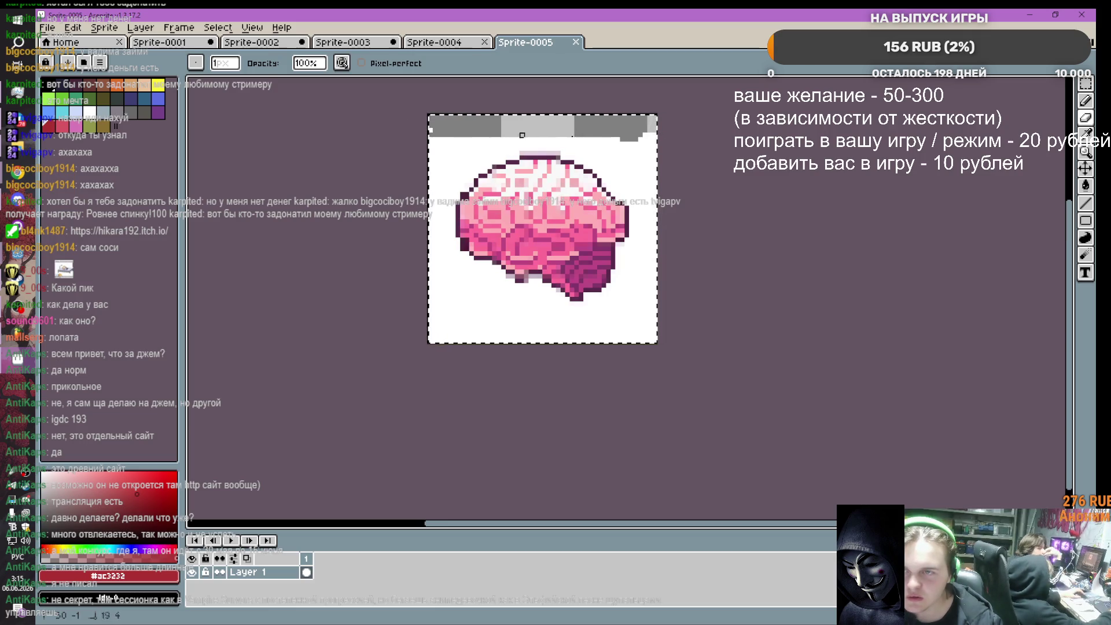
pyautogui.moveTo(435, 200); pyautogui.dragTo(426, 217)
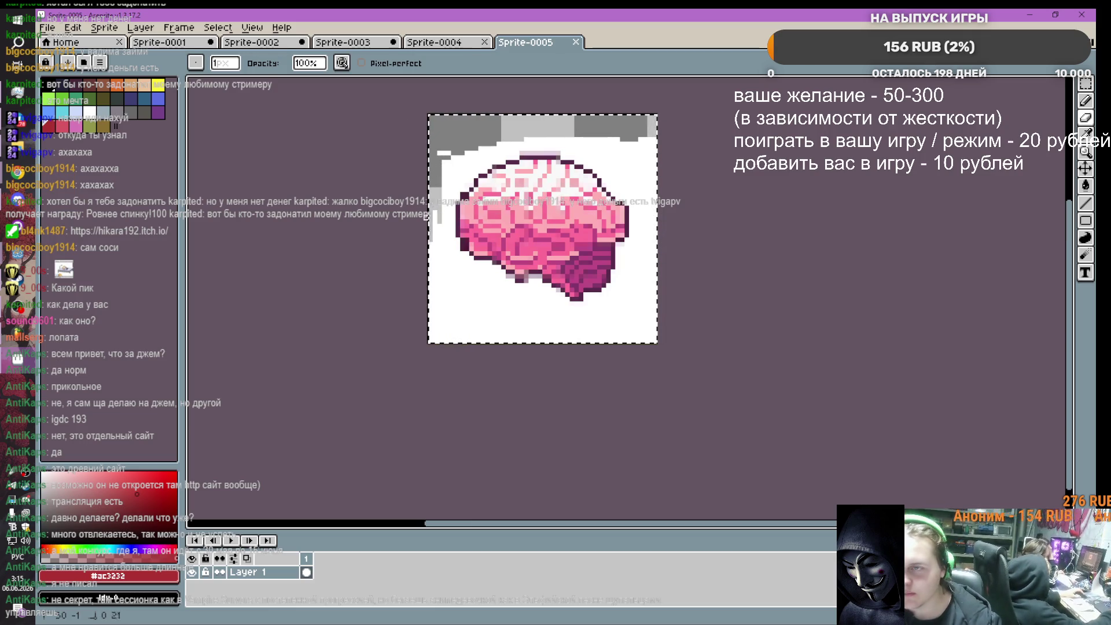
pyautogui.moveTo(449, 295); pyautogui.dragTo(463, 347)
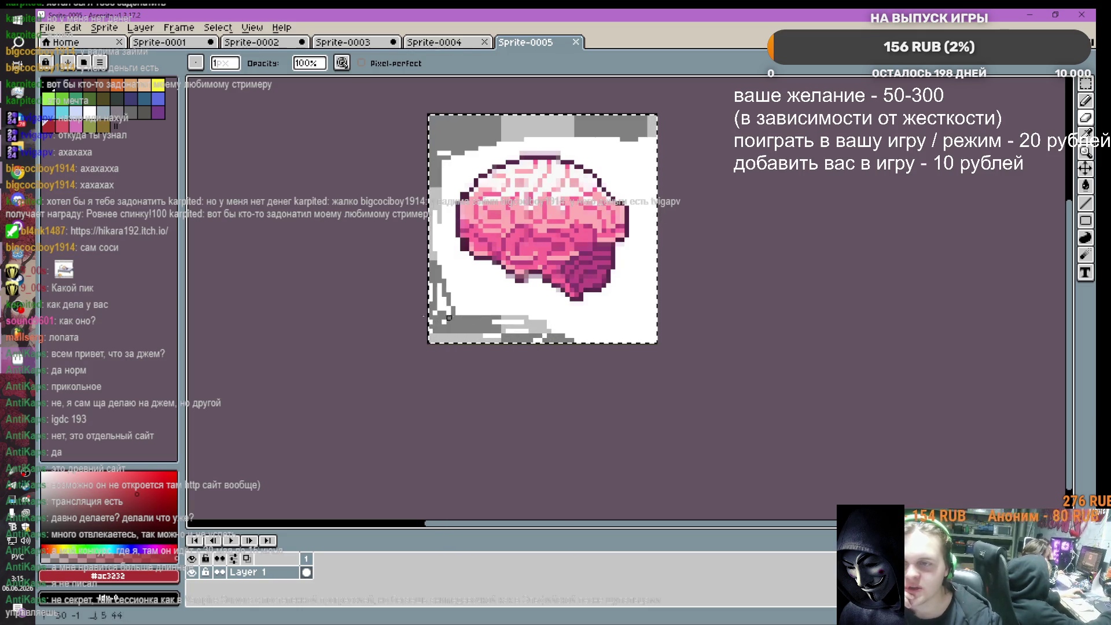
pyautogui.moveTo(531, 318); pyautogui.dragTo(430, 298)
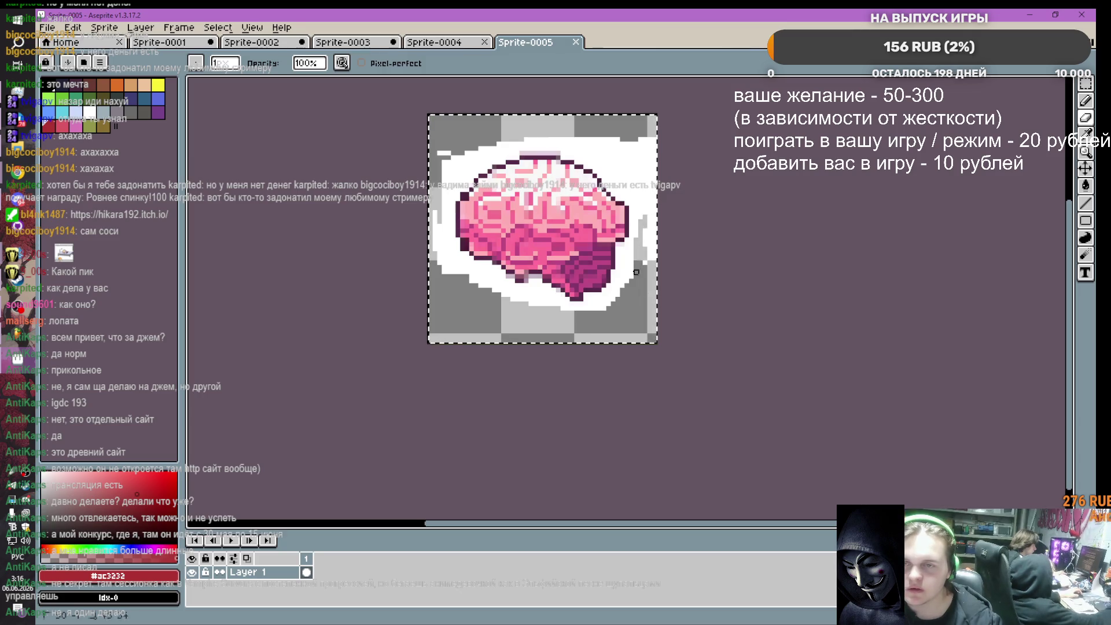
pyautogui.moveTo(663, 272); pyautogui.dragTo(645, 277)
pyautogui.scroll(2, 650, 271)
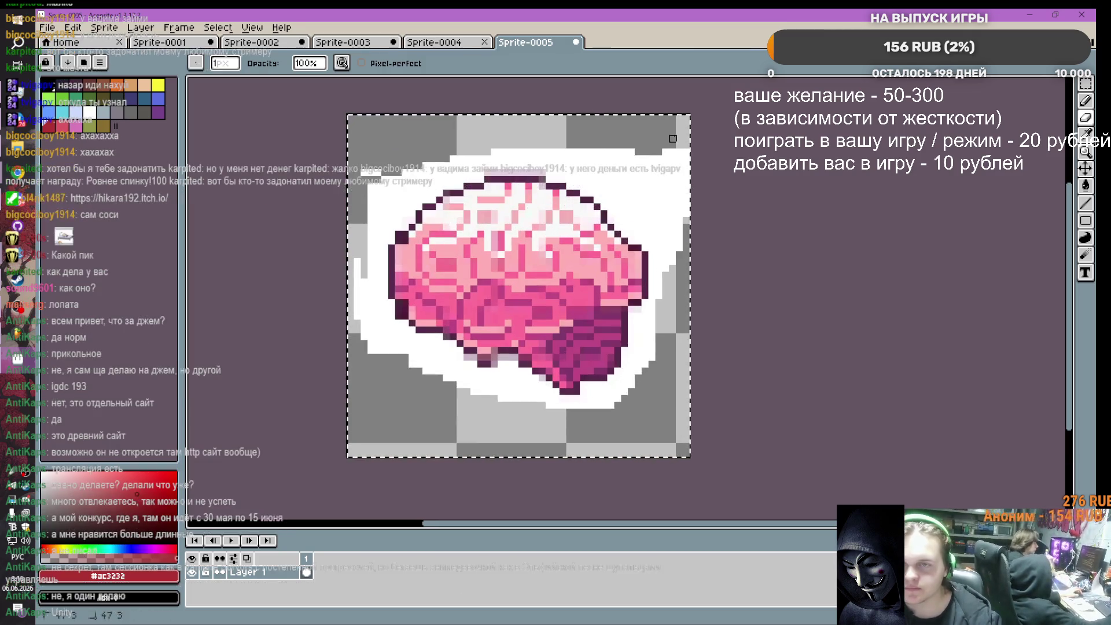
# - Erase white halo pixels along the brain's top, top-left, left and lower-left edges
pyautogui.moveTo(604, 152); pyautogui.dragTo(529, 166)
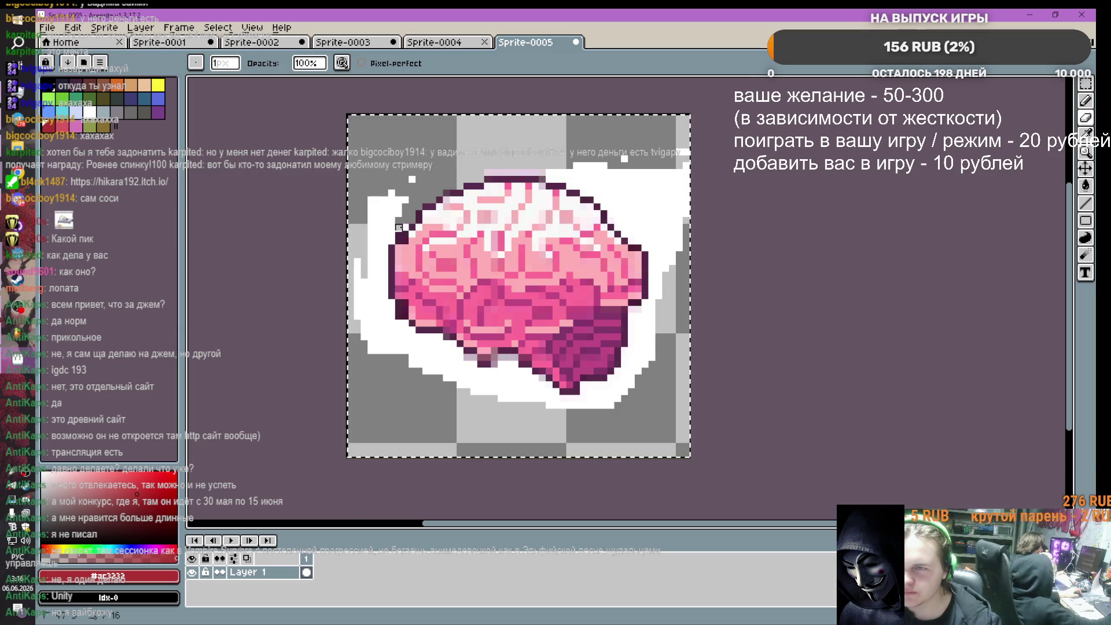
pyautogui.moveTo(398, 214); pyautogui.dragTo(364, 221)
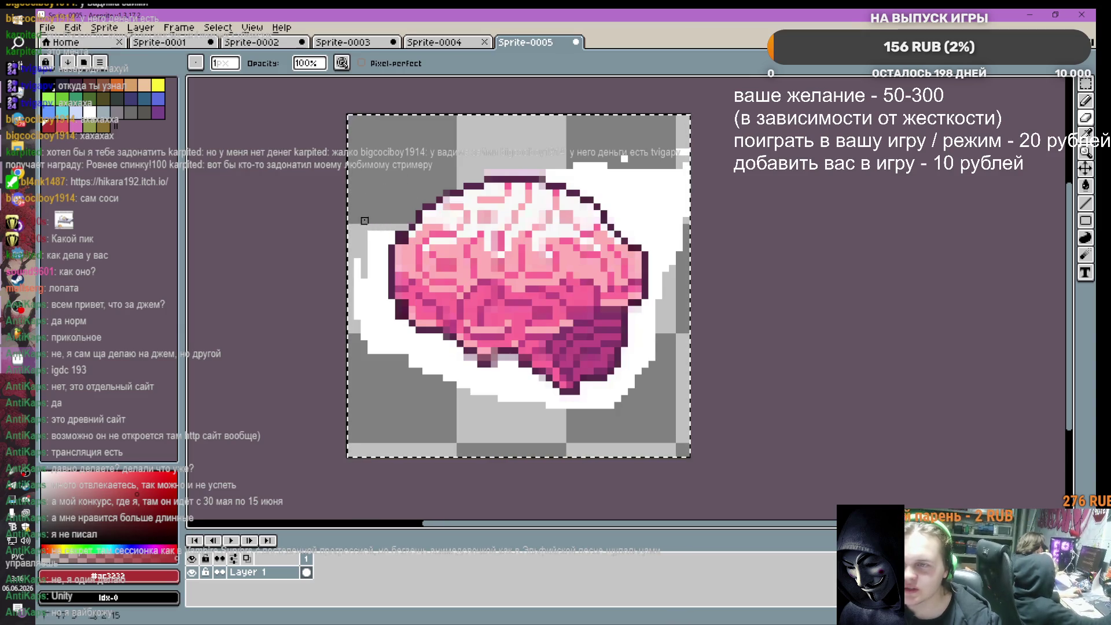
pyautogui.moveTo(357, 295); pyautogui.dragTo(371, 337)
pyautogui.moveTo(371, 282); pyautogui.dragTo(385, 234)
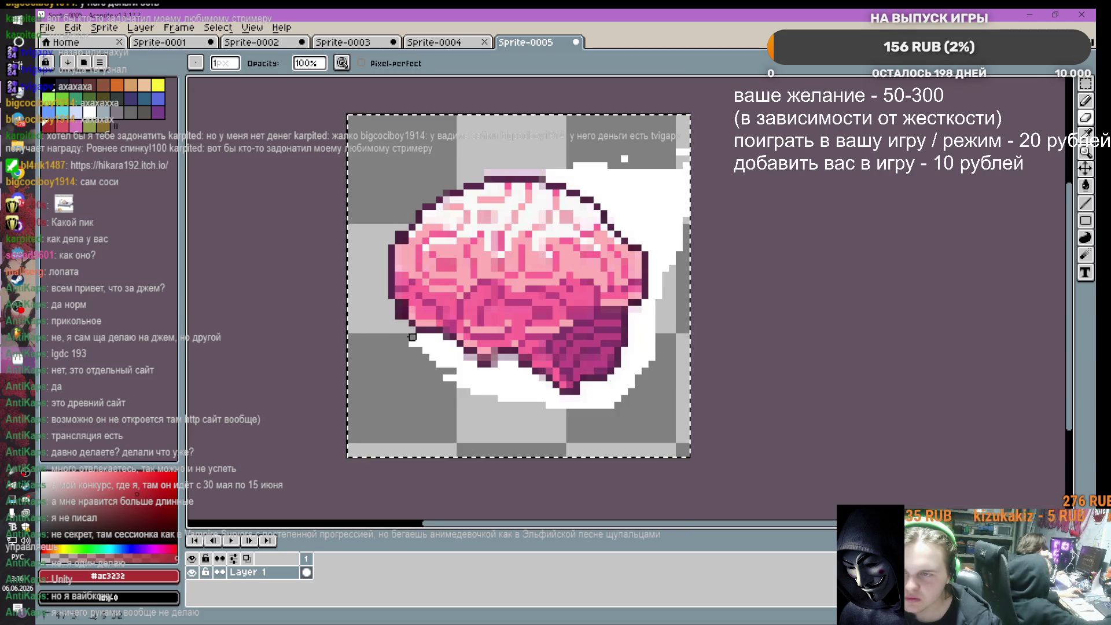
pyautogui.moveTo(426, 337)
pyautogui.mouseDown()
pyautogui.moveTo(453, 344)
pyautogui.moveTo(464, 377)
pyautogui.moveTo(508, 378)
pyautogui.moveTo(502, 392)
pyautogui.moveTo(528, 398)
pyautogui.moveTo(528, 379)
pyautogui.mouseUp()
# - Erase white patches below and right of the brain, then undo to restore the white outline
pyautogui.click(453, 378)
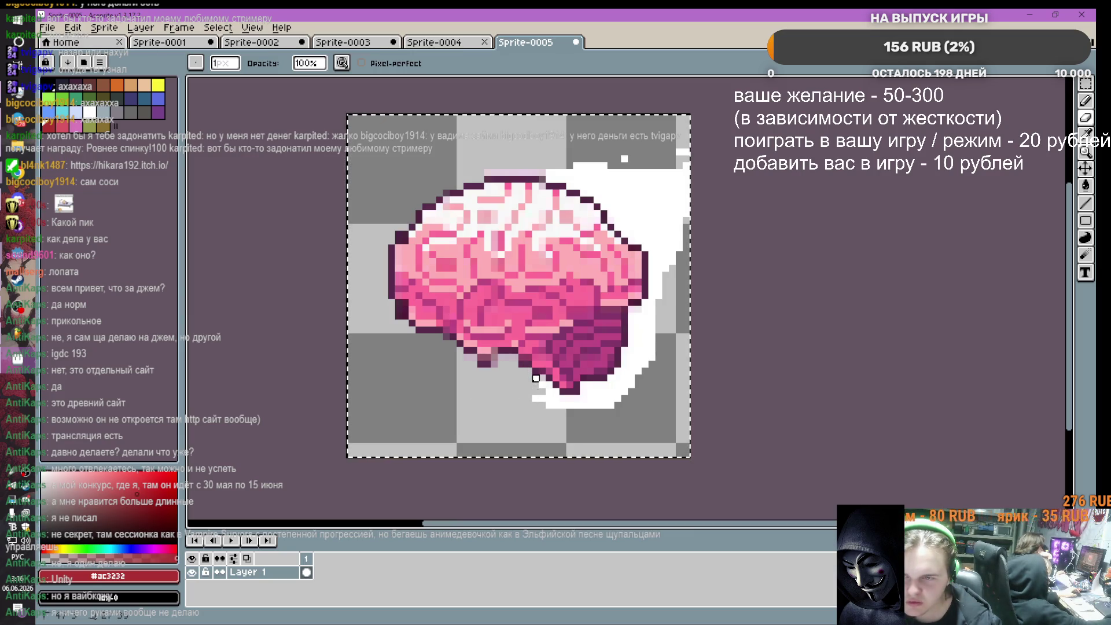
pyautogui.click(536, 398)
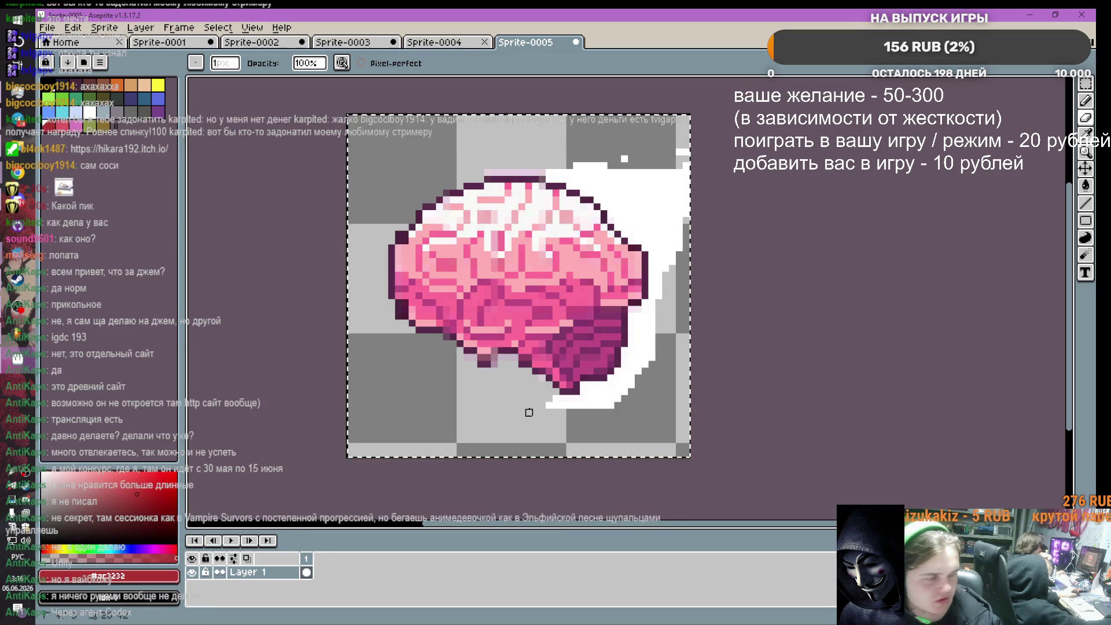
pyautogui.moveTo(555, 398); pyautogui.dragTo(610, 391)
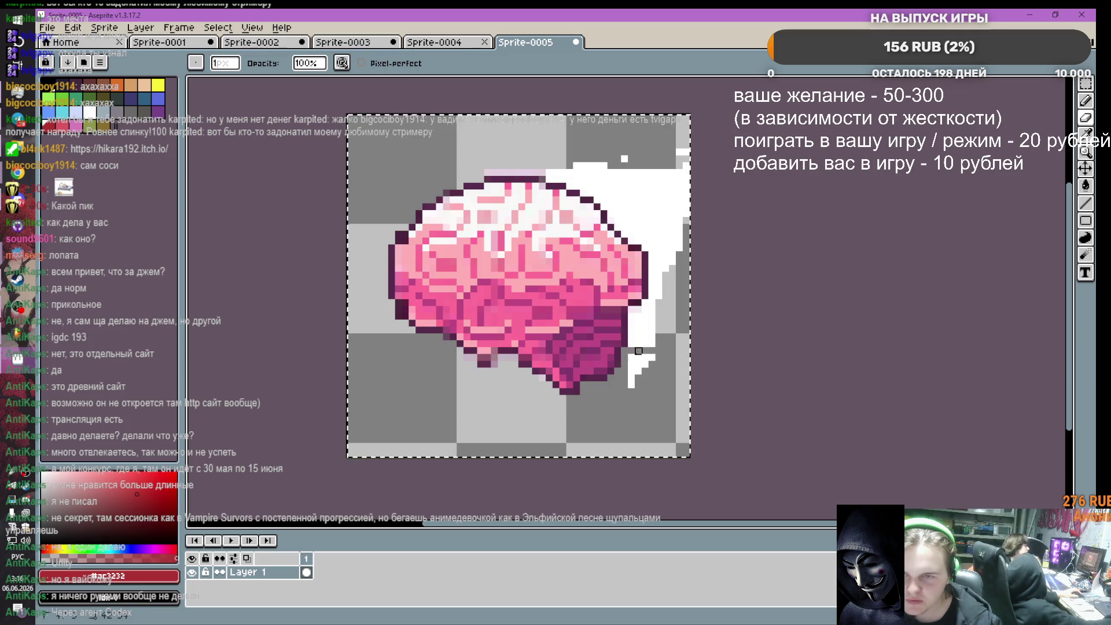
pyautogui.moveTo(645, 351)
pyautogui.mouseDown()
pyautogui.moveTo(632, 337)
pyautogui.moveTo(645, 313)
pyautogui.moveTo(638, 324)
pyautogui.mouseUp()
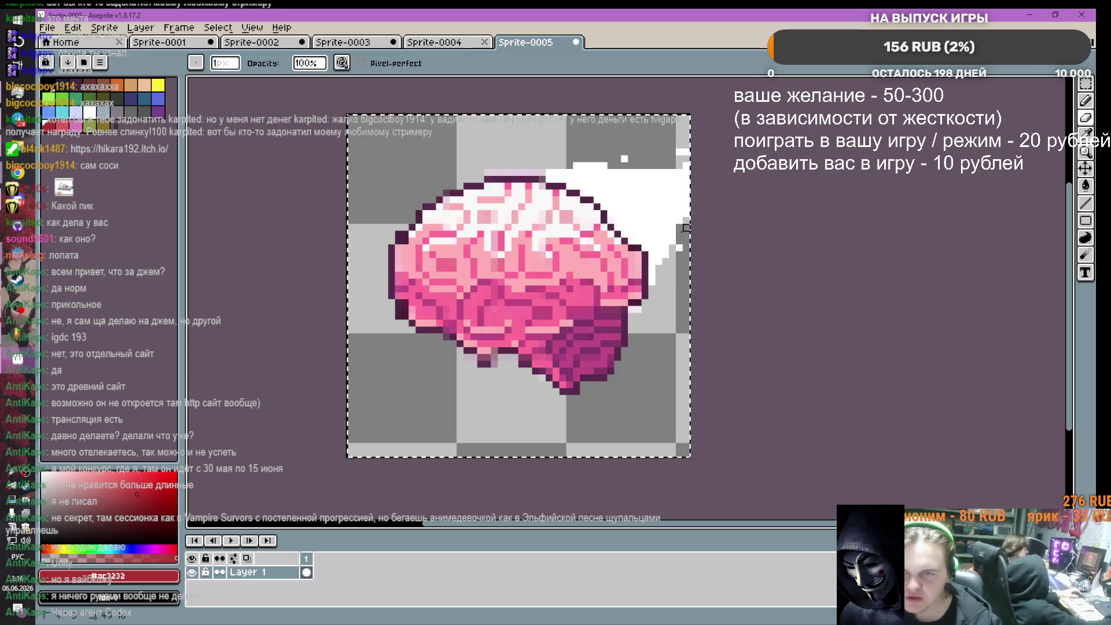
pyautogui.moveTo(645, 166); pyautogui.dragTo(584, 167)
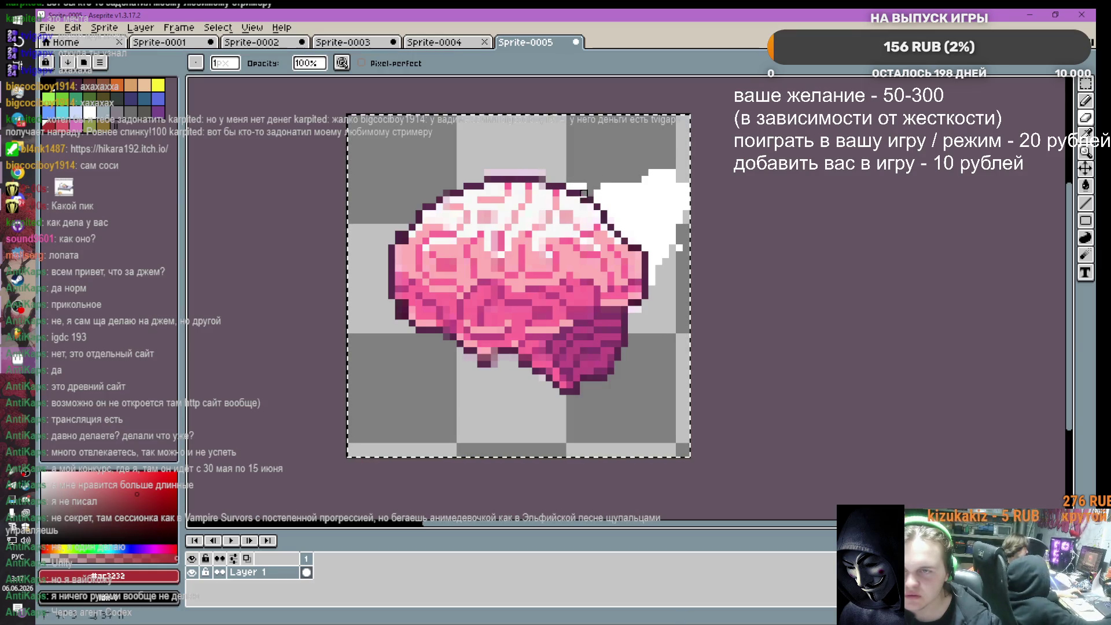
pyautogui.hotkey('ctrl', 'z')
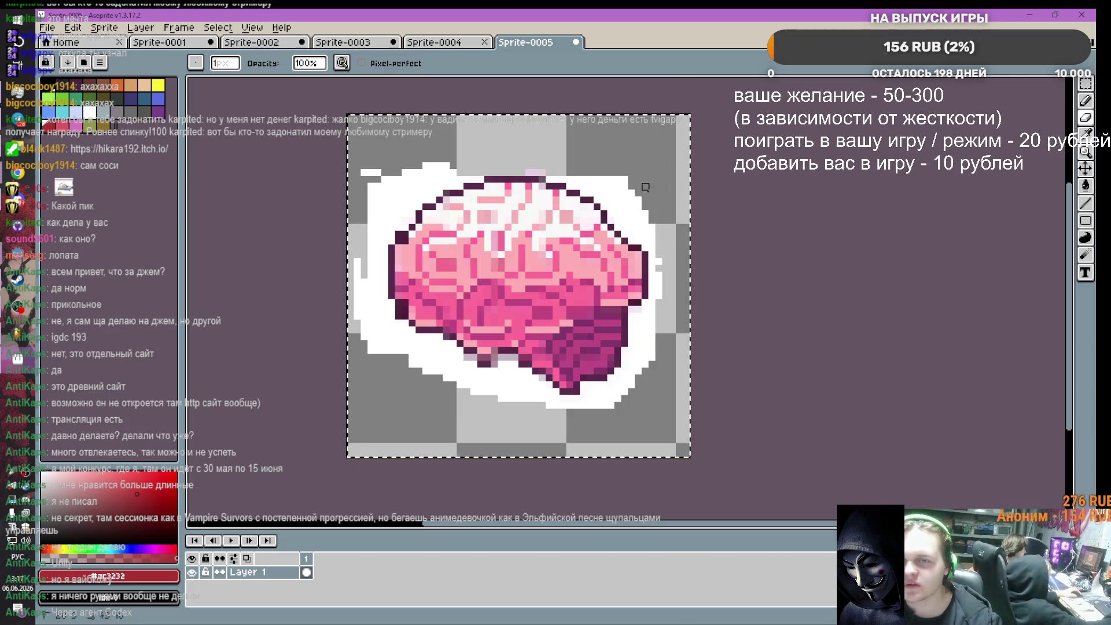
# - Erase white outline pixels right of and below the brain, and extend its dark lower-left outline
pyautogui.moveTo(645, 187)
pyautogui.mouseDown()
pyautogui.moveTo(688, 417)
pyautogui.moveTo(604, 385)
pyautogui.moveTo(631, 399)
pyautogui.mouseUp()
pyautogui.moveTo(536, 412); pyautogui.dragTo(625, 420)
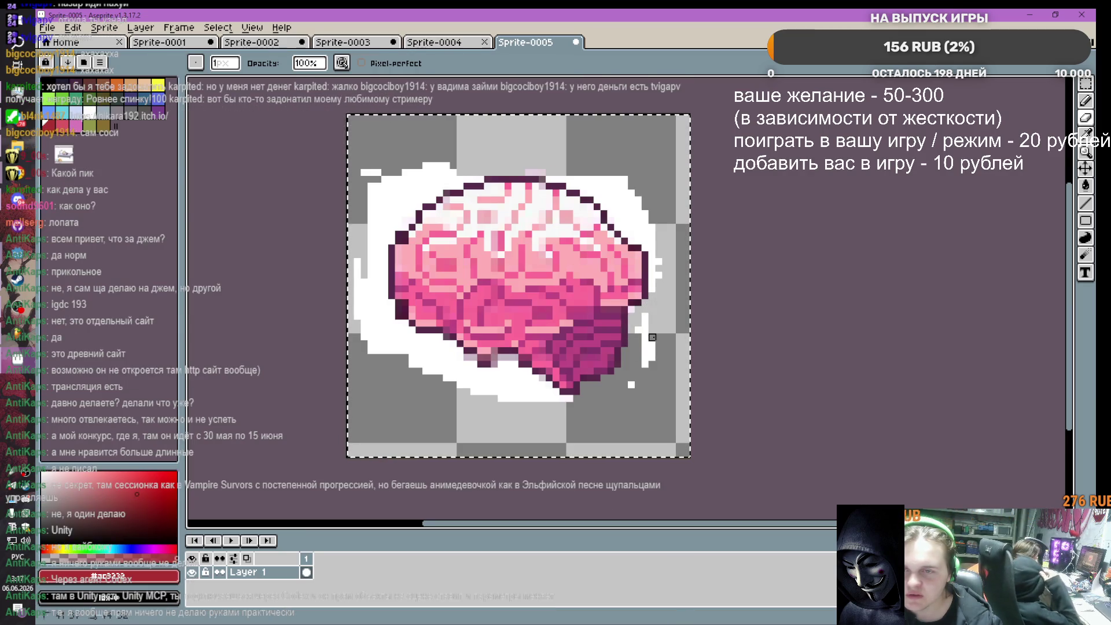
pyautogui.moveTo(646, 331); pyautogui.dragTo(633, 397)
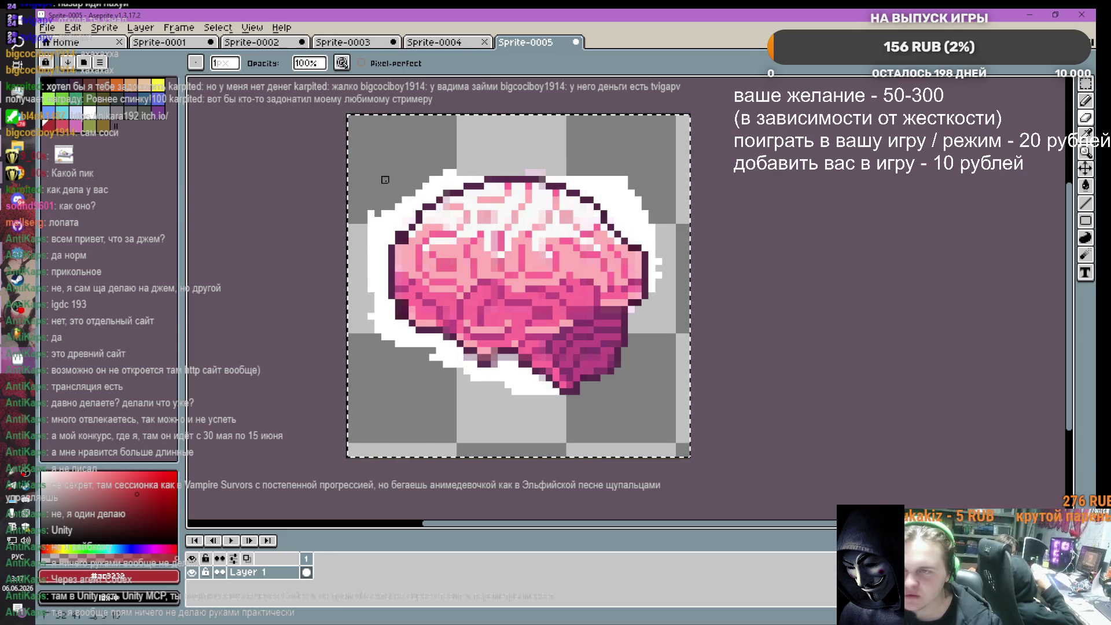
pyautogui.moveTo(399, 316); pyautogui.dragTo(405, 331)
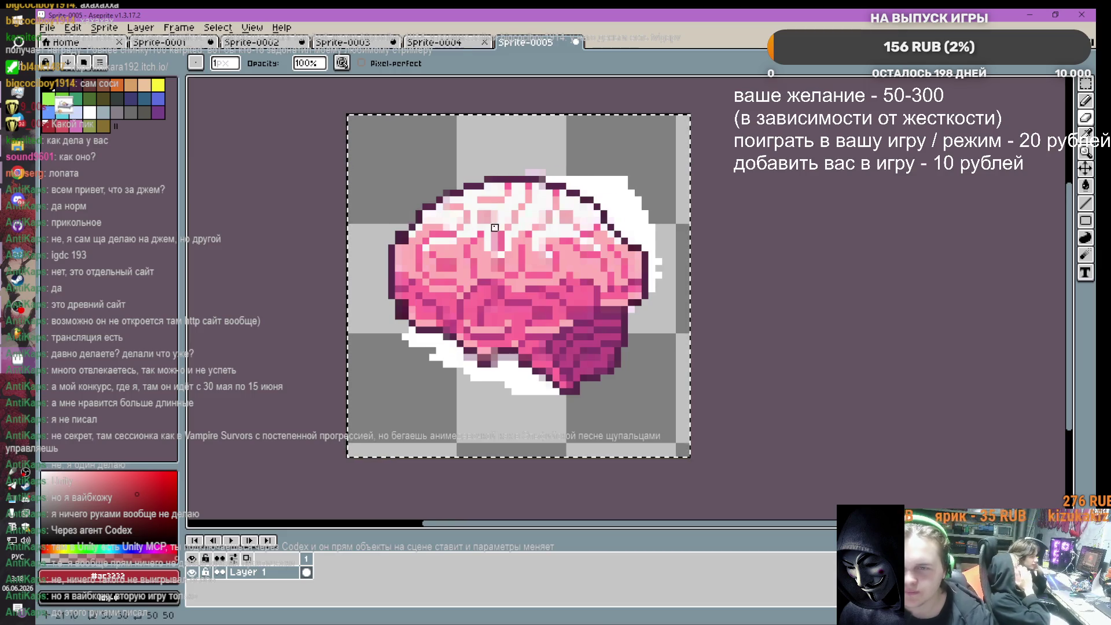
# - Erase the white pixels along the brain's right outline
pyautogui.scroll(2, 530, 240)
pyautogui.scroll(-2, 766, 443)
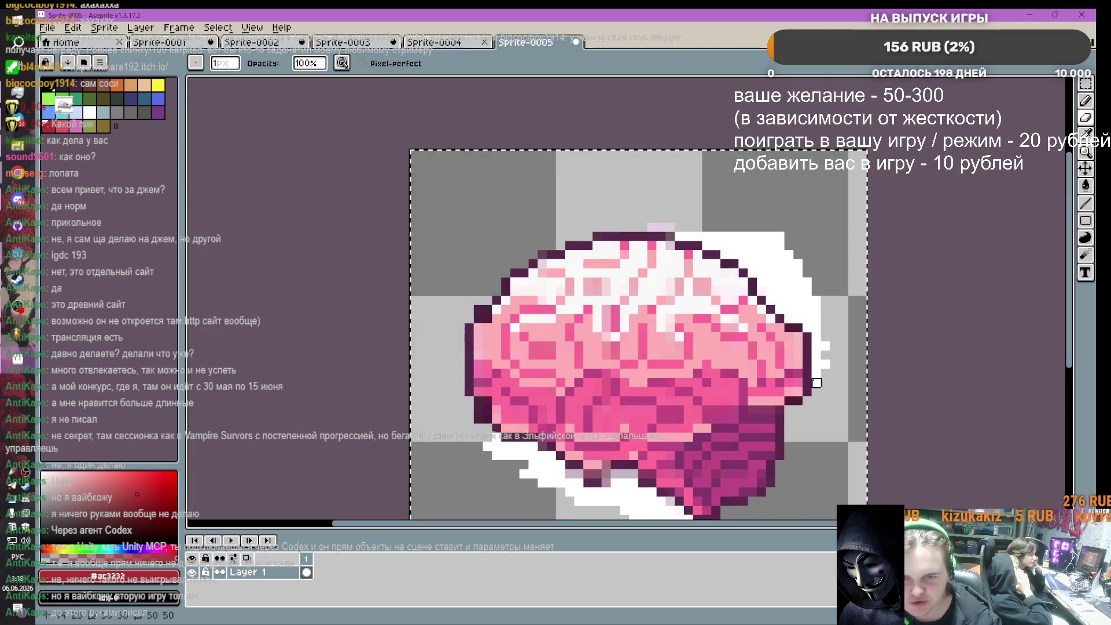
pyautogui.moveTo(825, 355)
pyautogui.mouseDown()
pyautogui.moveTo(809, 285)
pyautogui.moveTo(769, 236)
pyautogui.moveTo(651, 228)
pyautogui.moveTo(770, 266)
pyautogui.moveTo(761, 273)
pyautogui.moveTo(798, 273)
pyautogui.moveTo(762, 291)
pyautogui.moveTo(807, 302)
pyautogui.moveTo(798, 318)
pyautogui.moveTo(775, 301)
pyautogui.moveTo(796, 301)
pyautogui.moveTo(779, 309)
pyautogui.moveTo(799, 319)
pyautogui.mouseUp()
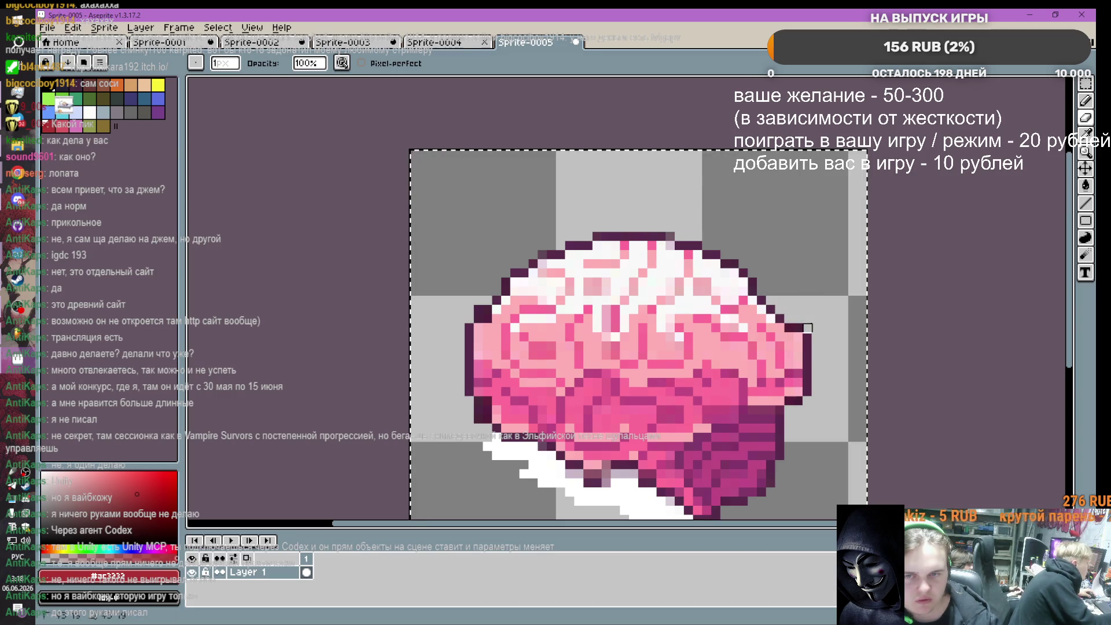
pyautogui.scroll(-2, 752, 319)
pyautogui.scroll(1, 740, 429)
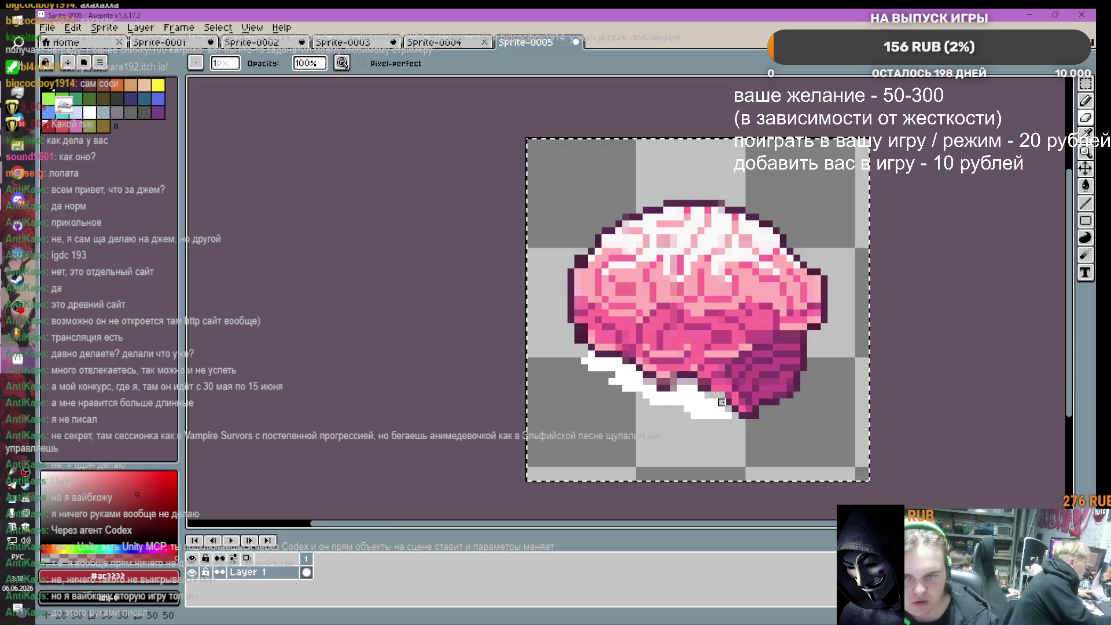
# - With the pencil, remove the white outline along the lower-left edge and beneath the brain
pyautogui.press('v')
pyautogui.press('b')
pyautogui.scroll(2, 739, 412)
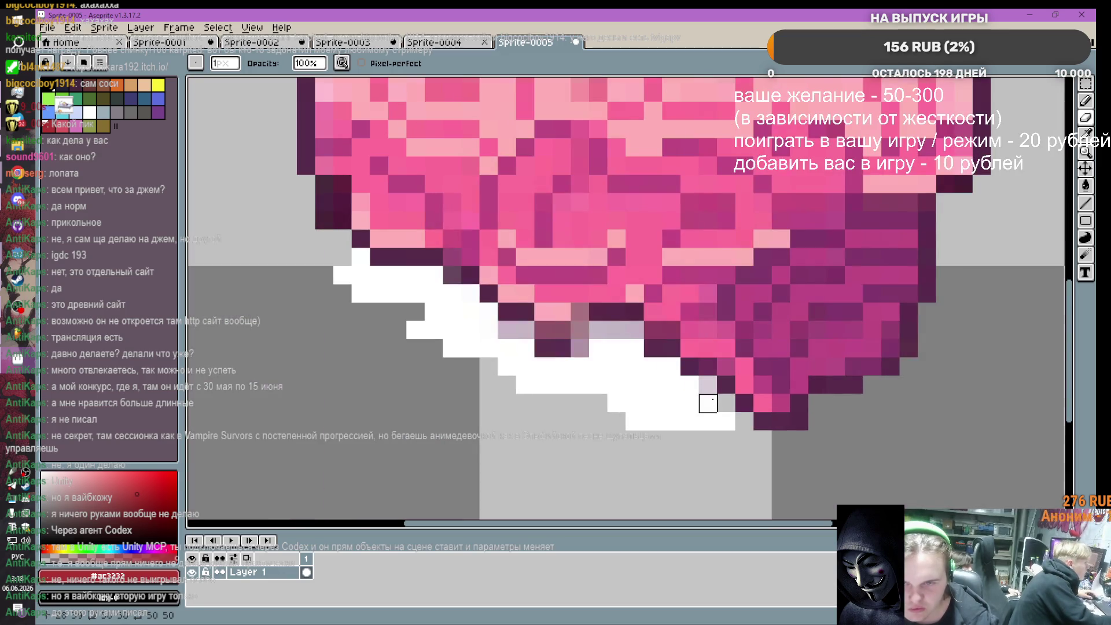
pyautogui.moveTo(726, 421)
pyautogui.mouseDown()
pyautogui.moveTo(671, 402)
pyautogui.moveTo(691, 385)
pyautogui.moveTo(672, 366)
pyautogui.moveTo(614, 347)
pyautogui.moveTo(595, 364)
pyautogui.moveTo(632, 384)
pyautogui.moveTo(635, 421)
pyautogui.mouseUp()
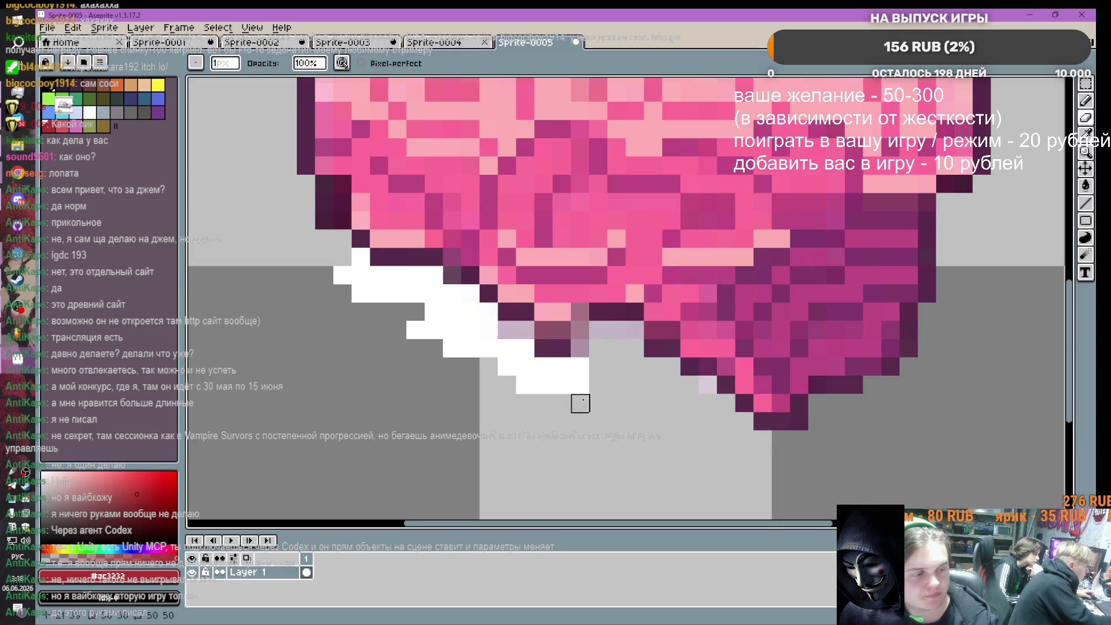
pyautogui.moveTo(595, 385)
pyautogui.mouseDown()
pyautogui.moveTo(507, 366)
pyautogui.moveTo(452, 329)
pyautogui.moveTo(470, 330)
pyautogui.moveTo(486, 314)
pyautogui.moveTo(399, 276)
pyautogui.moveTo(359, 275)
pyautogui.moveTo(356, 294)
pyautogui.moveTo(434, 293)
pyautogui.mouseUp()
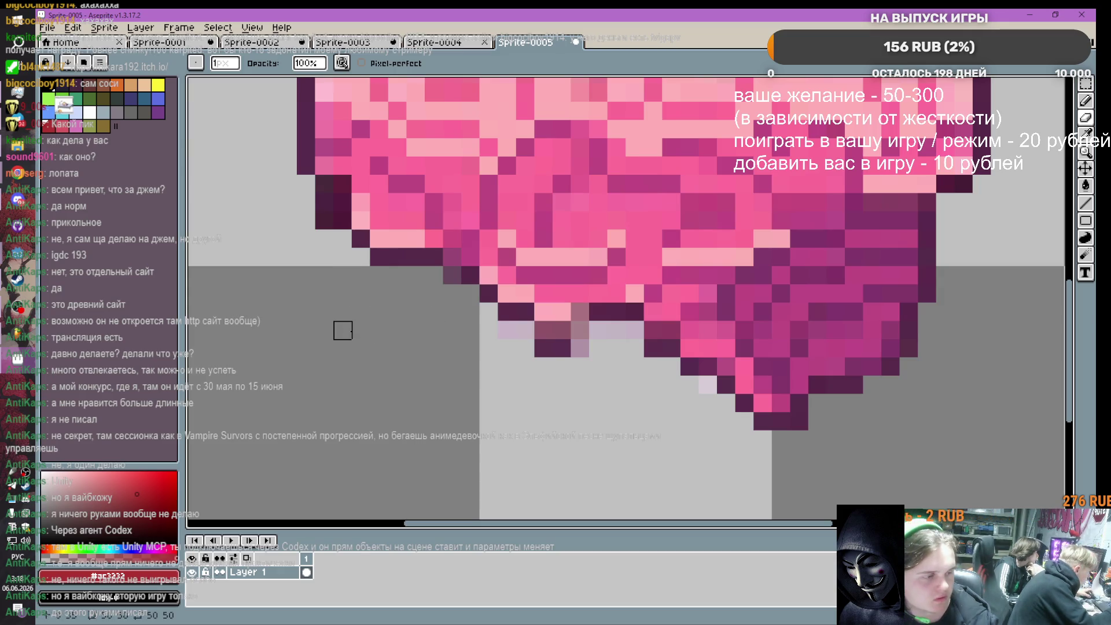
pyautogui.scroll(-2, 324, 315)
pyautogui.scroll(1, 287, 279)
pyautogui.scroll(-1, 394, 273)
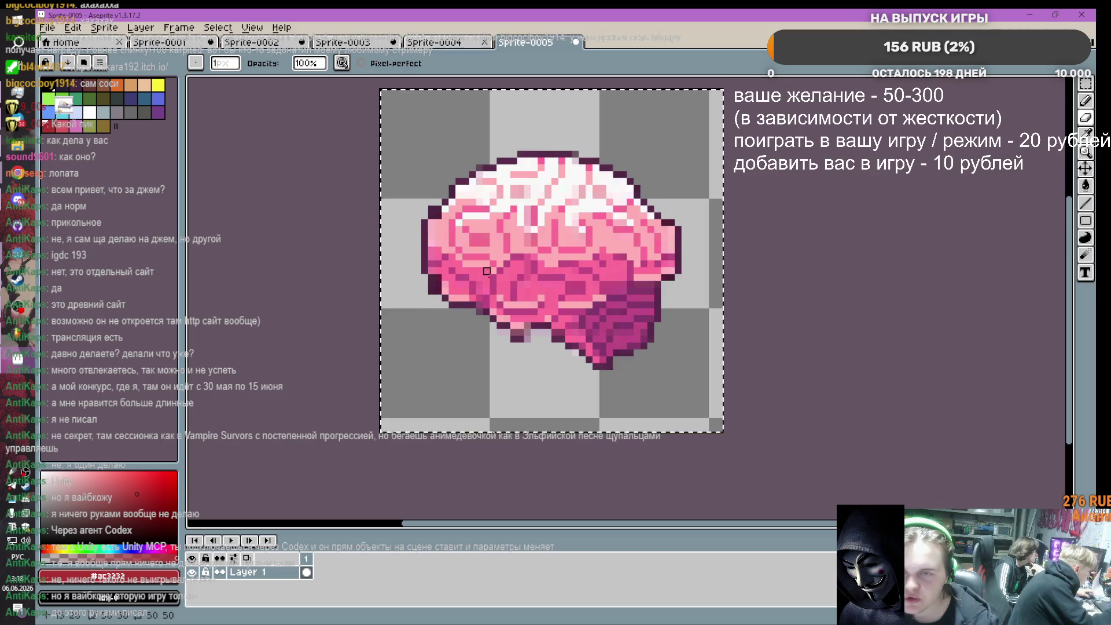
pyautogui.scroll(1, 483, 275)
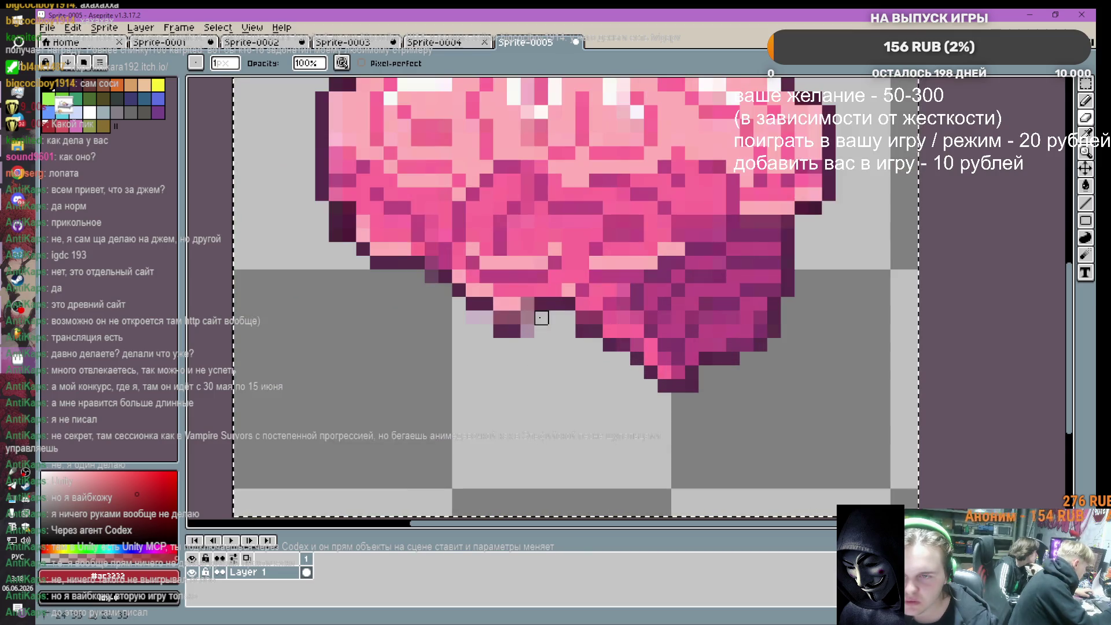
# - Cover the two stray lilac pixels under the brain
pyautogui.click(527, 330)
pyautogui.click(486, 315)
pyautogui.scroll(-1, 457, 325)
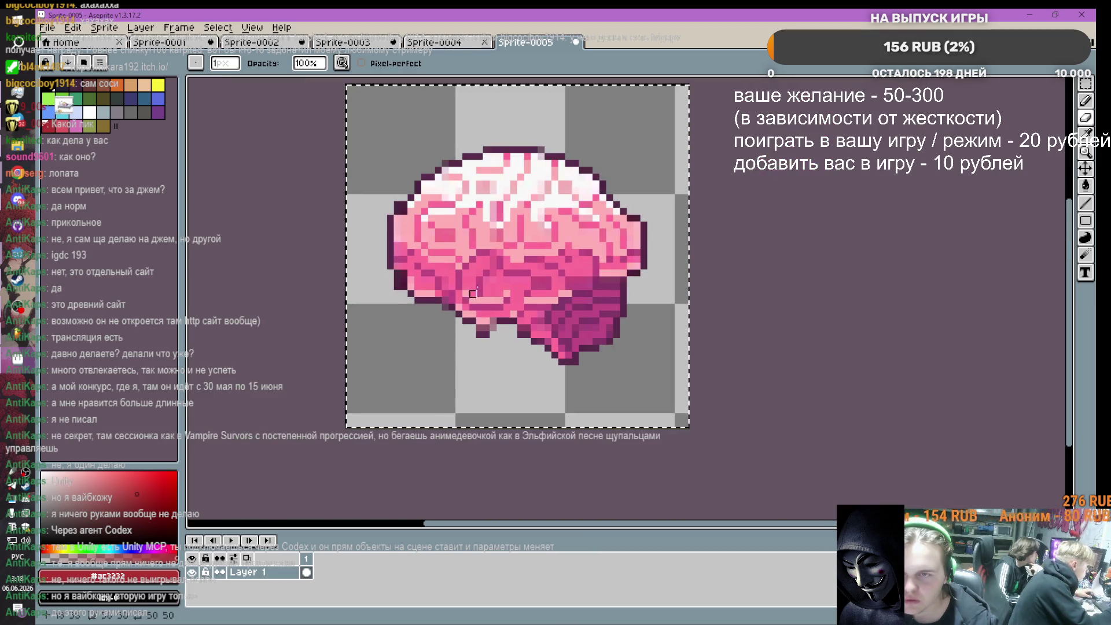
pyautogui.scroll(-1, 432, 198)
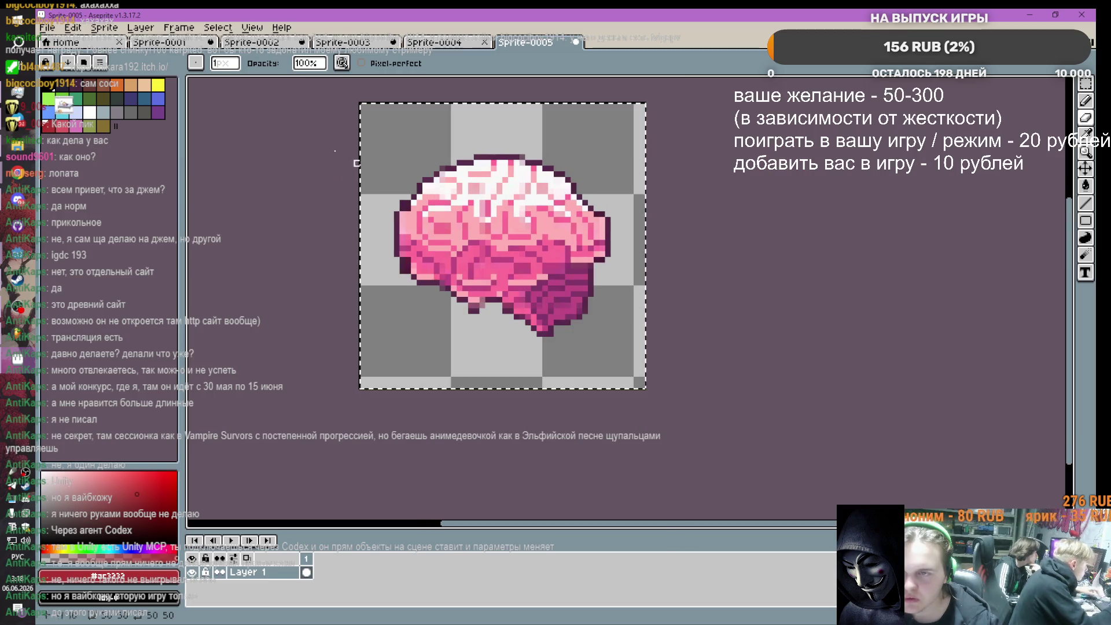
pyautogui.click(47, 27)
# - Start exporting the sprite and navigate to the game jam folder on the desktop
pyautogui.moveTo(110, 142)
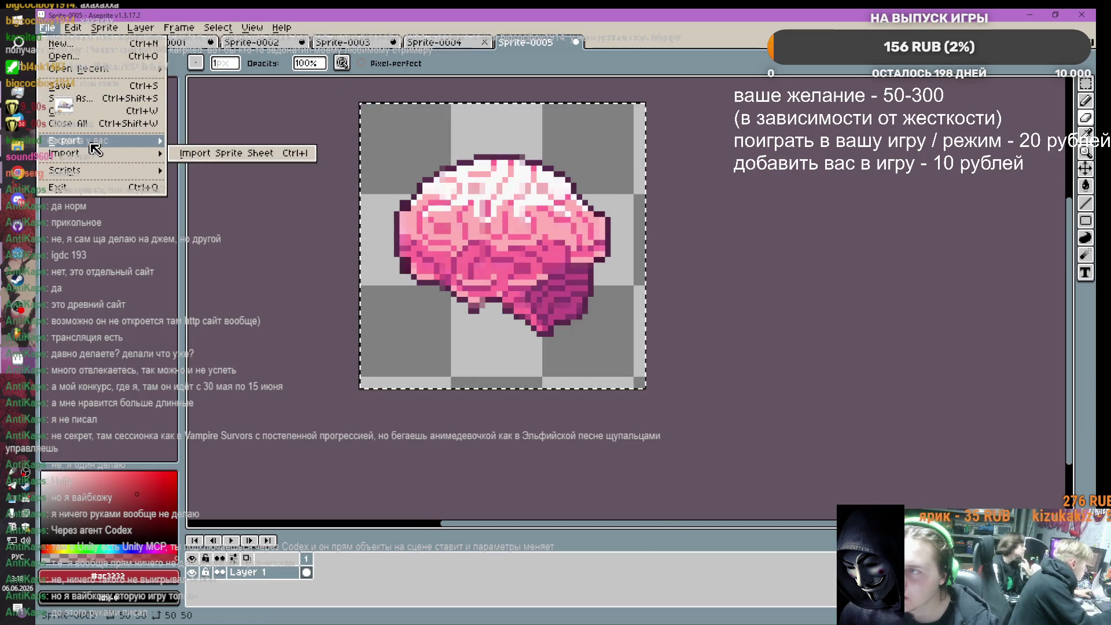
pyautogui.click(206, 140)
pyautogui.click(457, 70)
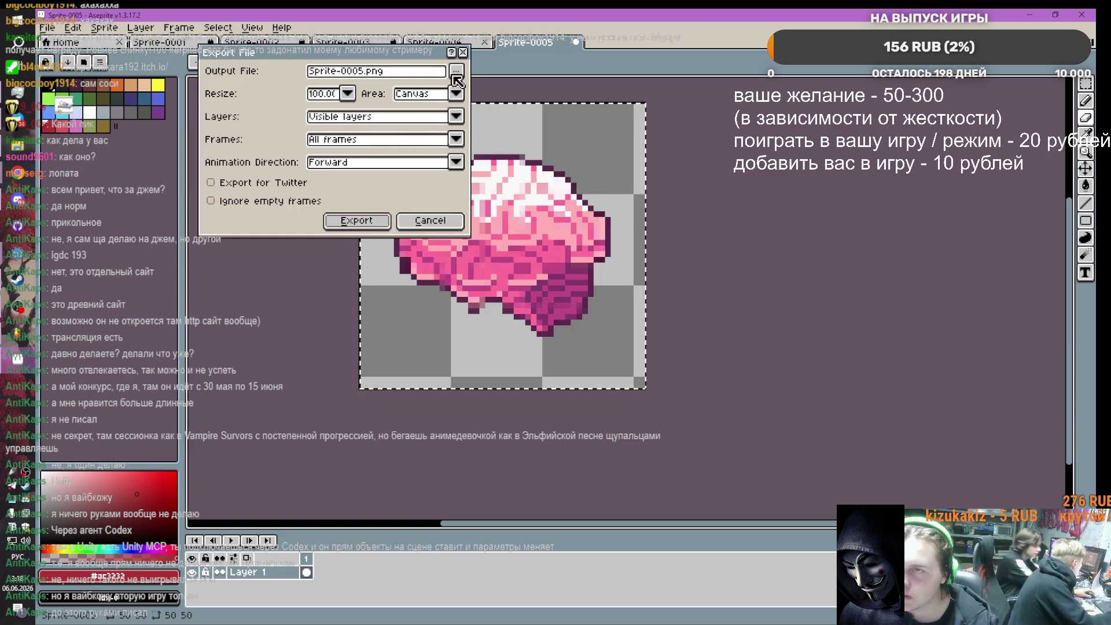
pyautogui.click(486, 89)
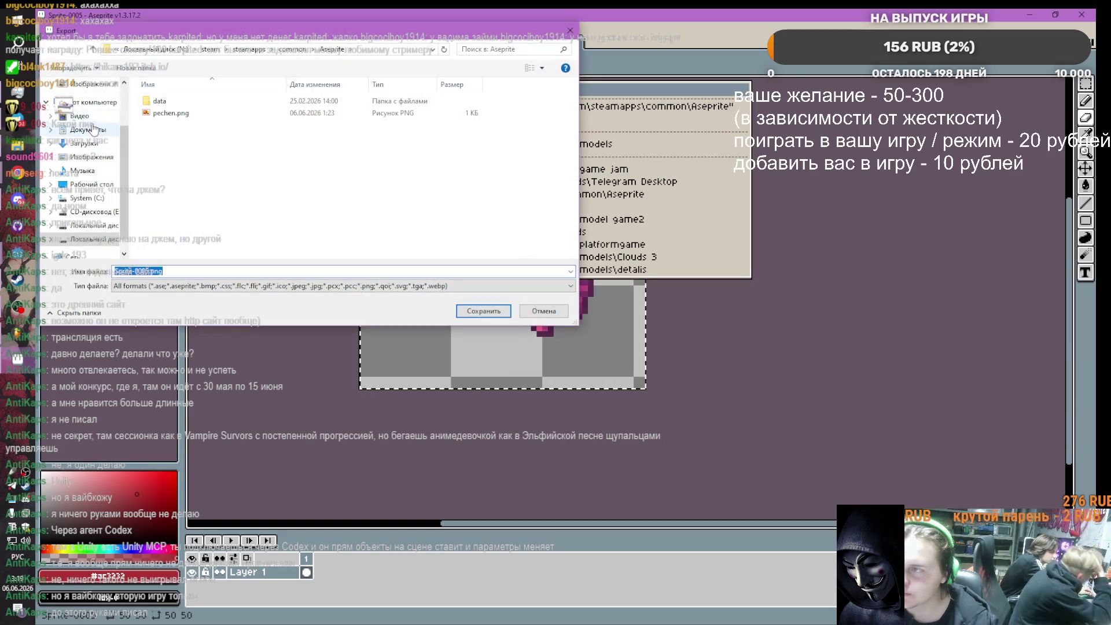
pyautogui.click(87, 106)
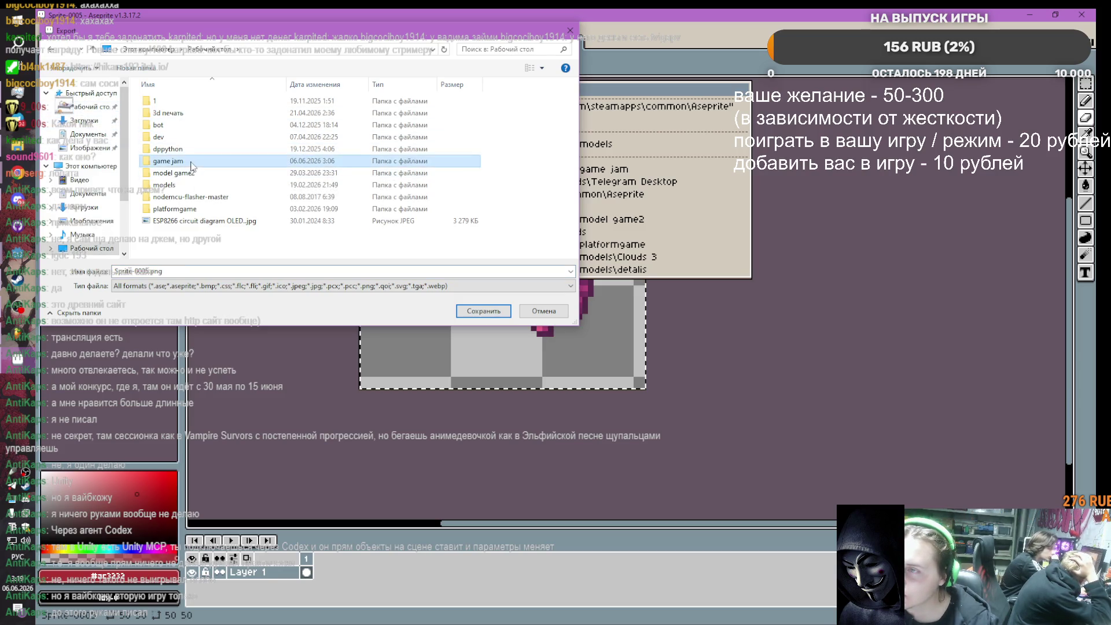
pyautogui.doubleClick(168, 161)
# - Export the sprite as brainmodel.png in PNG format and minimize Aseprite
pyautogui.click(148, 270)
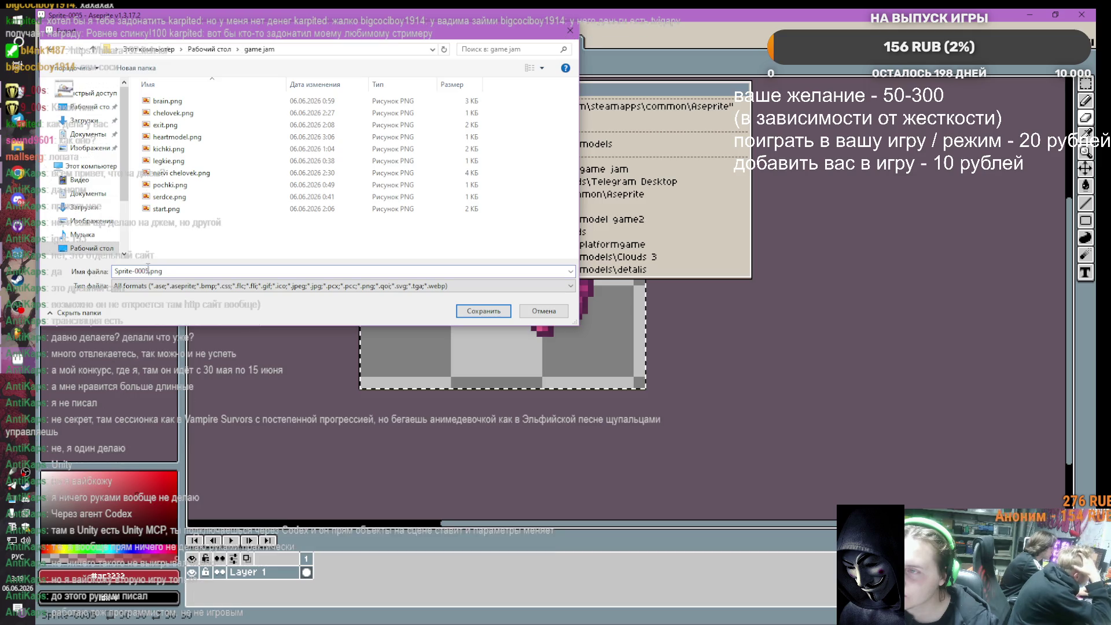
pyautogui.press('BackSpace')
pyautogui.press('BackSpace')
pyautogui.press('BackSpace')
pyautogui.press('BackSpace')
pyautogui.write('к')
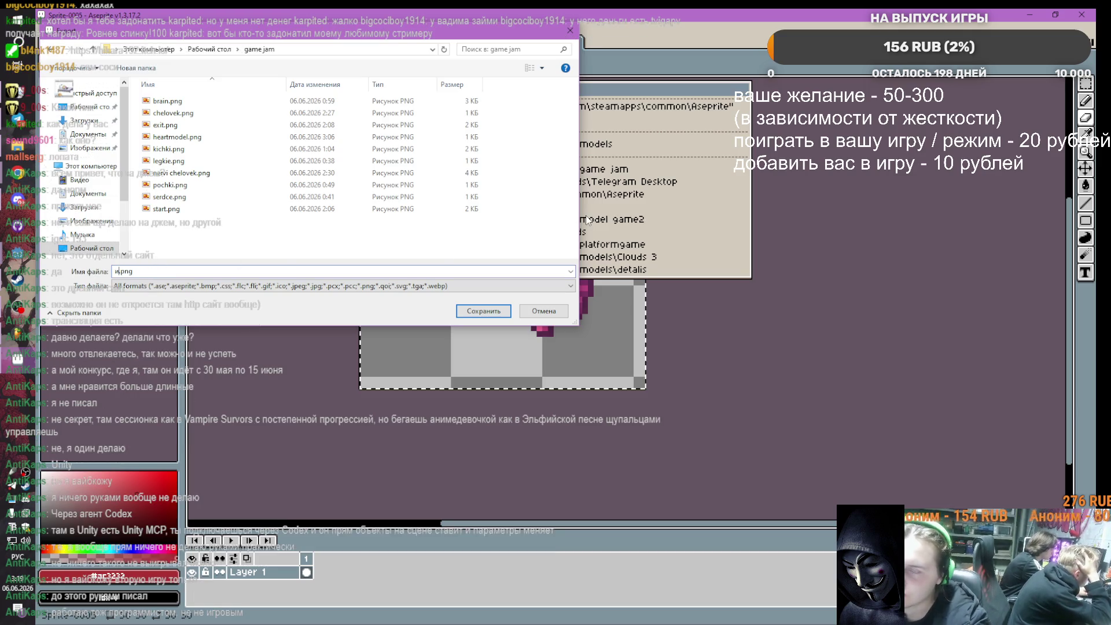
pyautogui.hotkey('alt', 'shift')
pyautogui.write('brainmodel')
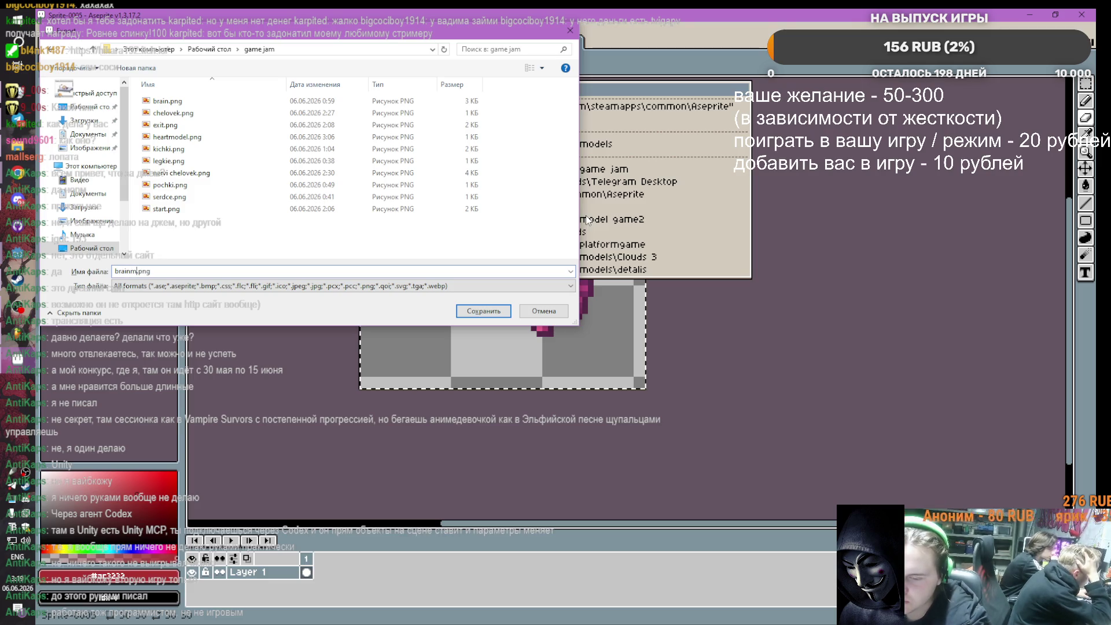
pyautogui.click(174, 286)
pyautogui.click(162, 409)
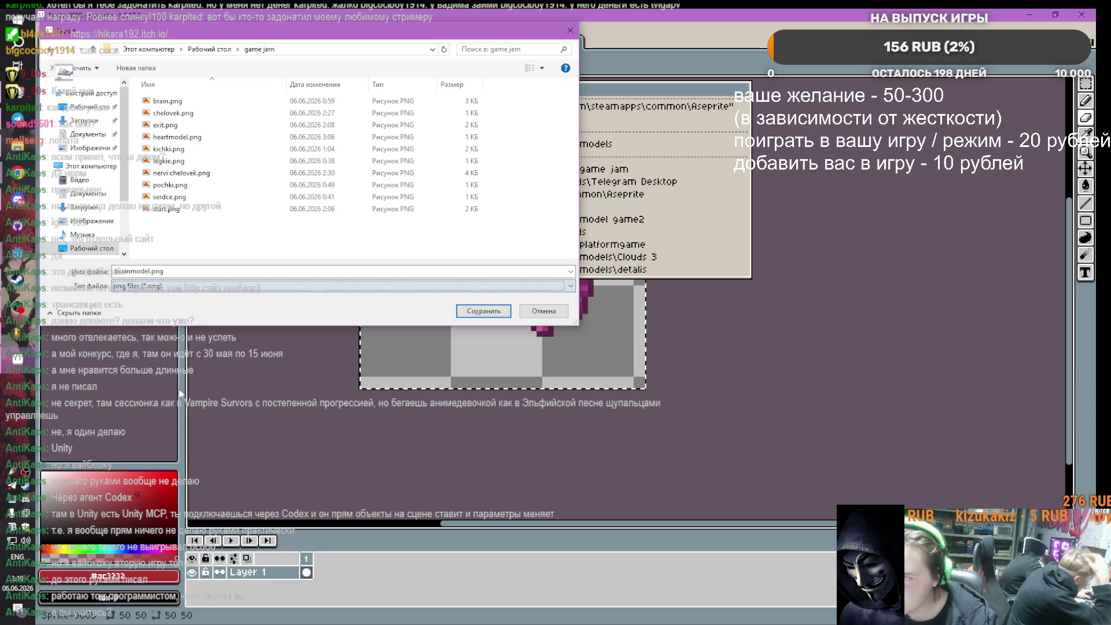
pyautogui.click(475, 316)
pyautogui.click(356, 221)
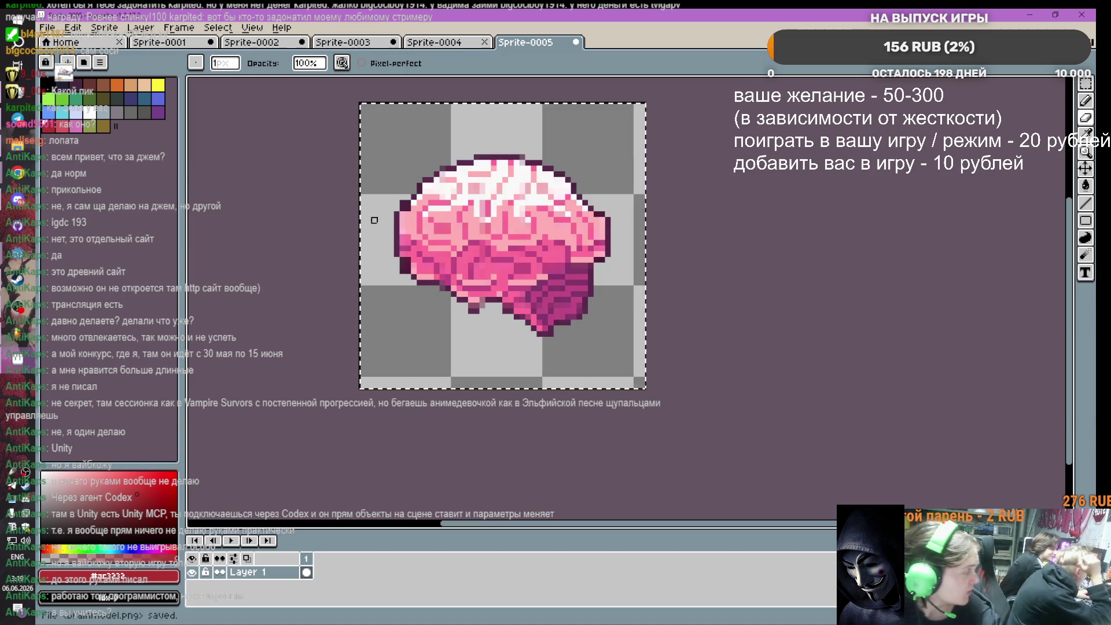
pyautogui.press('super+Down')
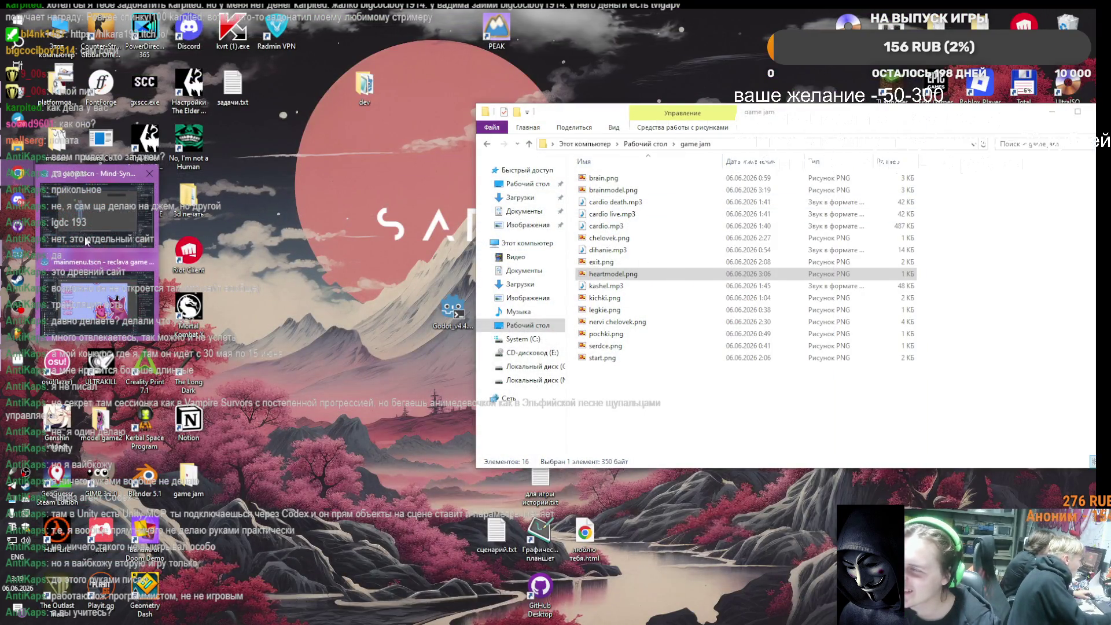
# - Bring the Godot editor with the human figure scene to the front
pyautogui.click(116, 240)
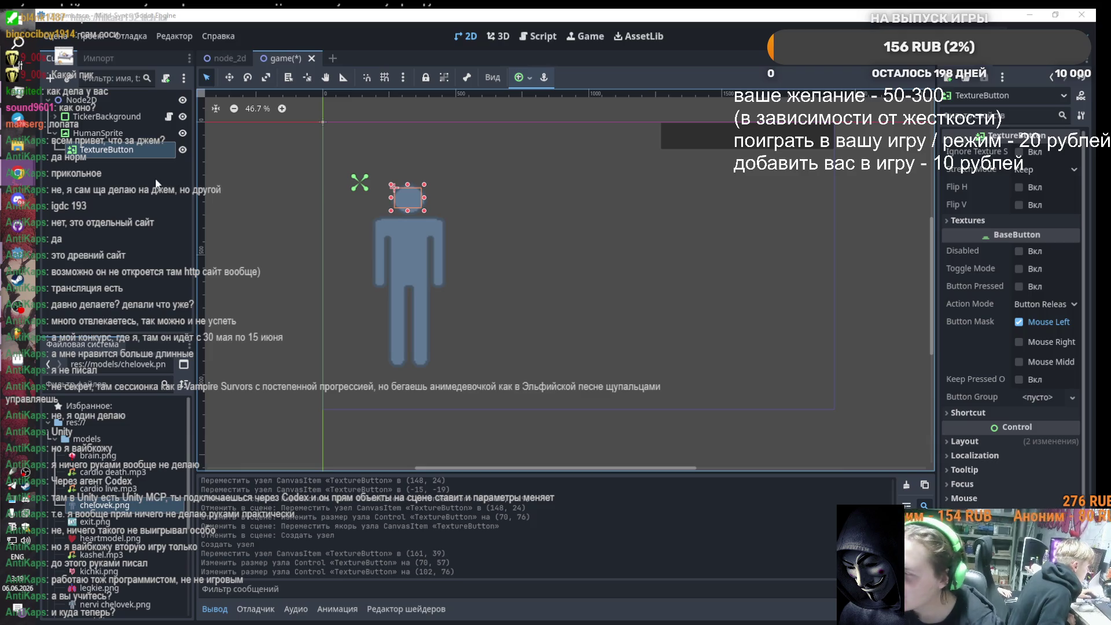
# - Rename the head's TextureButton node to BrainButton
pyautogui.doubleClick(123, 150)
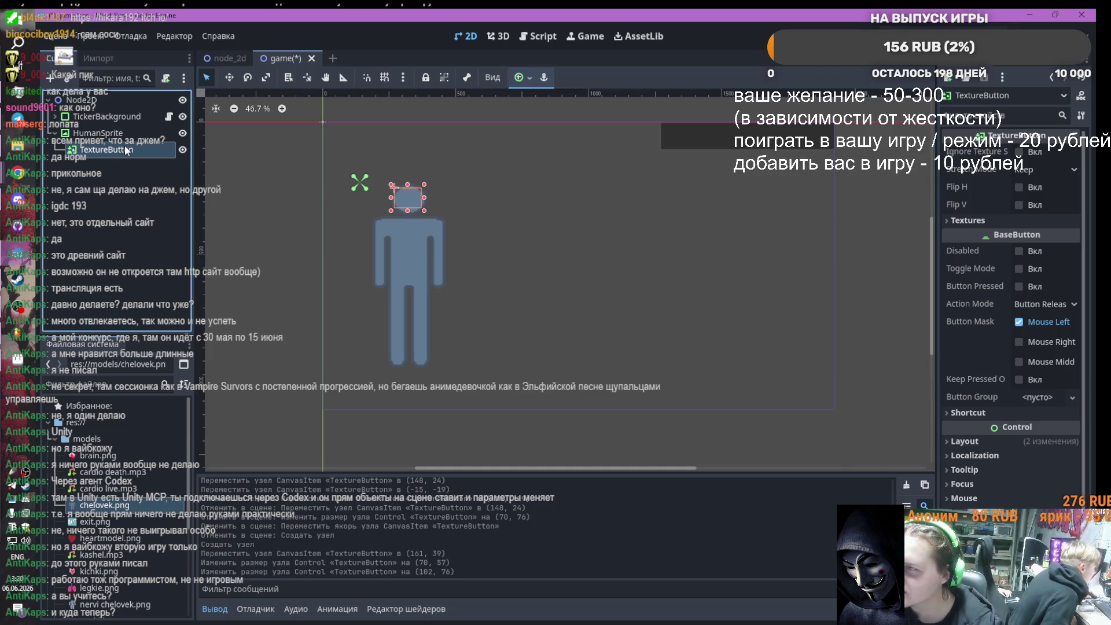
pyautogui.press('BackSpace')
pyautogui.write('BrainButto')
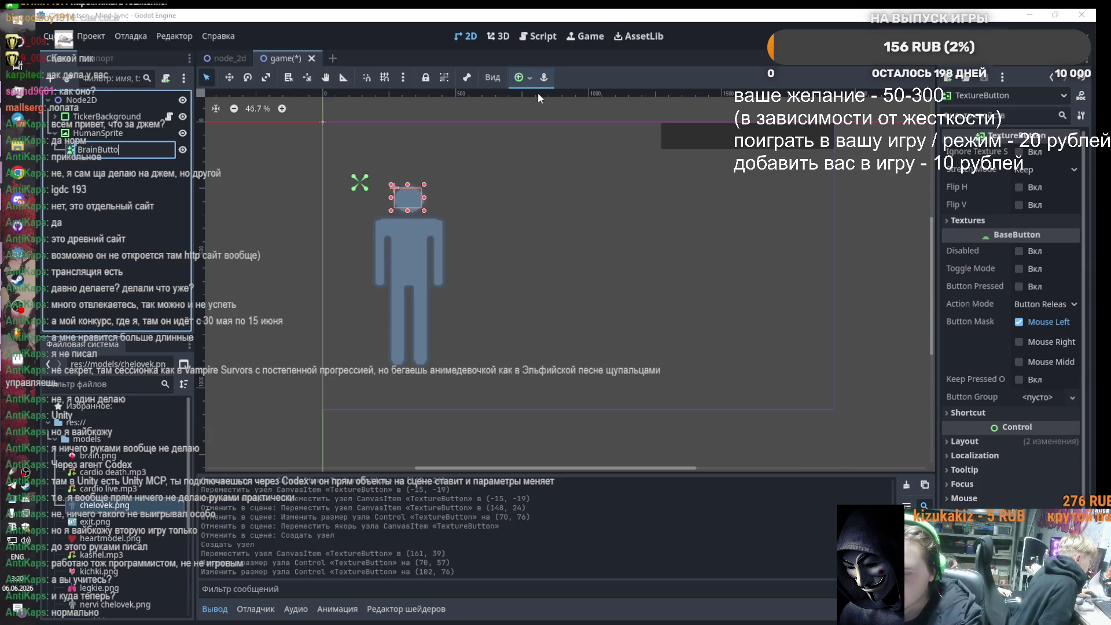
pyautogui.write('n')
pyautogui.press('Return')
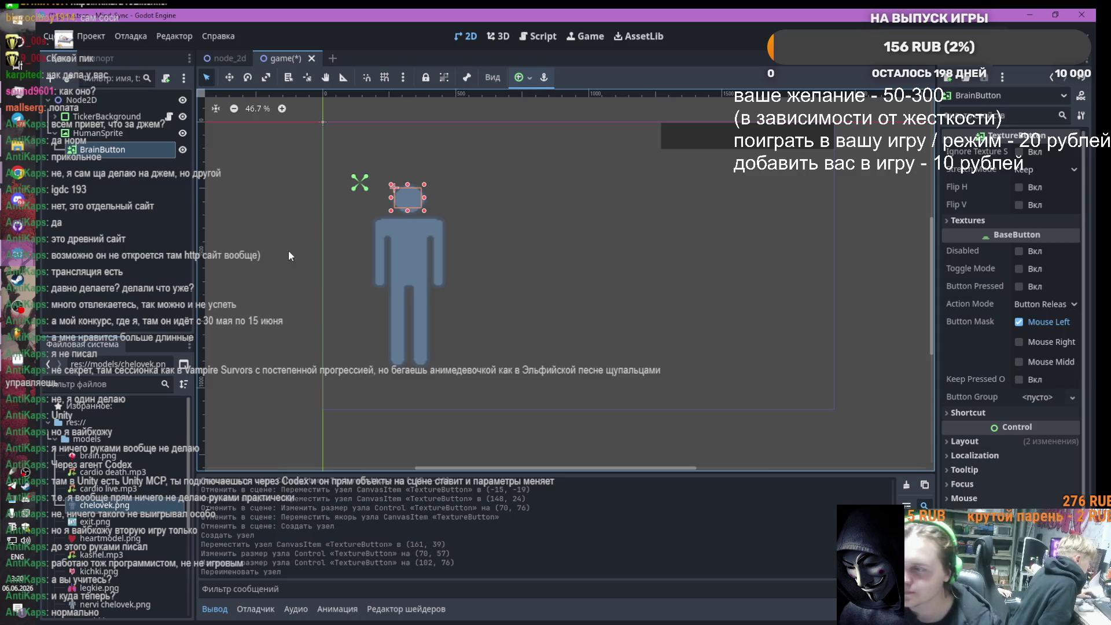
pyautogui.scroll(-2, 142, 475)
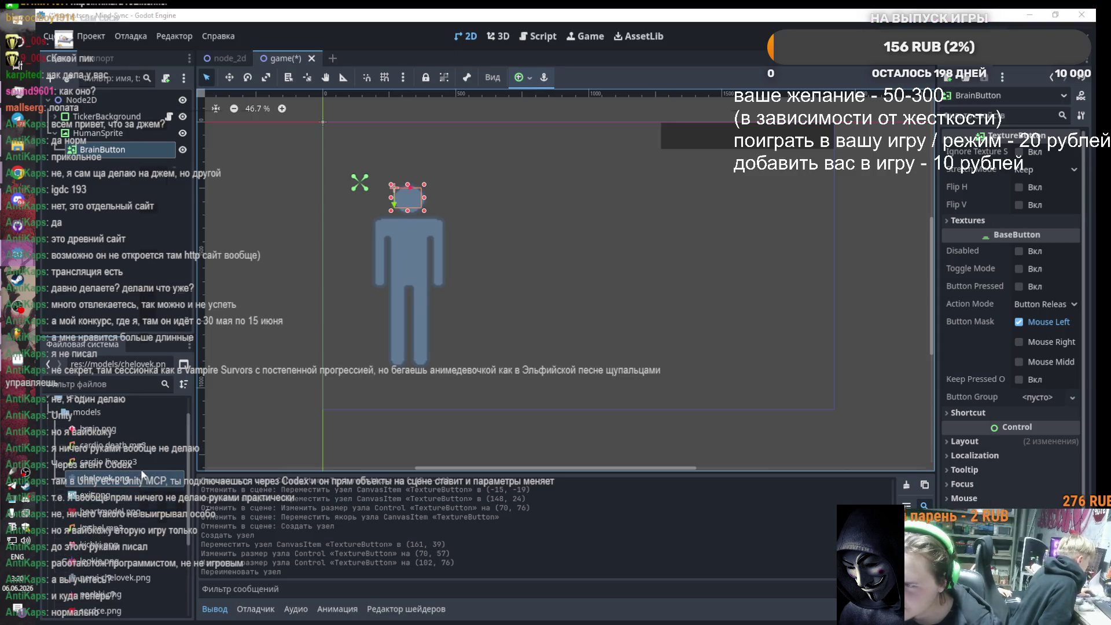
# - Bring the game jam folder in File Explorer to the front
pyautogui.hotkey('alt', 'Tab')
pyautogui.click(183, 242)
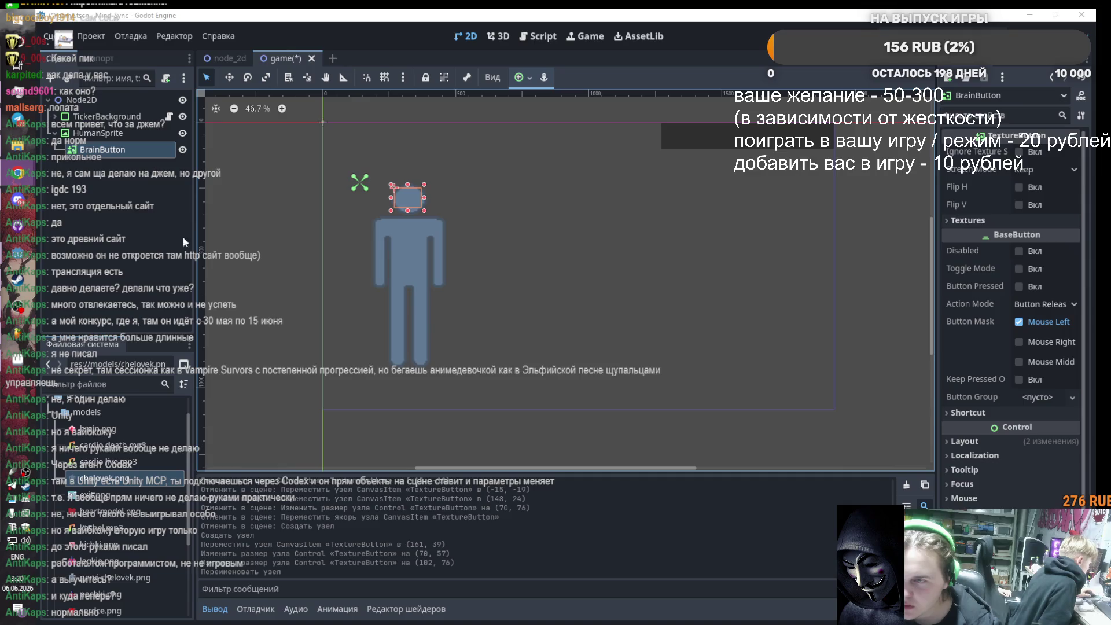
pyautogui.click(11, 152)
pyautogui.click(603, 274)
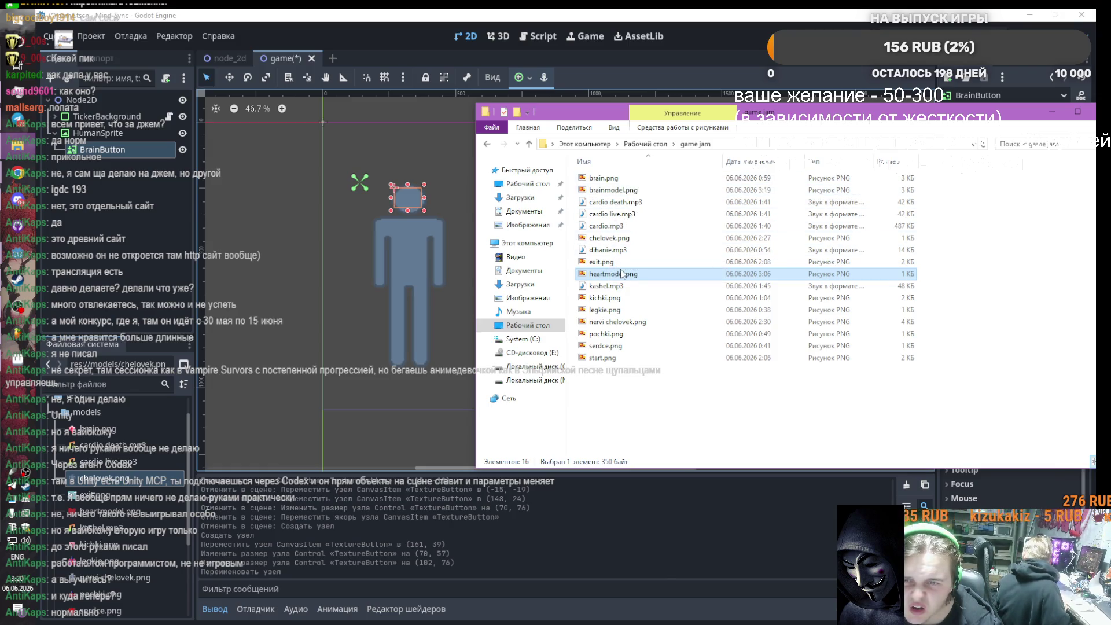
# - Preview brainmodel.png in Photo Viewer, then return to Godot's FileSystem dock
pyautogui.click(620, 192)
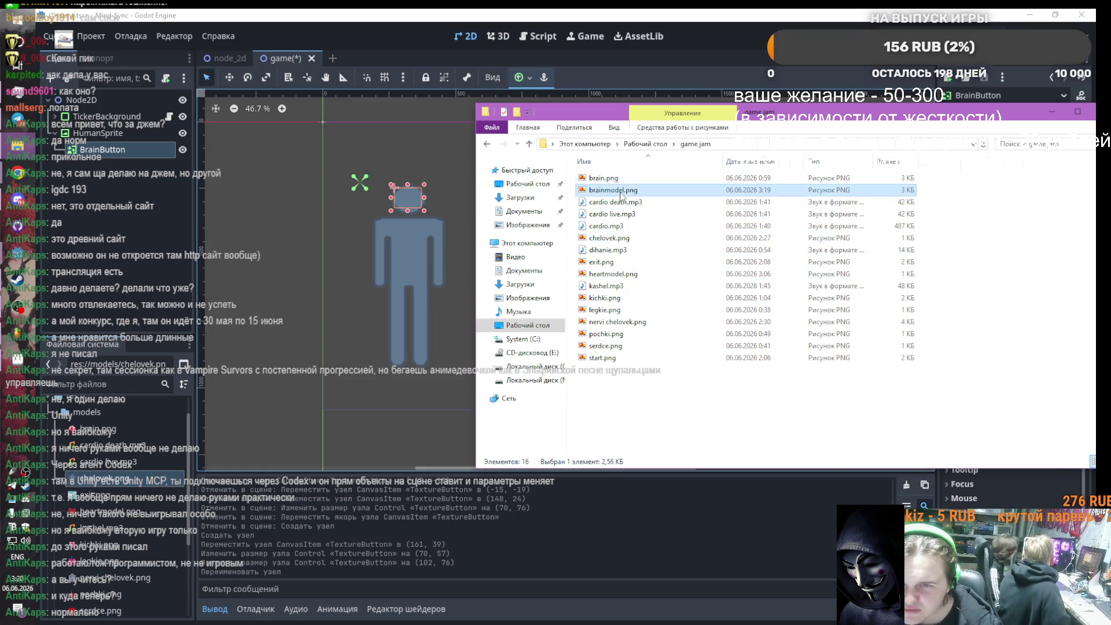
pyautogui.press('Return')
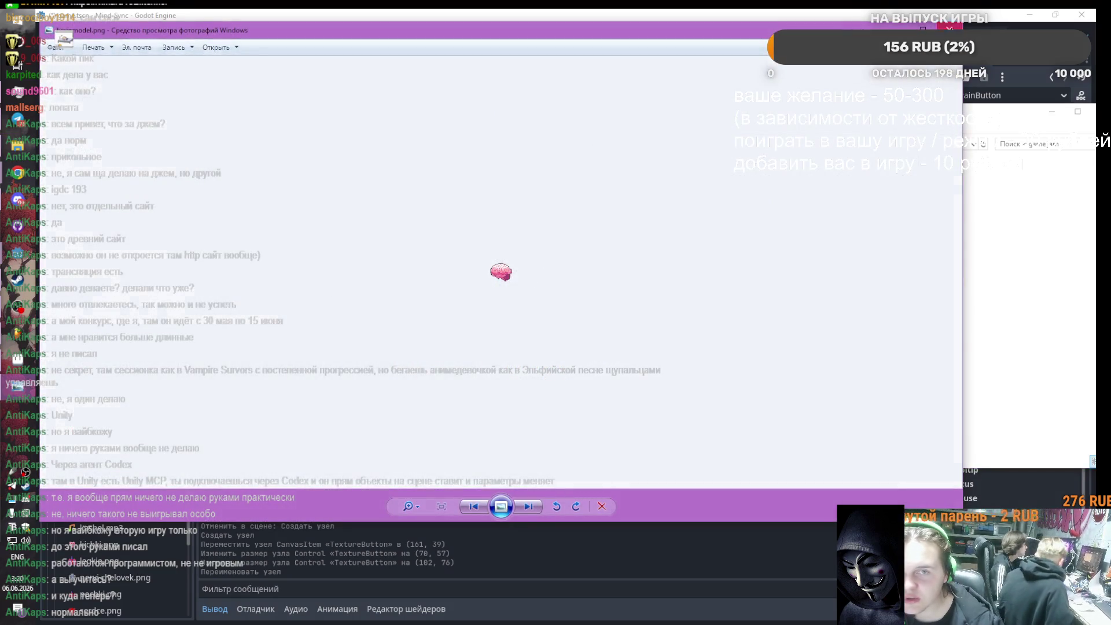
pyautogui.press('Escape')
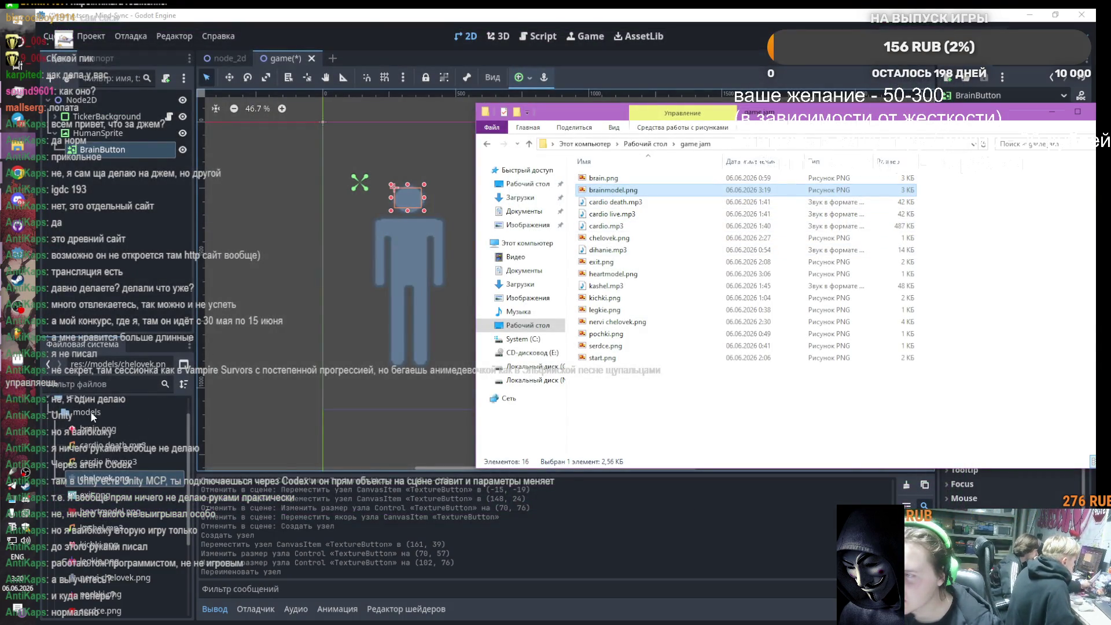
pyautogui.click(118, 448)
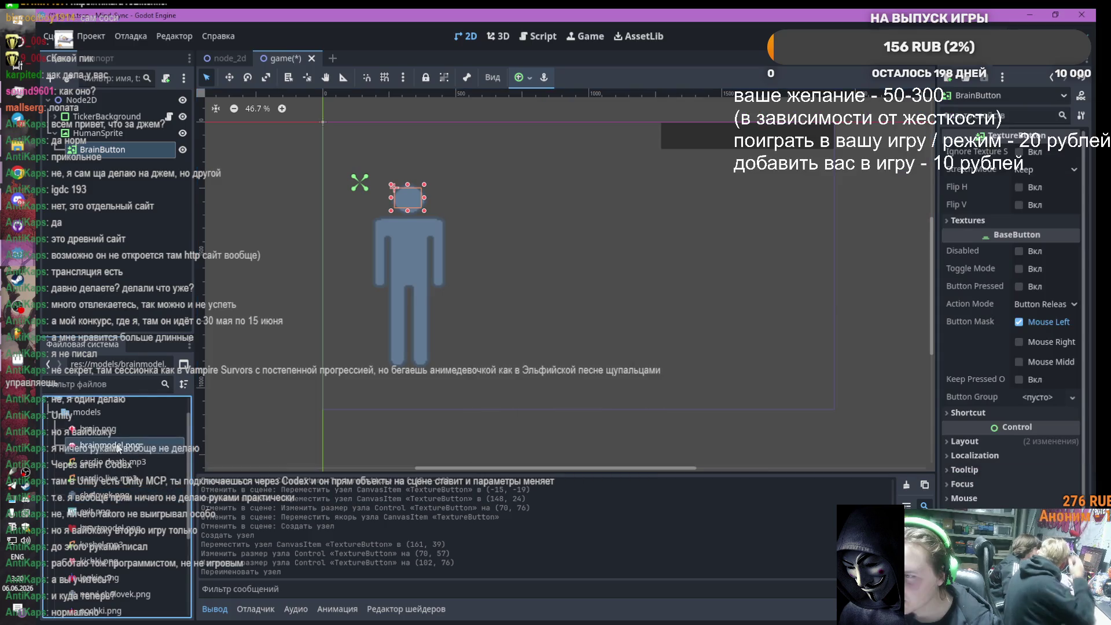
# - Reselect BrainButton and filter its Inspector properties down to the Textures section
pyautogui.scroll(2, 114, 451)
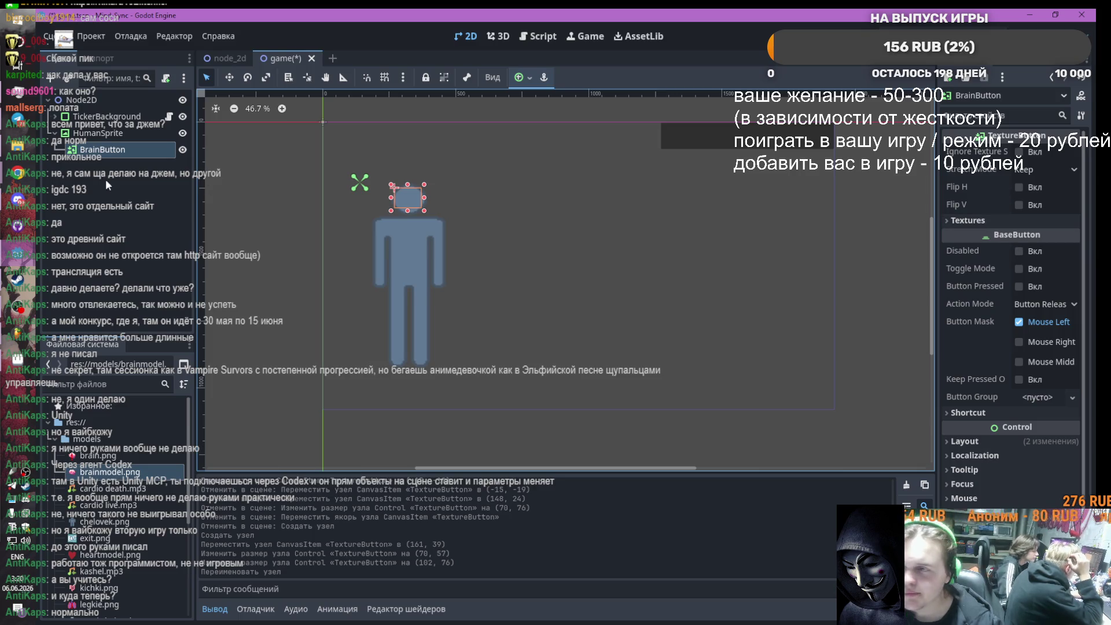
pyautogui.click(101, 134)
pyautogui.click(103, 149)
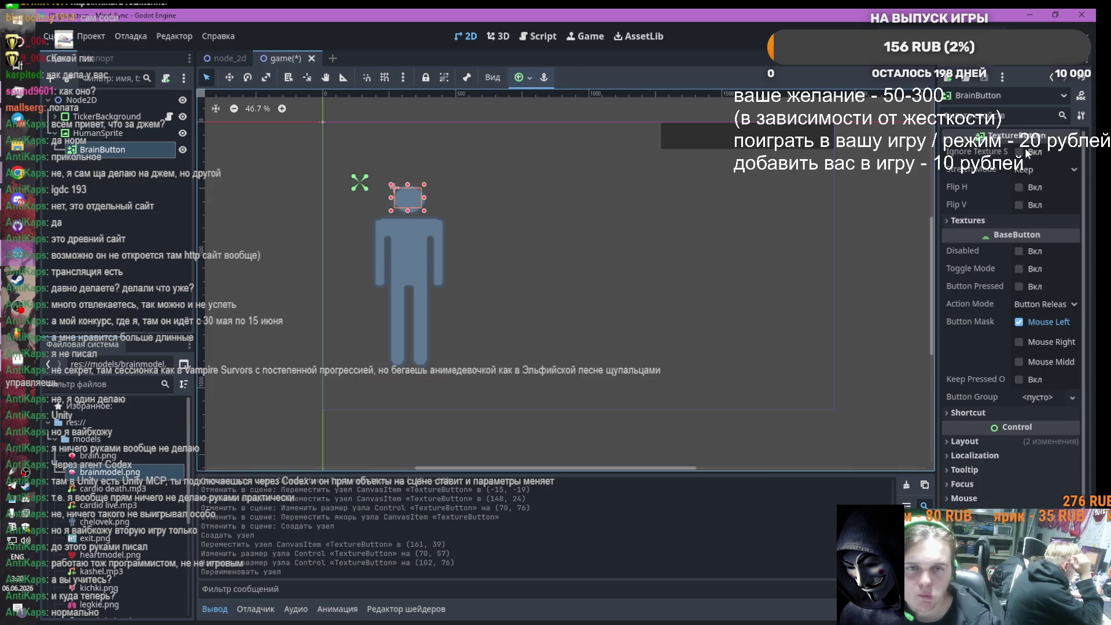
pyautogui.click(93, 134)
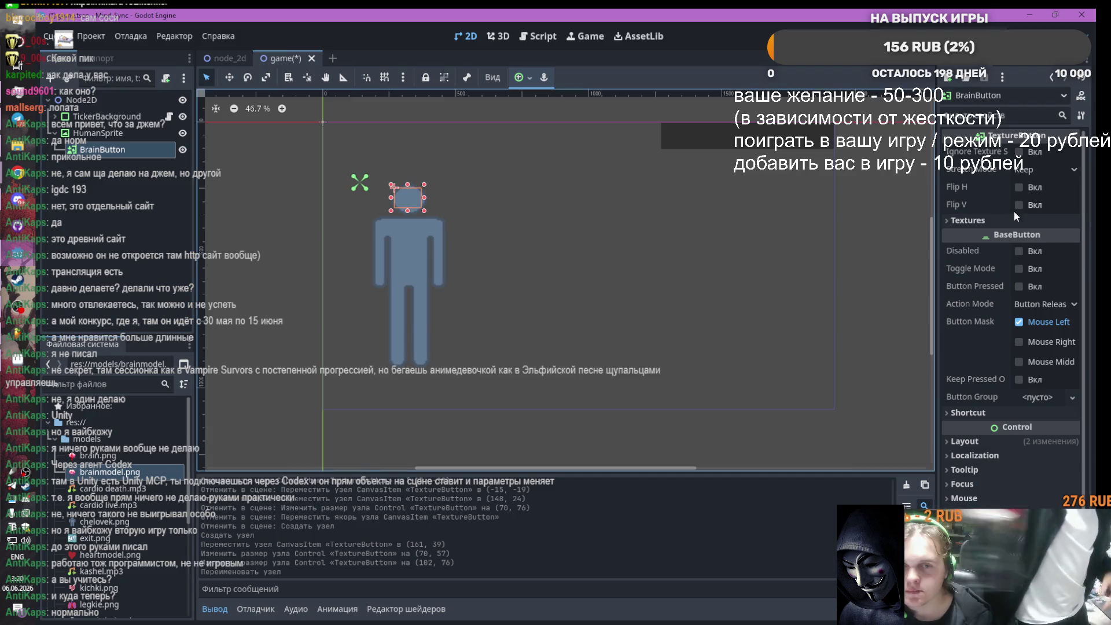
pyautogui.click(995, 116)
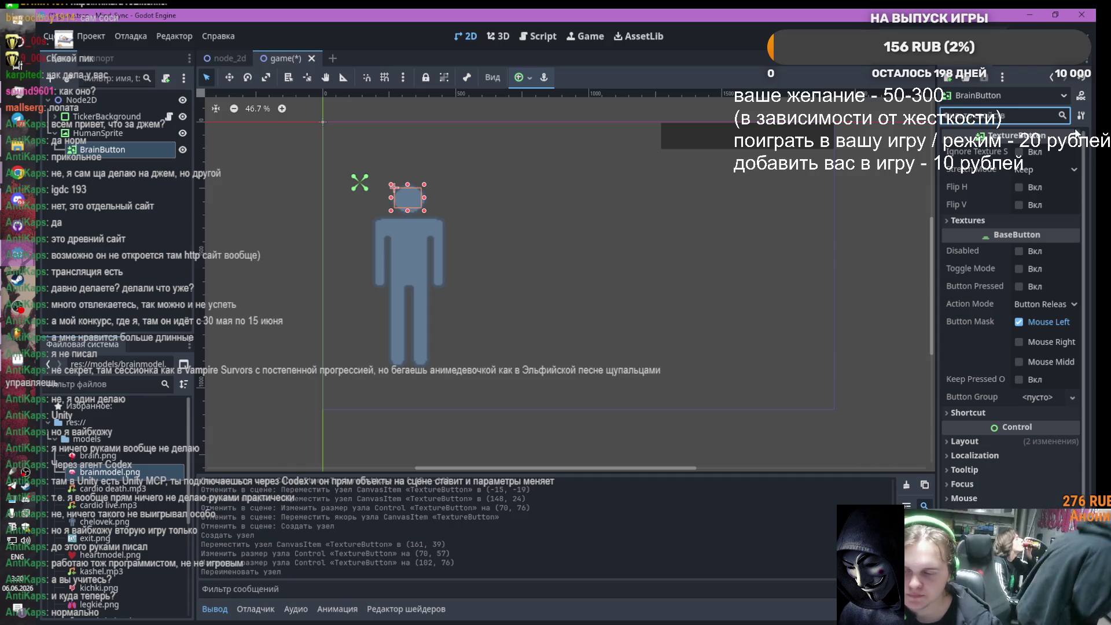
pyautogui.write('hover')
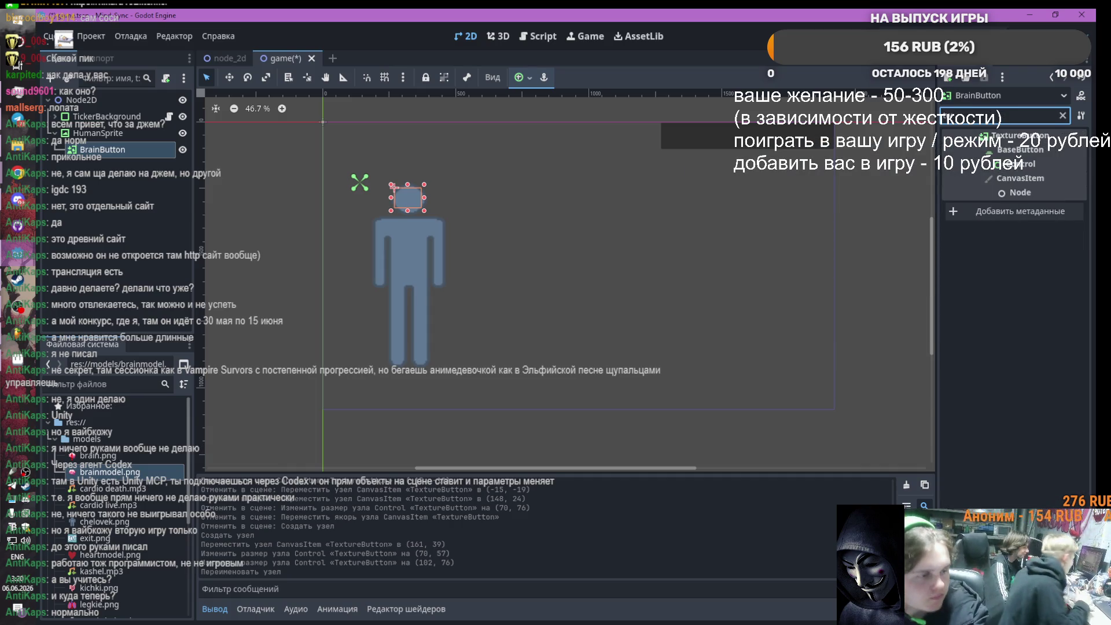
pyautogui.press('BackSpace')
pyautogui.press('BackSpace')
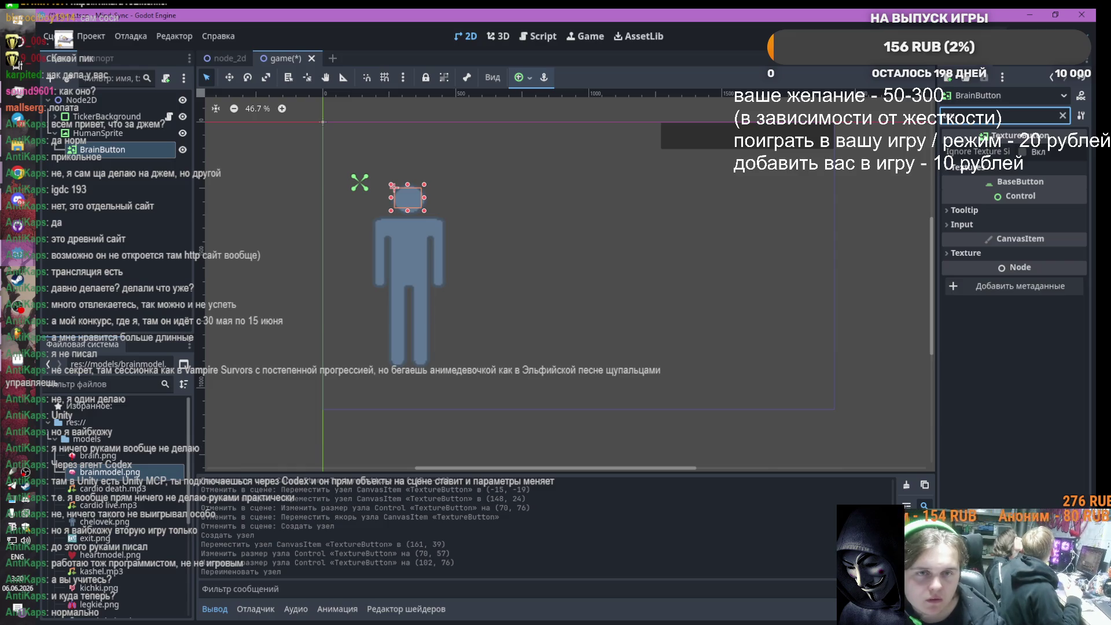
pyautogui.click(959, 171)
# - Load brainmodel.png from the models folder as BrainButton's Normal texture
pyautogui.click(1045, 184)
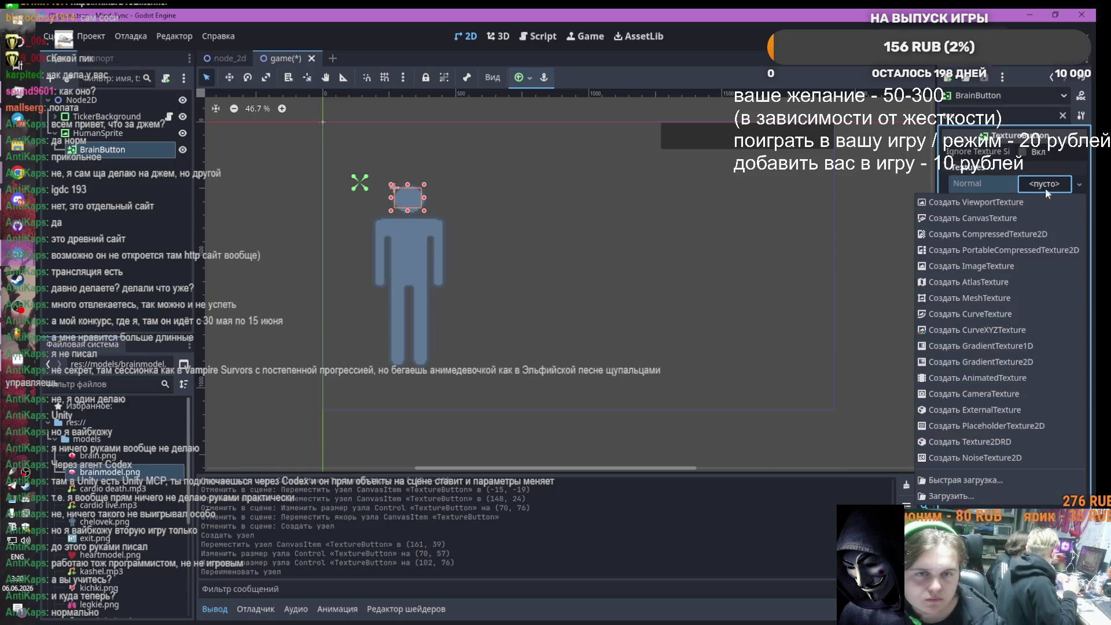
pyautogui.click(1004, 200)
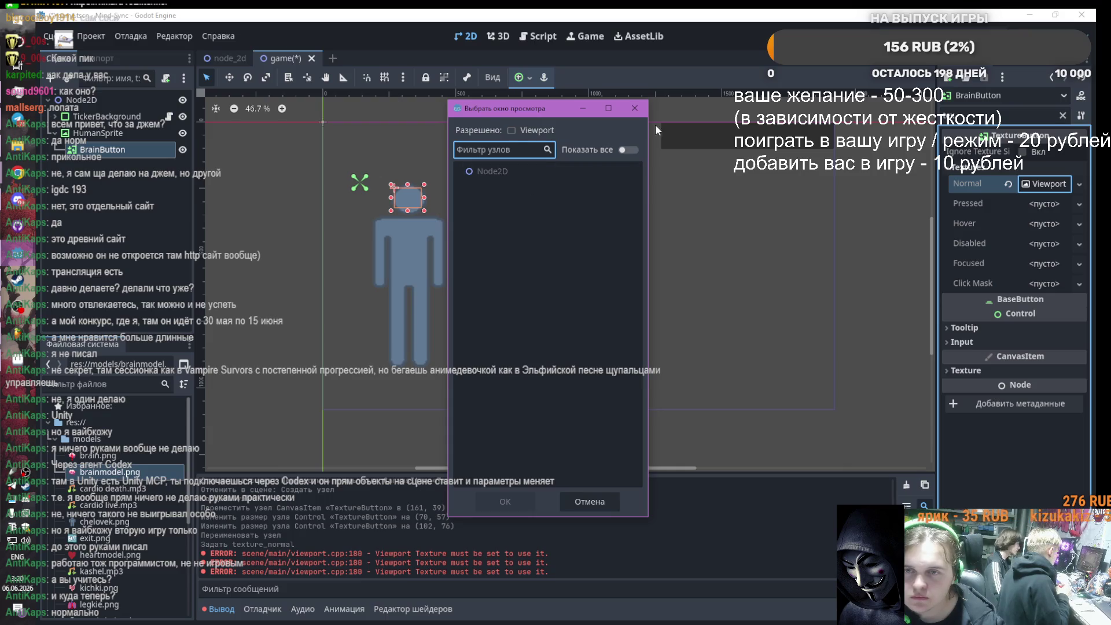
pyautogui.click(635, 108)
pyautogui.click(1048, 184)
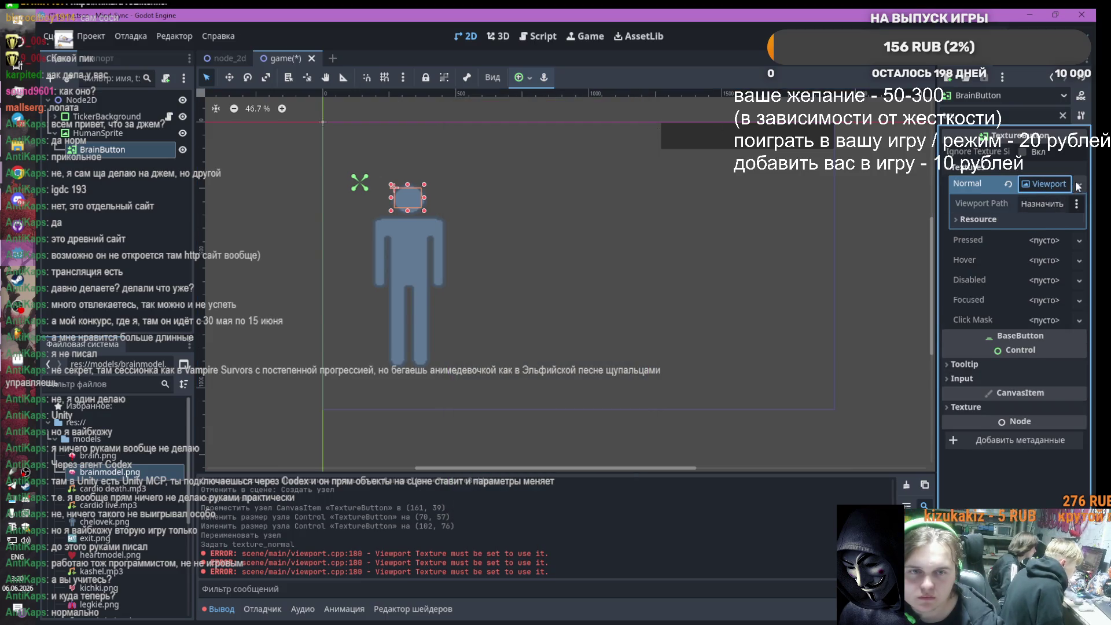
pyautogui.click(1077, 185)
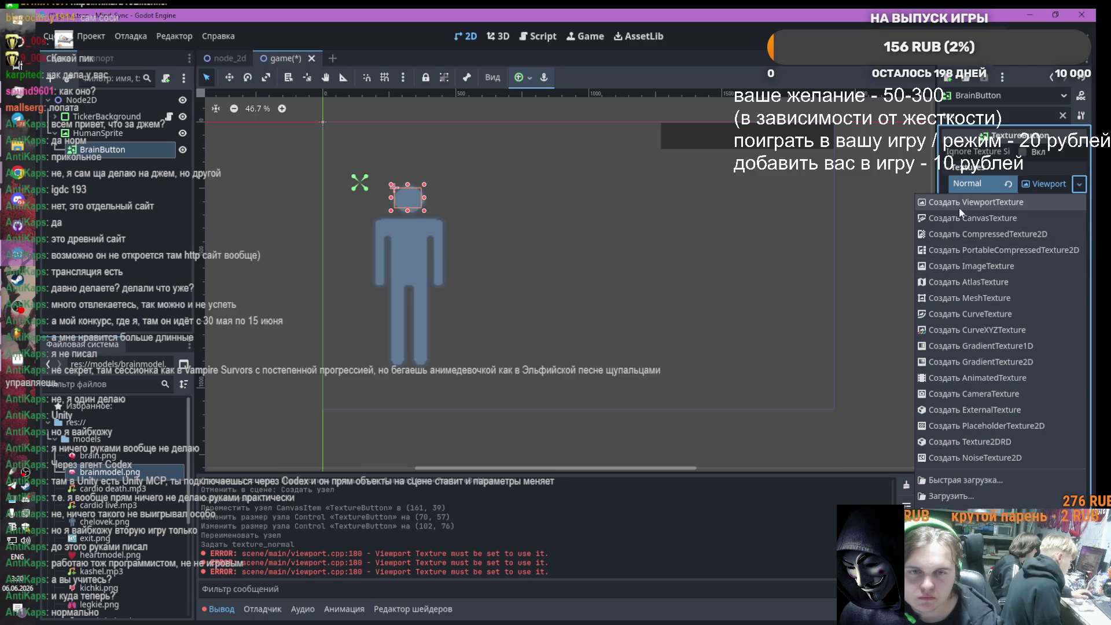
pyautogui.click(952, 496)
pyautogui.doubleClick(402, 192)
pyautogui.doubleClick(448, 186)
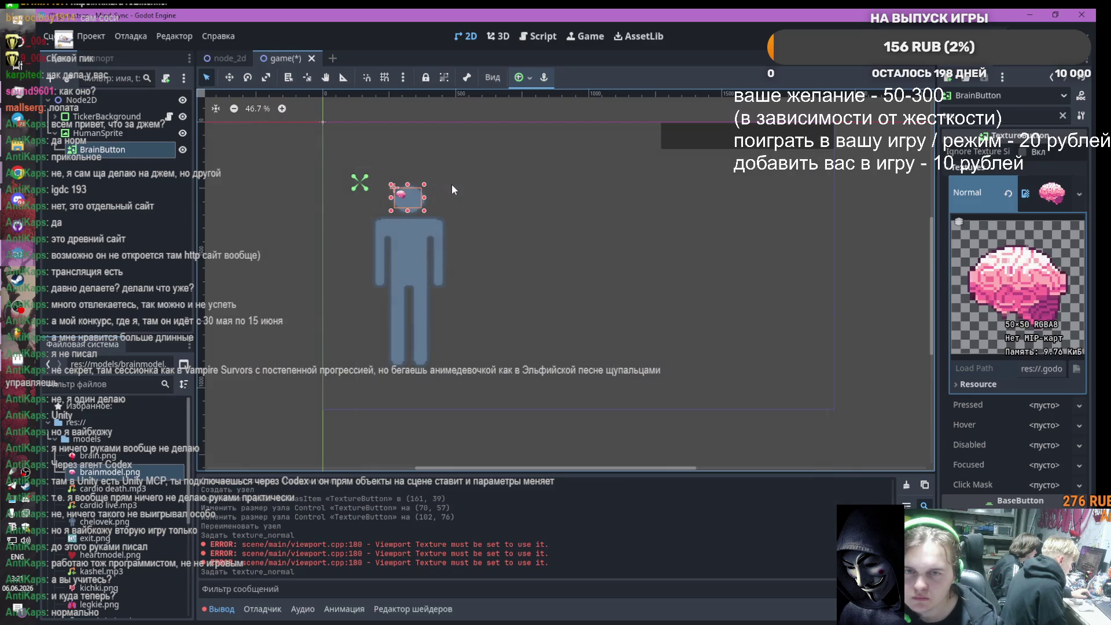
# - Resize BrainButton, then undo back to its original size with an empty Normal texture
pyautogui.scroll(2, 300, 188)
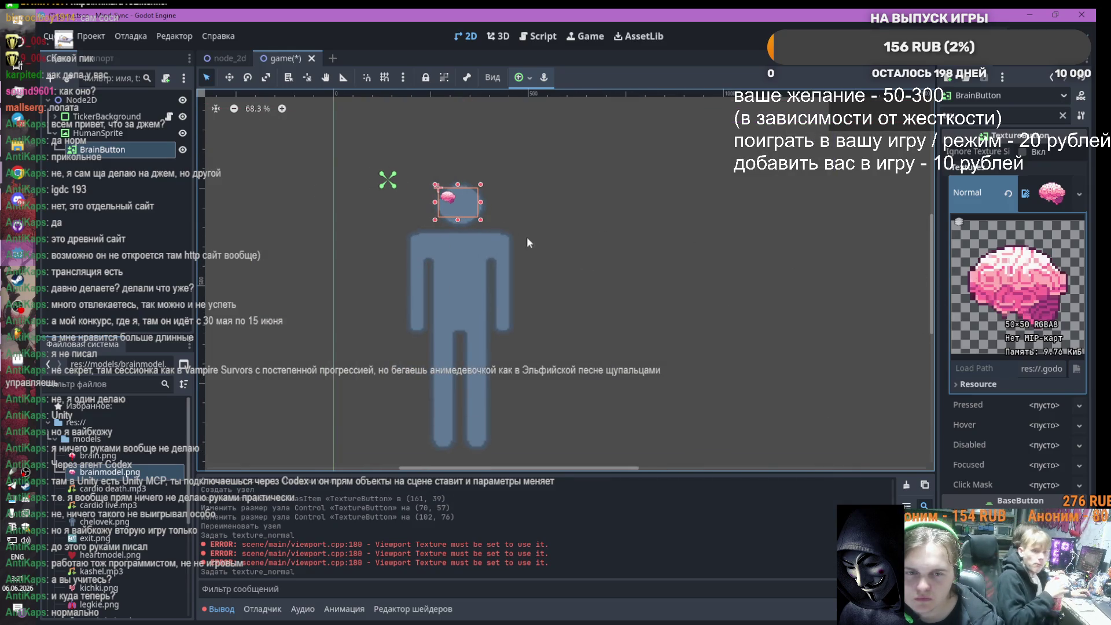
pyautogui.moveTo(465, 215); pyautogui.dragTo(472, 217)
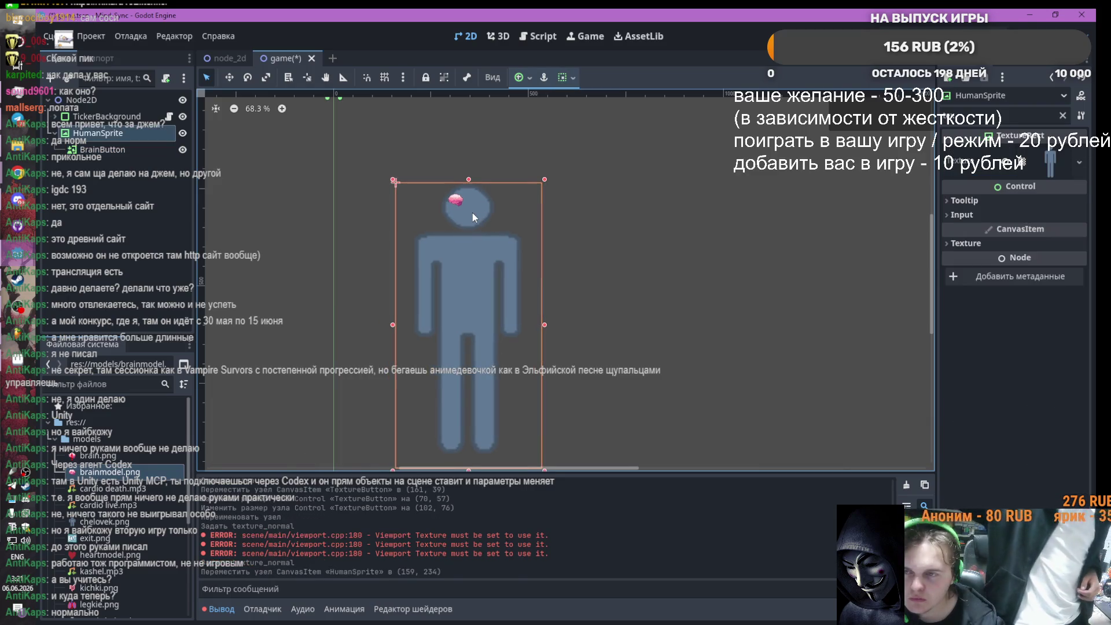
pyautogui.hotkey('ctrl', 'z')
pyautogui.click(457, 201)
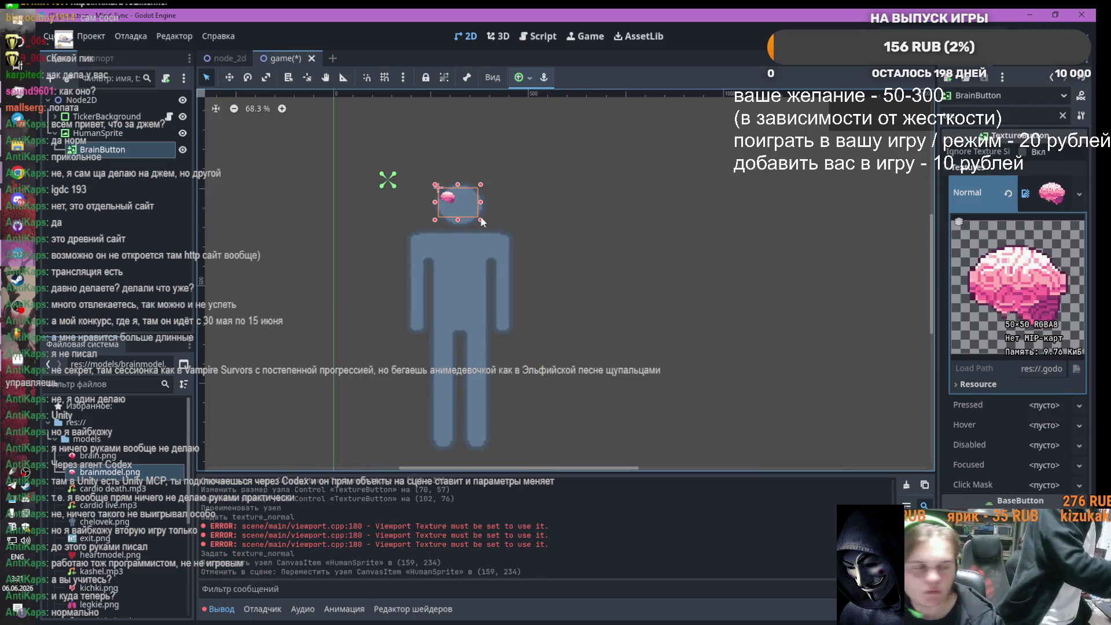
pyautogui.moveTo(481, 221); pyautogui.dragTo(466, 210)
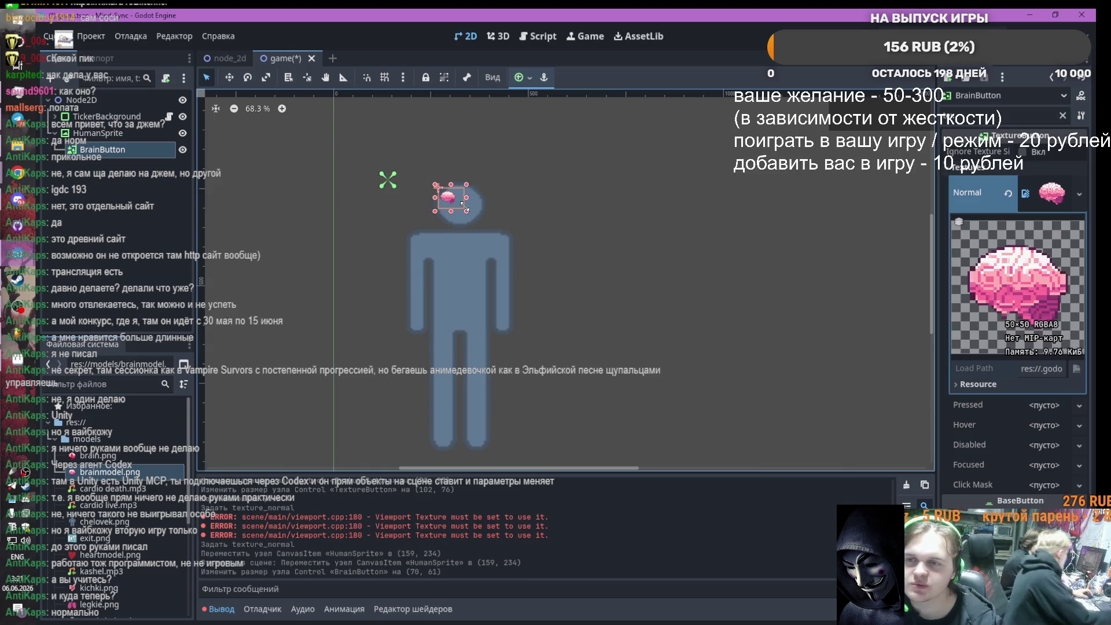
pyautogui.hotkey('ctrl', 'z')
pyautogui.hotkey('ctrl', 'z')
pyautogui.hotkey('ctrl', 'z')
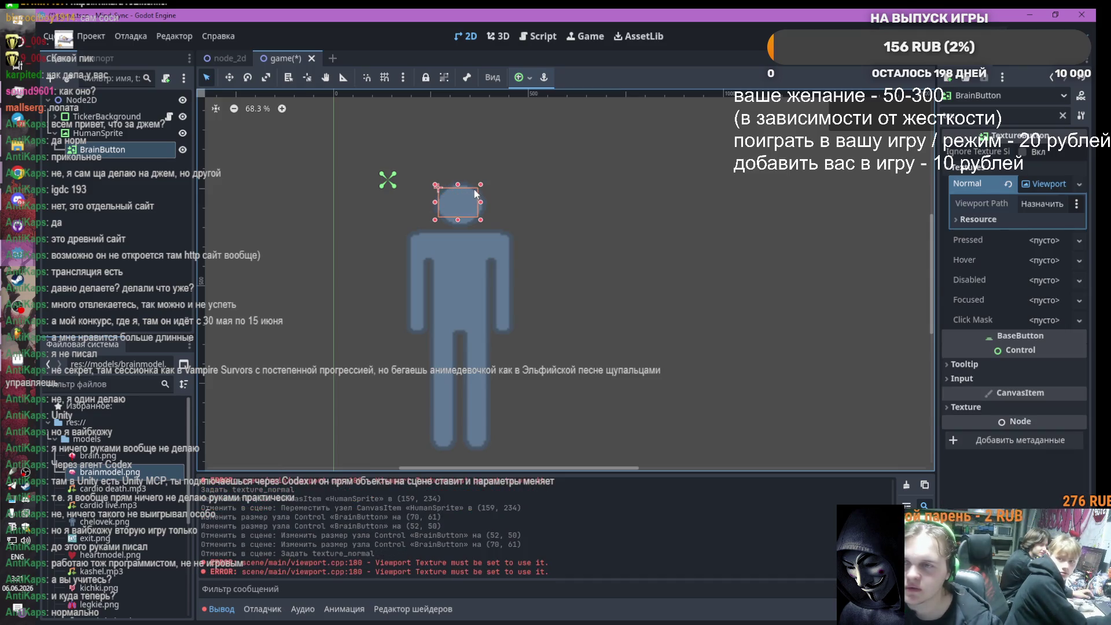
pyautogui.hotkey('ctrl', 'z')
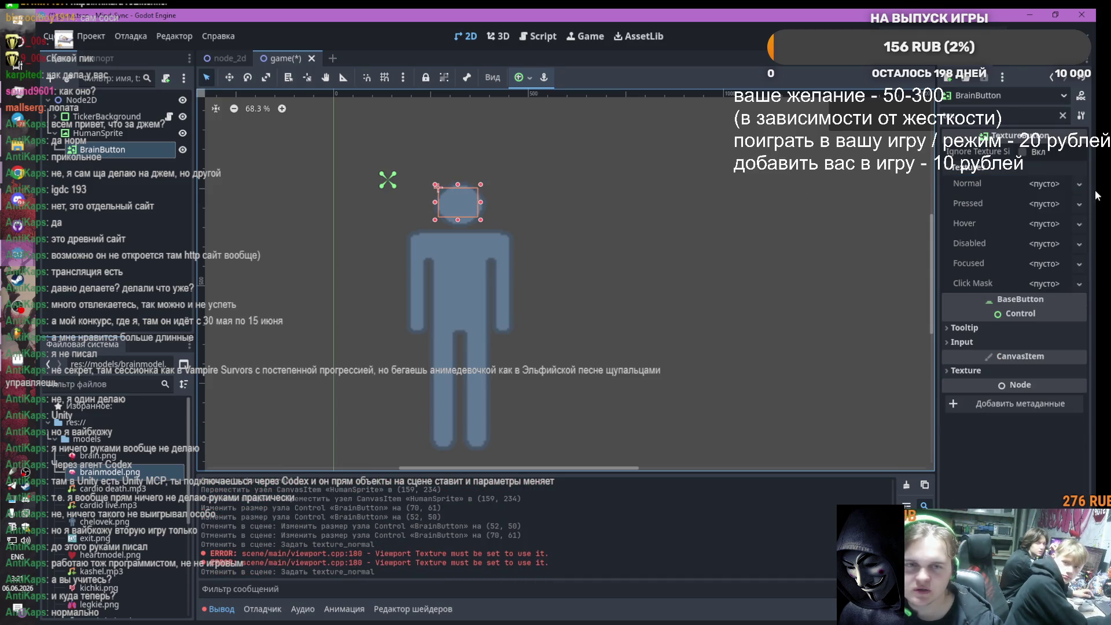
# - Enable Ignore Texture Size on BrainButton and add a TextureButton named HeartButton under HumanSprite
pyautogui.click(1023, 152)
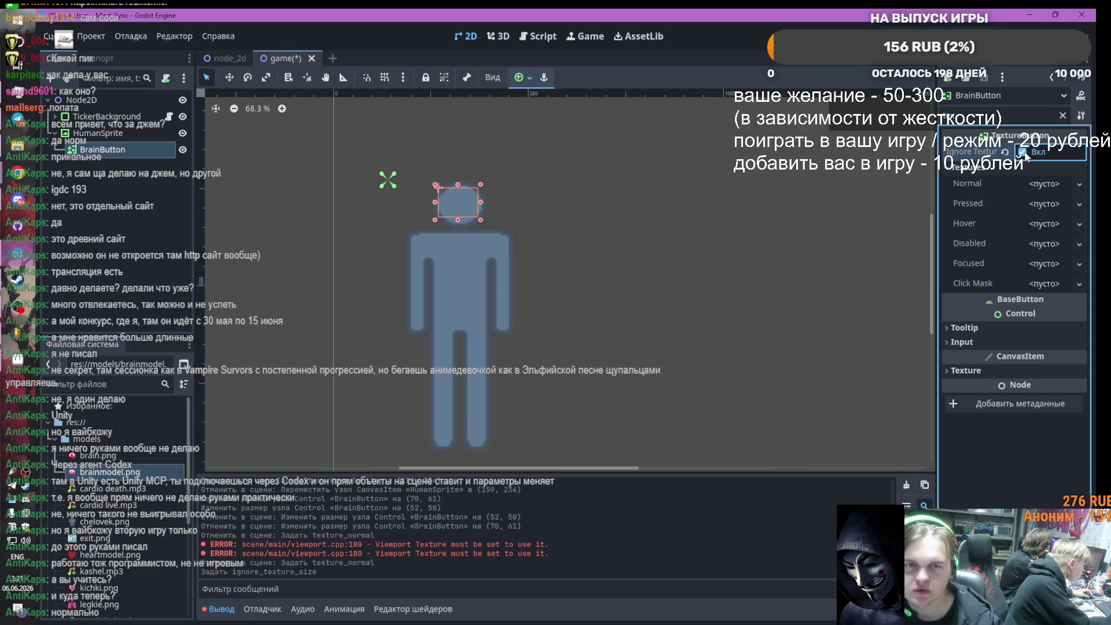
pyautogui.click(1062, 115)
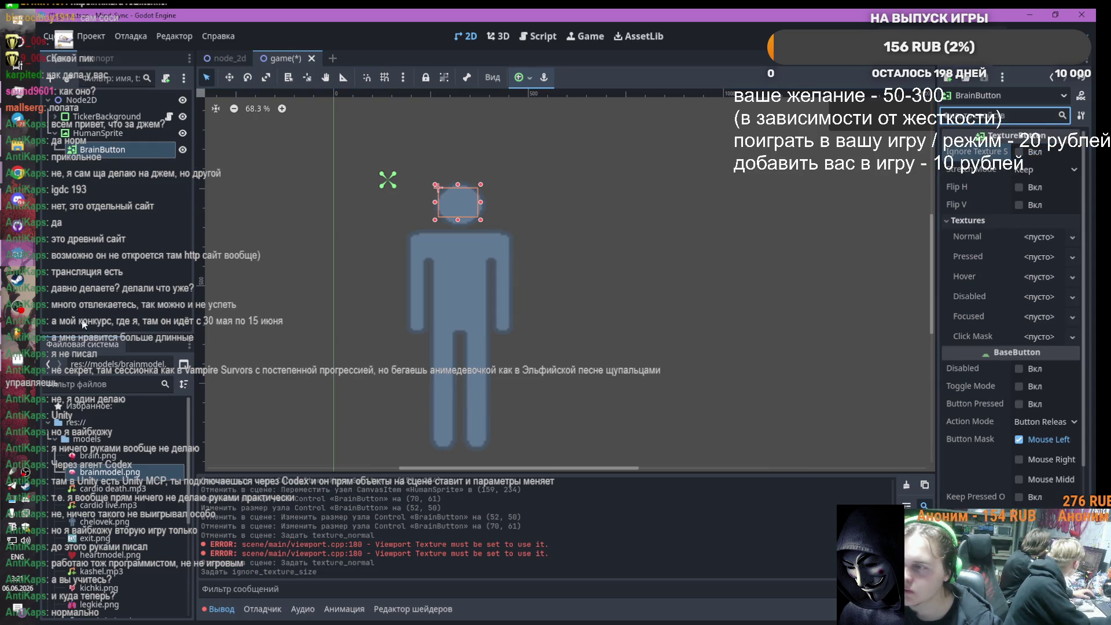
pyautogui.click(437, 187)
pyautogui.hotkey('ctrl', 'a')
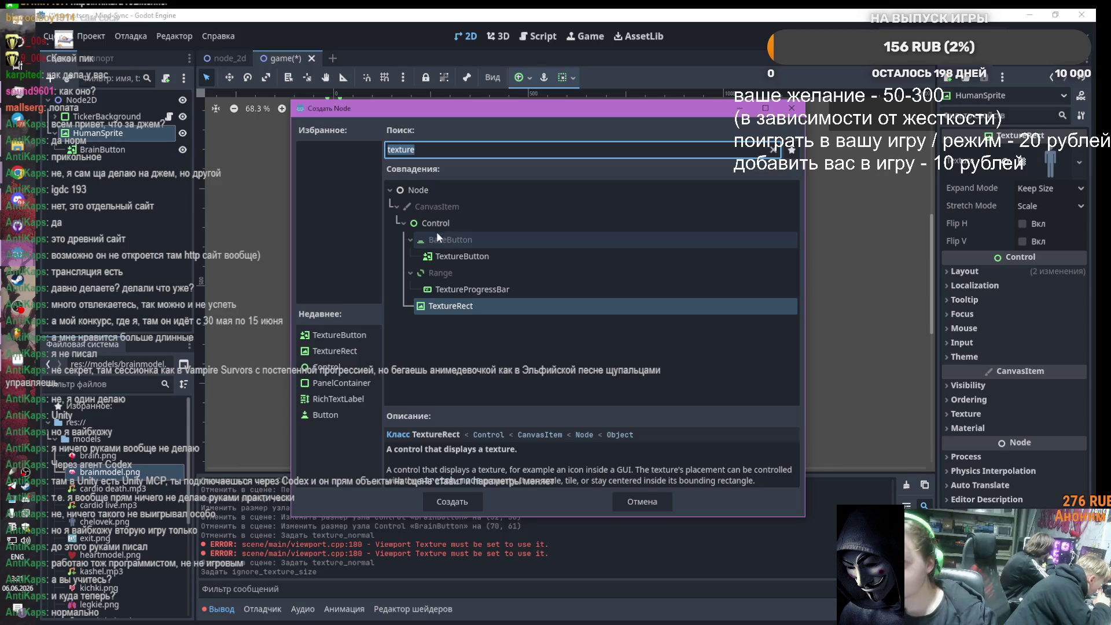
pyautogui.doubleClick(463, 255)
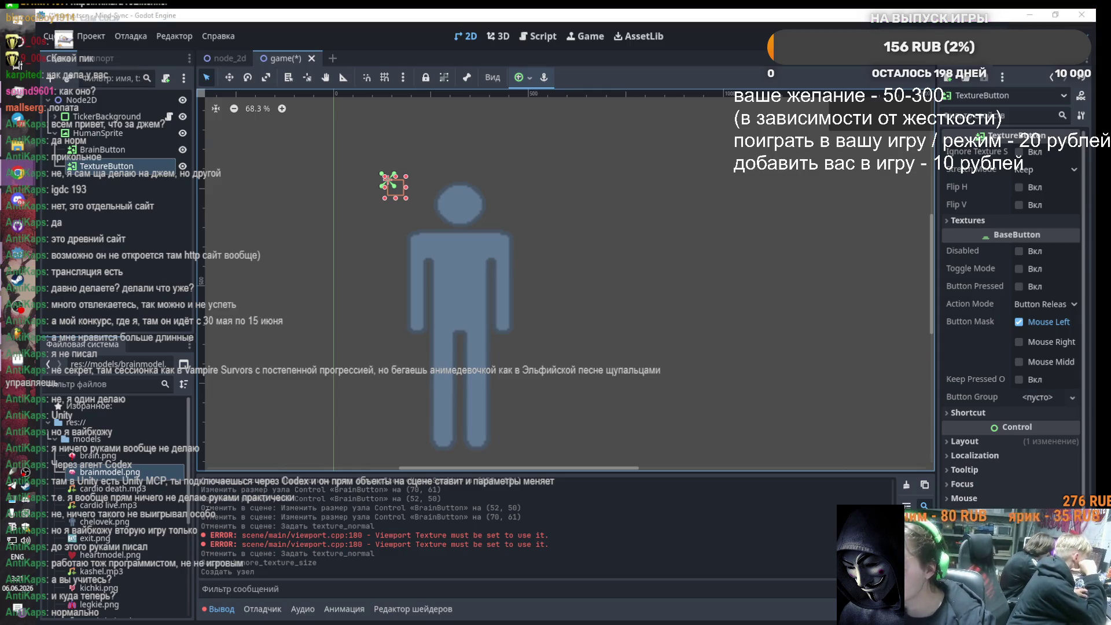
pyautogui.press('F2')
pyautogui.write('HeartButton')
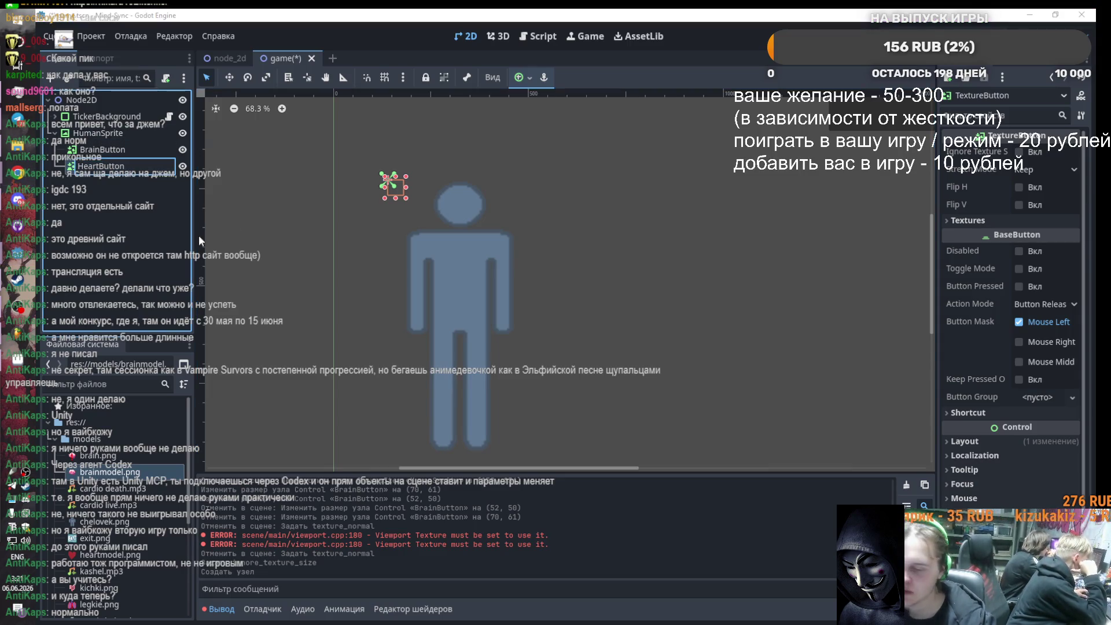
pyautogui.press('Return')
pyautogui.click(79, 137)
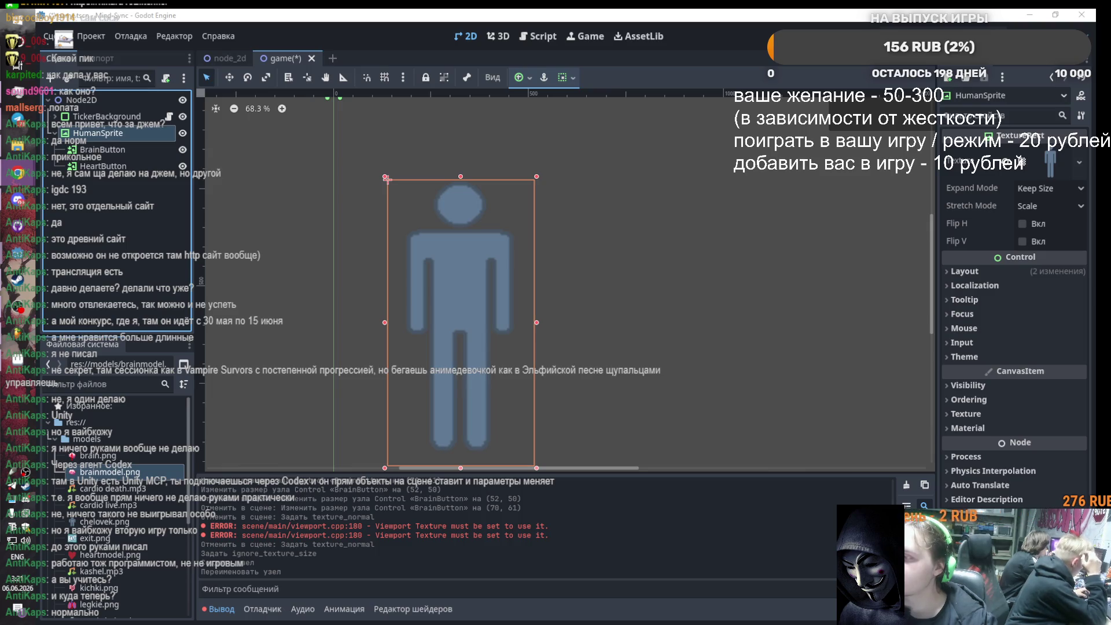
# - Add another TextureButton under HumanSprite and name it LiverButton
pyautogui.hotkey('ctrl', 'a')
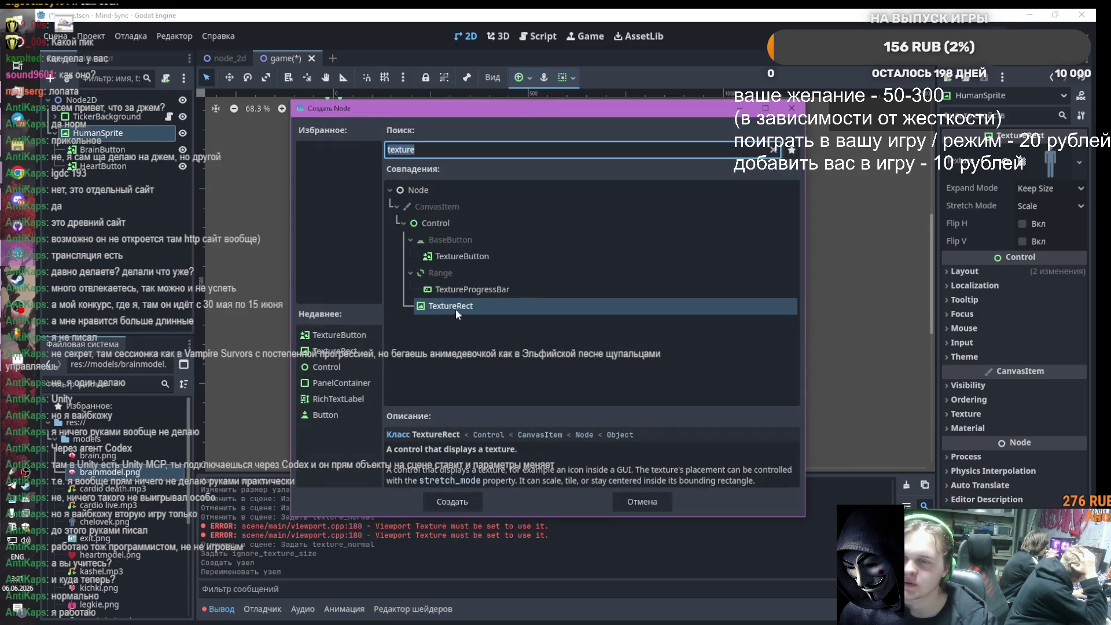
pyautogui.doubleClick(453, 259)
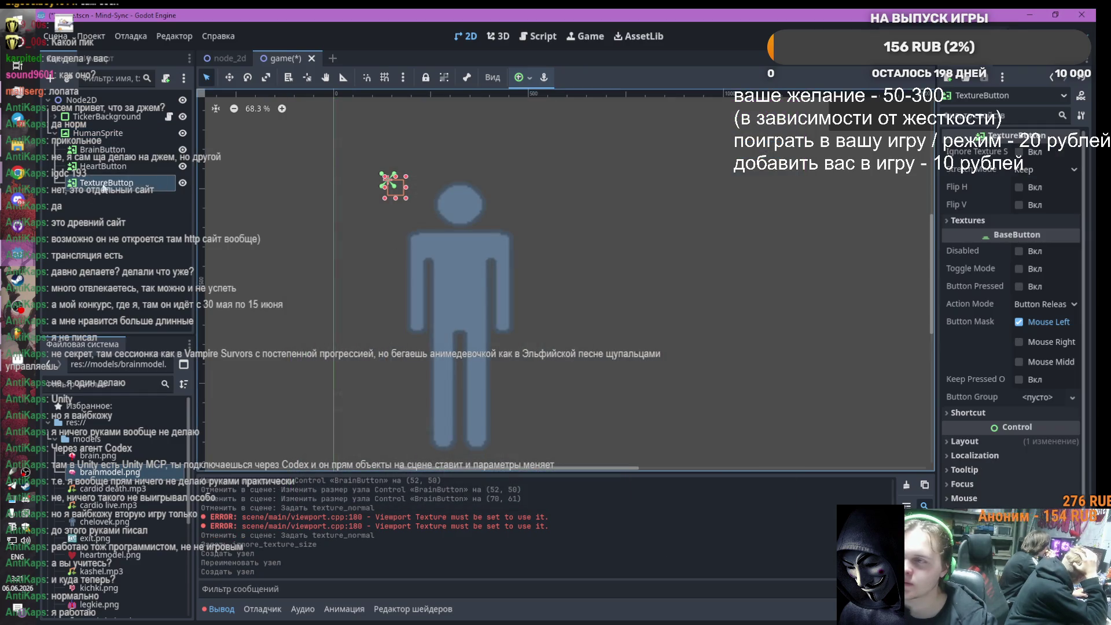
pyautogui.doubleClick(98, 184)
pyautogui.write('LiverButton')
pyautogui.press('Return')
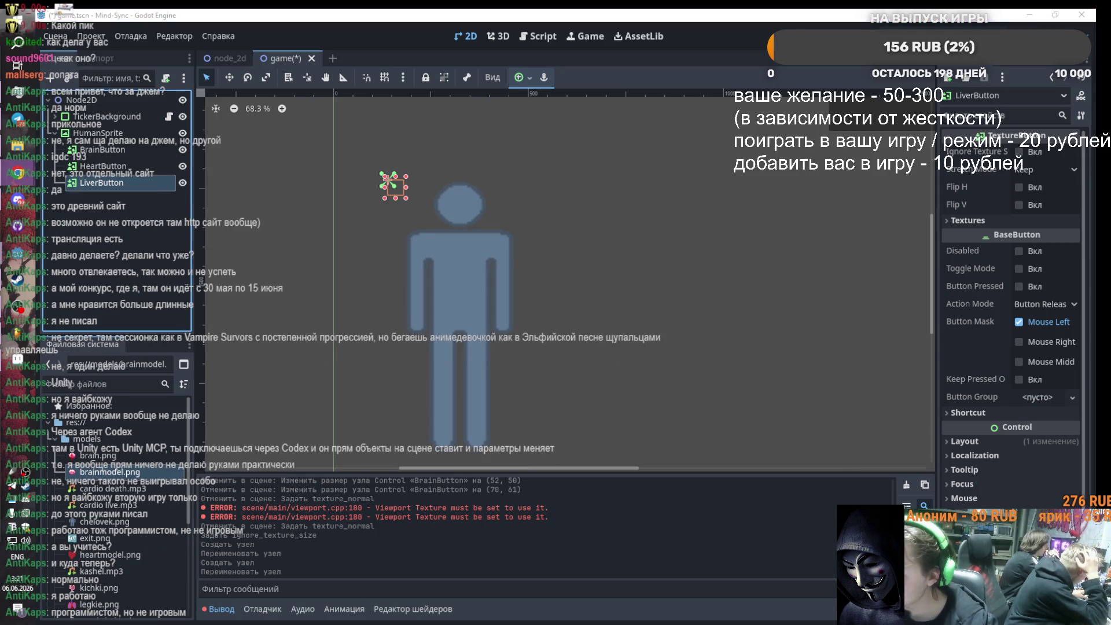
# - Add a node named KidneysButton under HumanSprite, which mistakenly becomes a TextureRect
pyautogui.click(455, 338)
pyautogui.hotkey('ctrl', 'a')
pyautogui.press('Return')
pyautogui.press('F2')
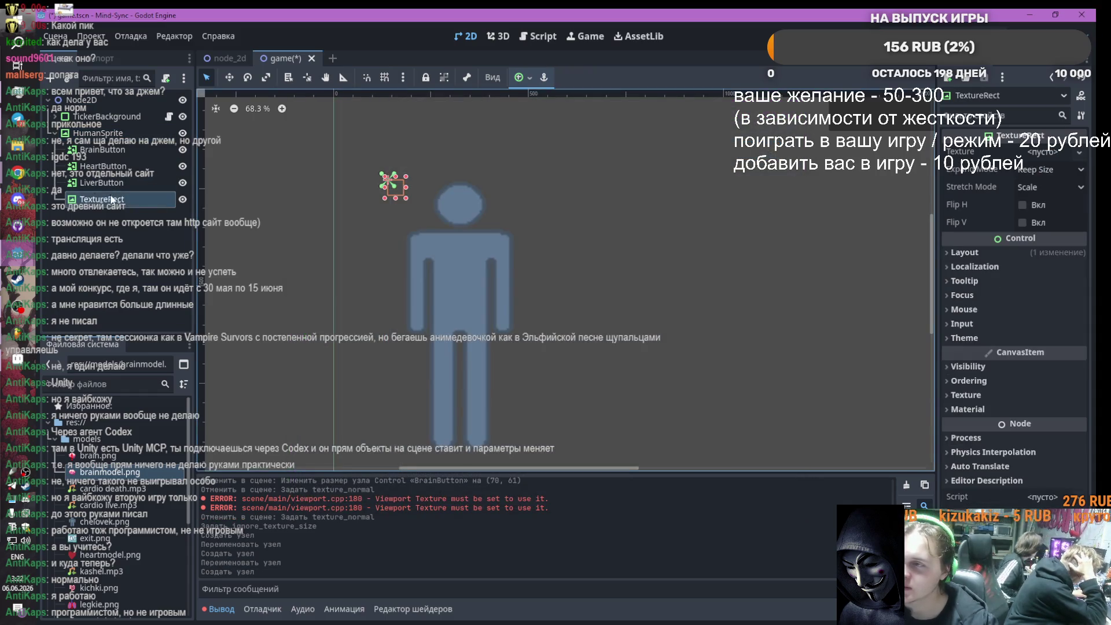
pyautogui.write('KidneysButton')
pyautogui.press('Return')
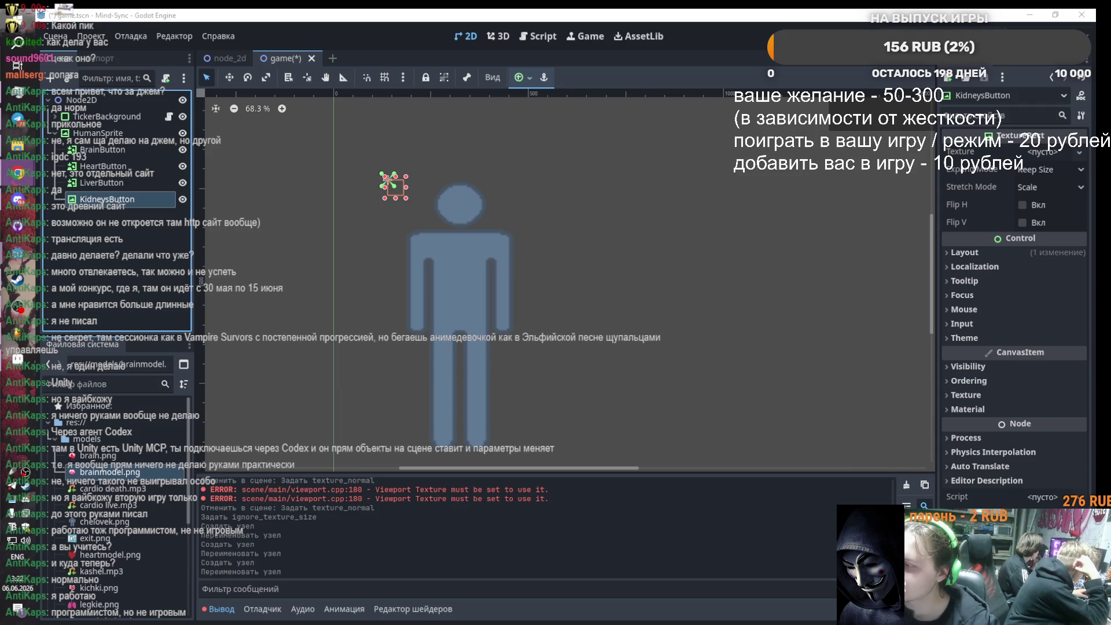
# - Delete the mistaken TextureRect KidneysButton node
pyautogui.click(97, 132)
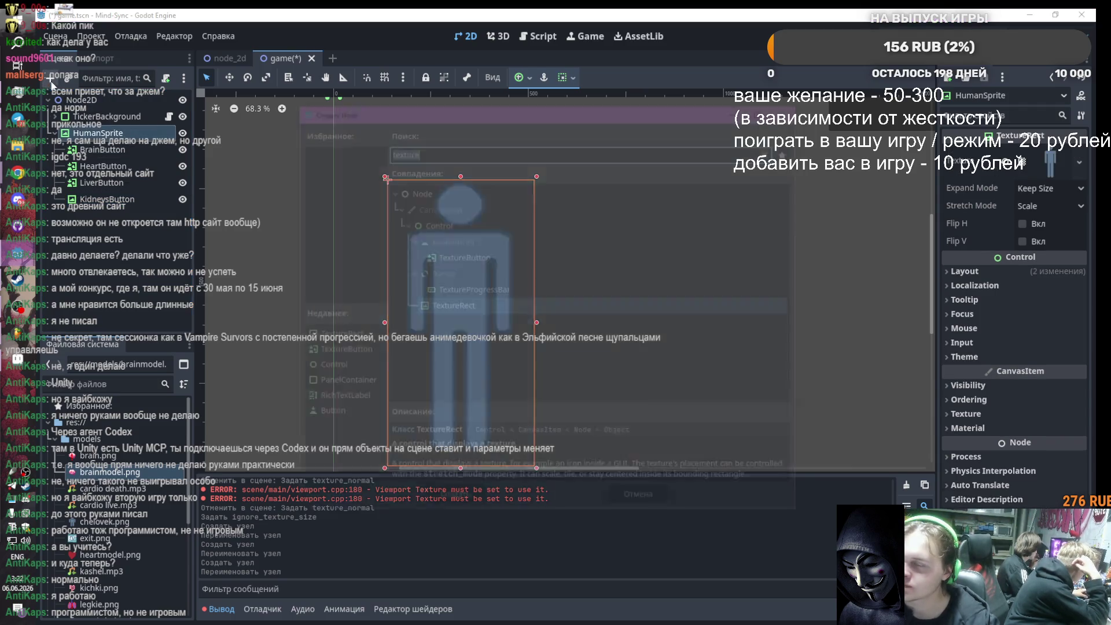
pyautogui.click(51, 77)
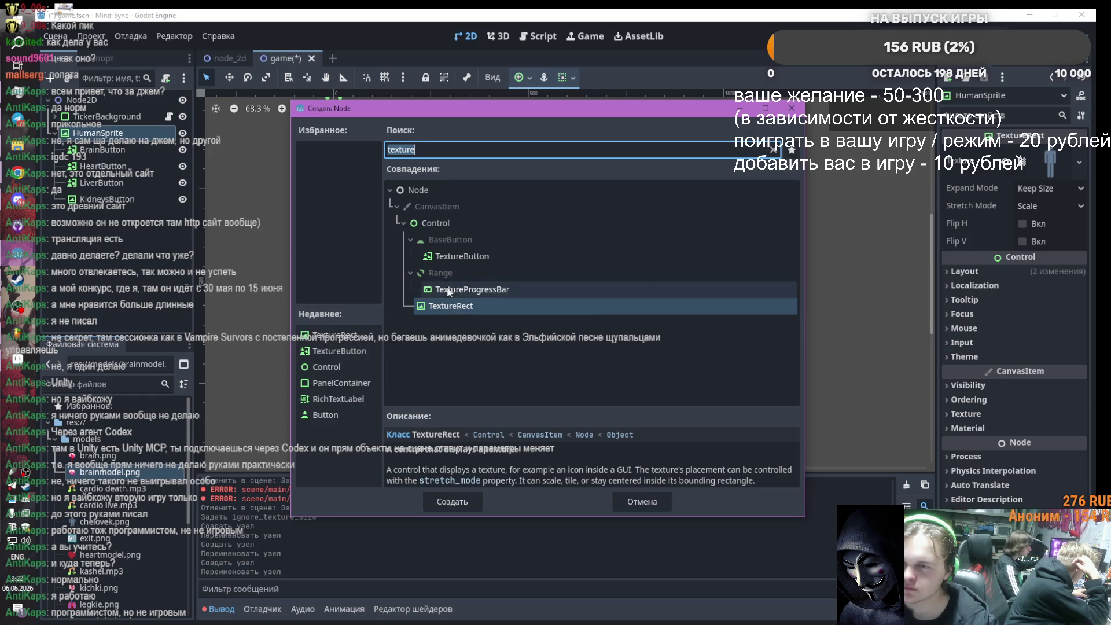
pyautogui.click(445, 257)
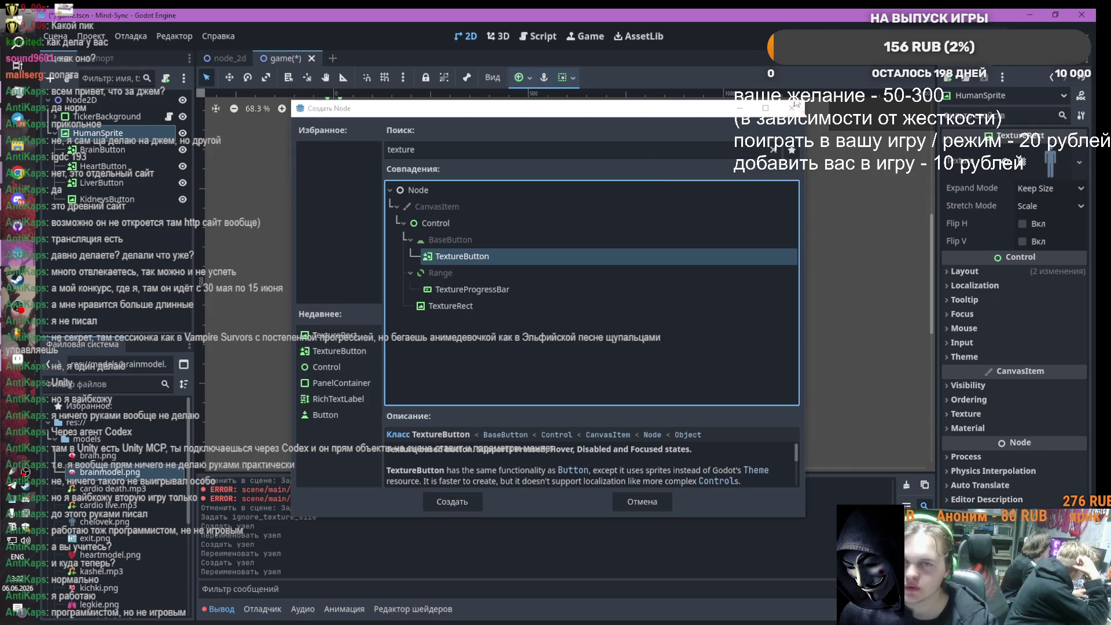
pyautogui.click(791, 107)
pyautogui.rightClick(107, 199)
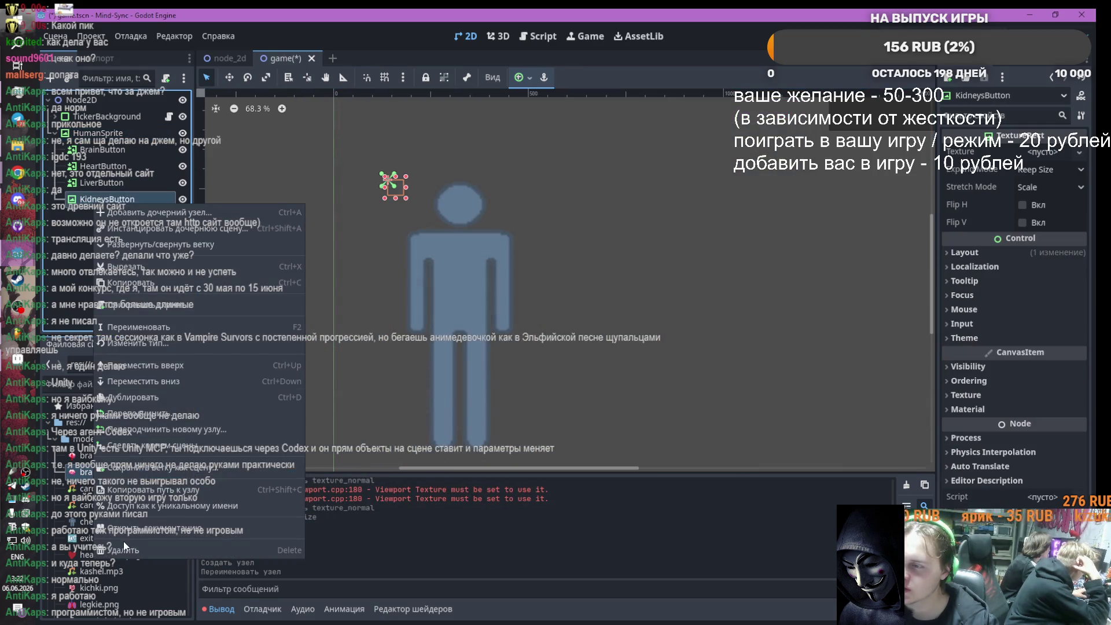
pyautogui.click(123, 540)
pyautogui.click(559, 338)
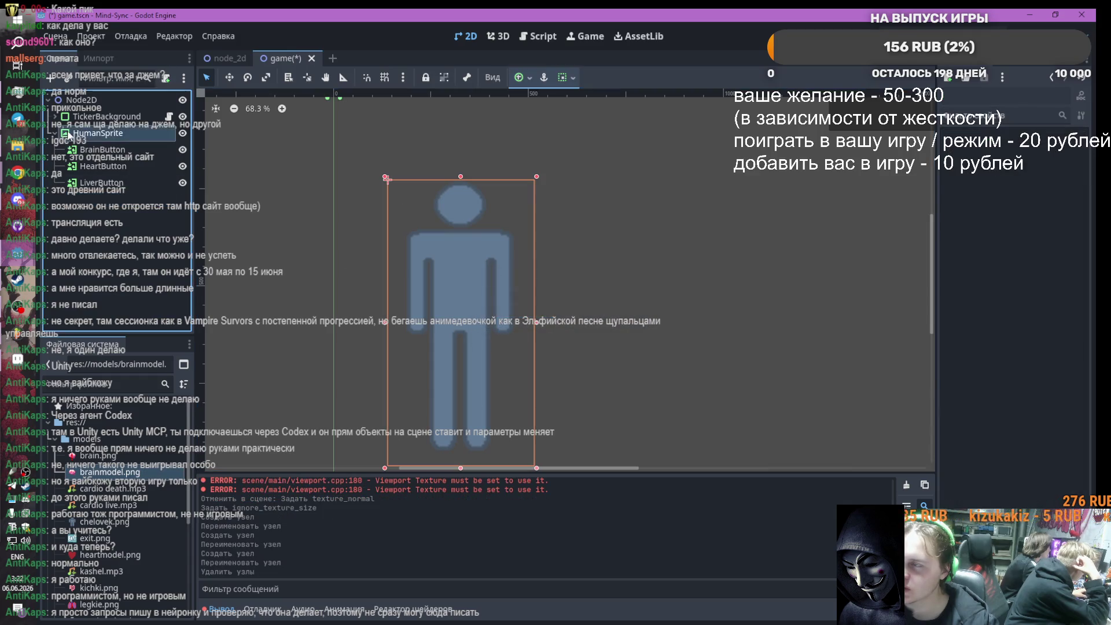
# - Add a new TextureButton under HumanSprite and rename it KidneysButton
pyautogui.click(50, 77)
pyautogui.doubleClick(460, 258)
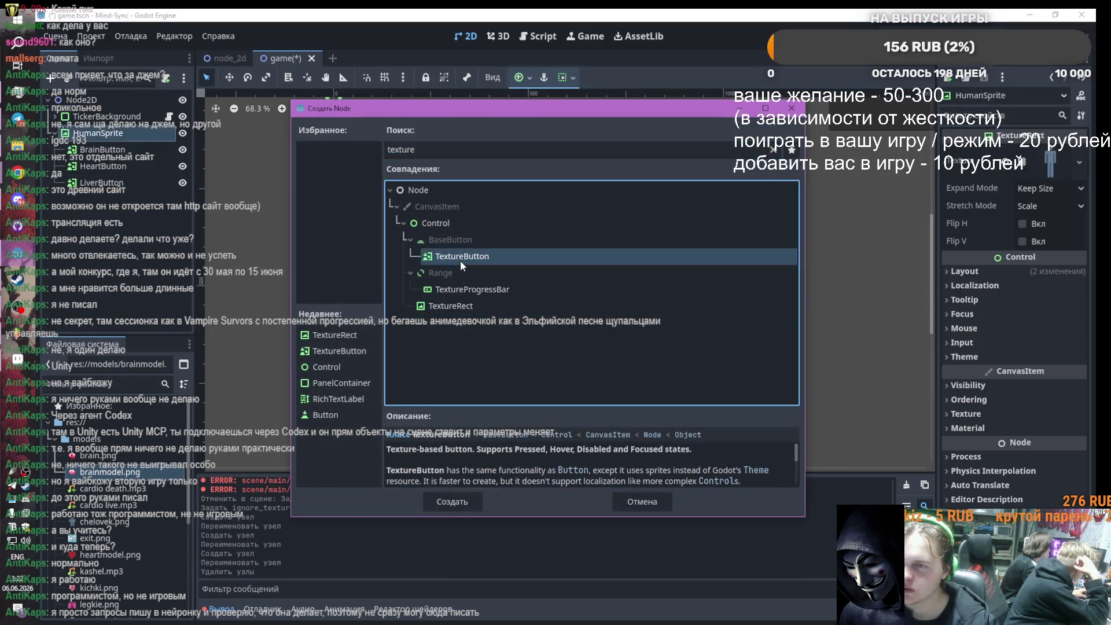
pyautogui.hotkey('alt', 'Tab')
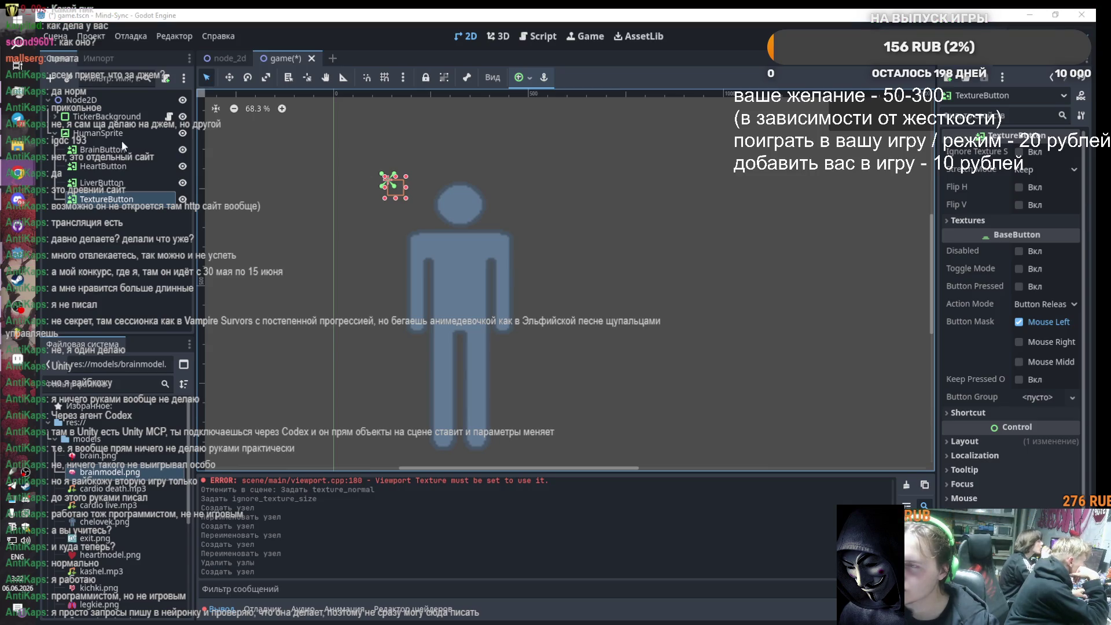
pyautogui.doubleClick(121, 199)
pyautogui.hotkey('ctrl', 'v')
pyautogui.press('Return')
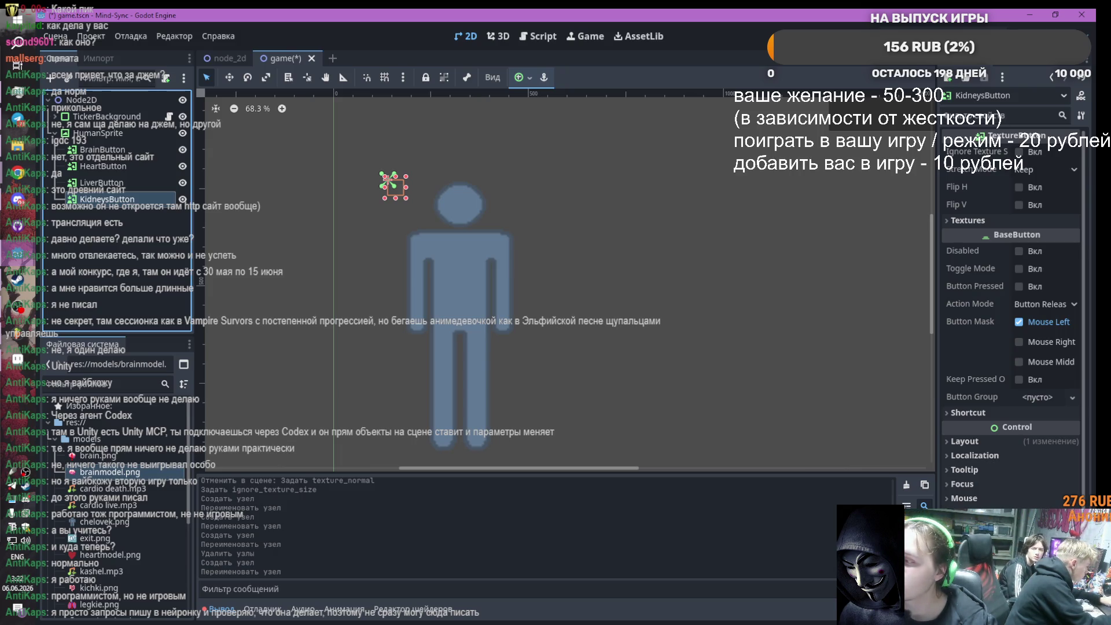
# - Add an IntestinesButton TextureButton under HumanSprite and move TickerBackground to the end of the tree
pyautogui.hotkey('alt', 'Tab')
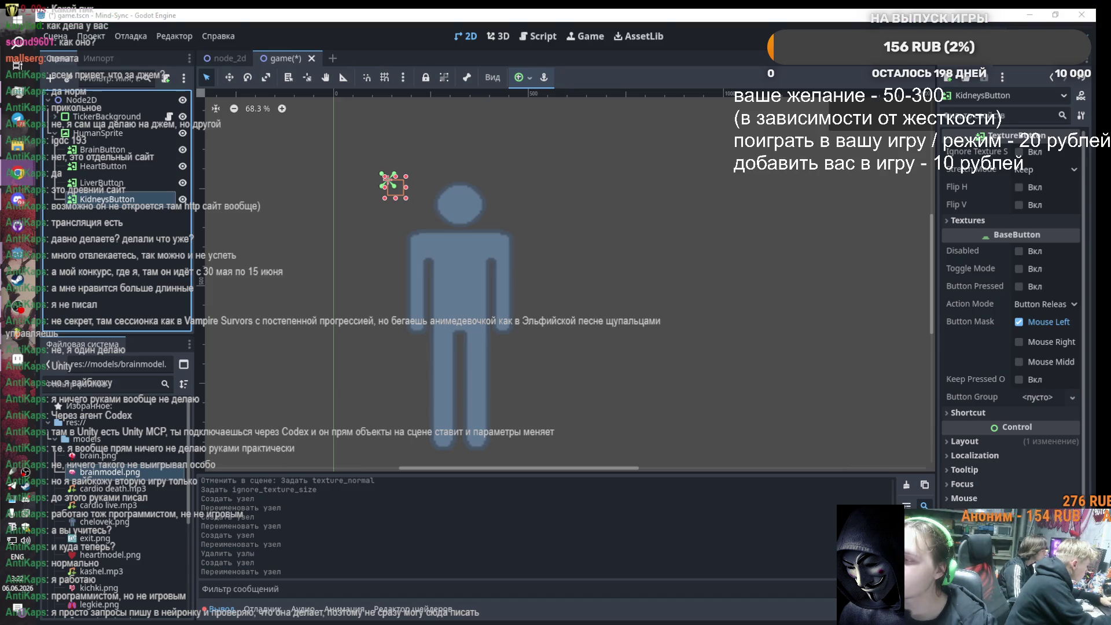
pyautogui.click(98, 133)
pyautogui.hotkey('ctrl', 'a')
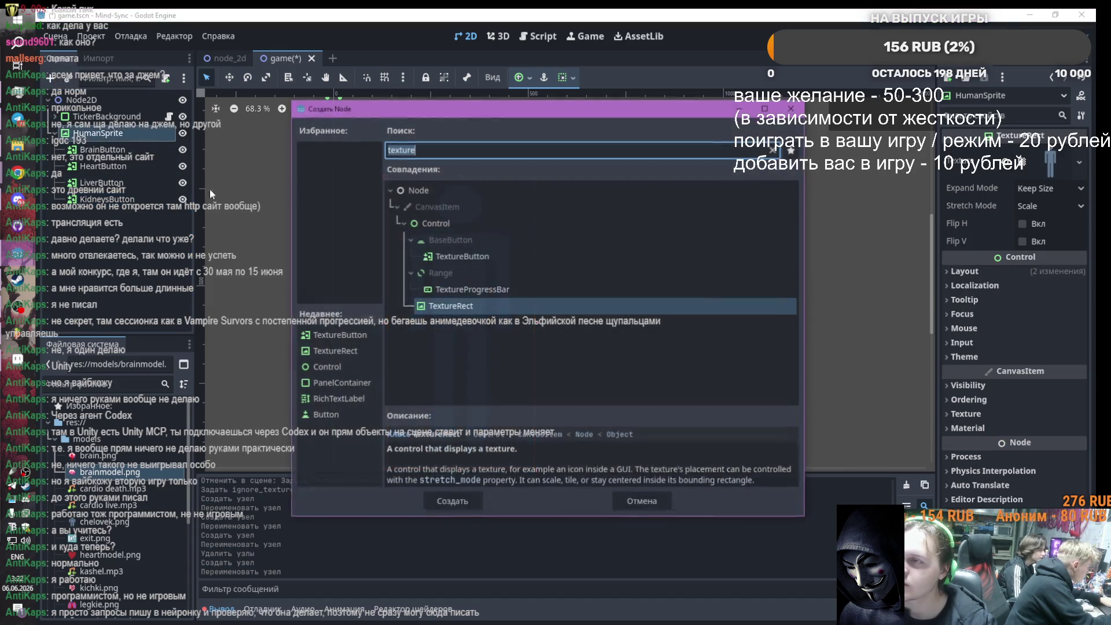
pyautogui.doubleClick(447, 256)
pyautogui.write('IntestinesButton')
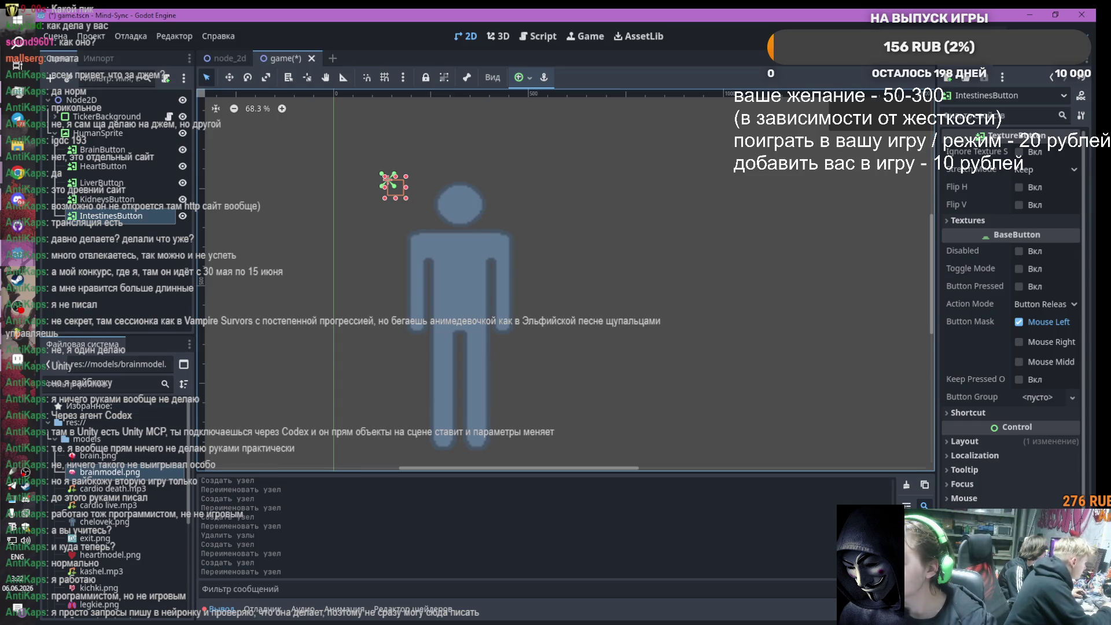
pyautogui.moveTo(77, 119)
pyautogui.mouseDown()
pyautogui.moveTo(74, 143)
pyautogui.moveTo(95, 143)
pyautogui.mouseUp()
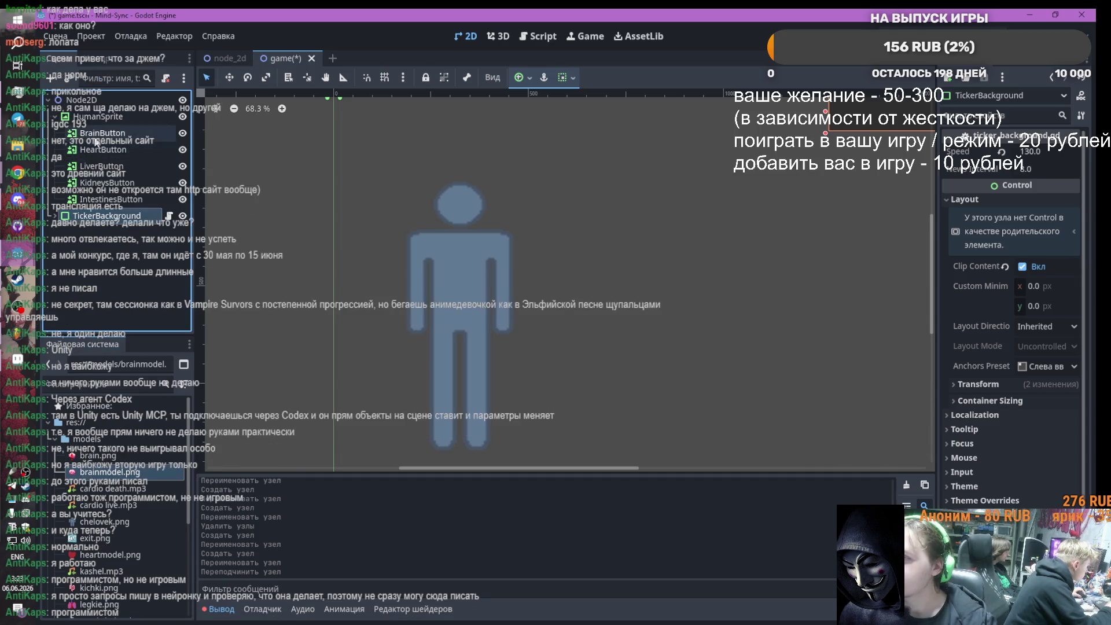
# - Move HeartButton down onto the human figure's torso
pyautogui.click(94, 140)
pyautogui.click(122, 151)
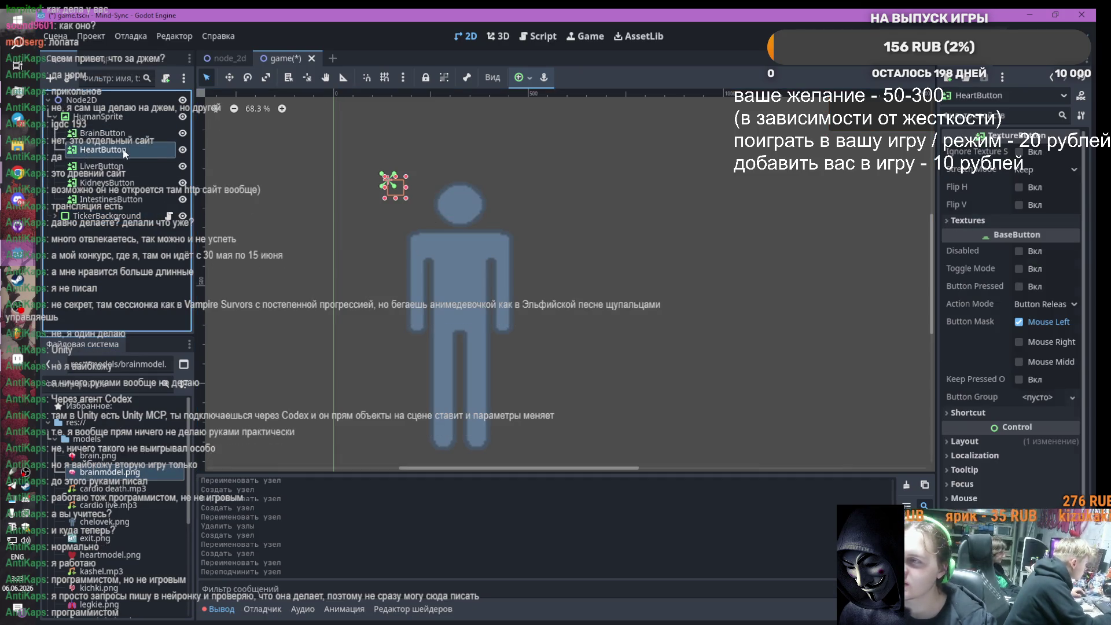
pyautogui.moveTo(405, 196); pyautogui.dragTo(404, 201)
pyautogui.hotkey('ctrl', 'z')
pyautogui.hotkey('ctrl', 'z')
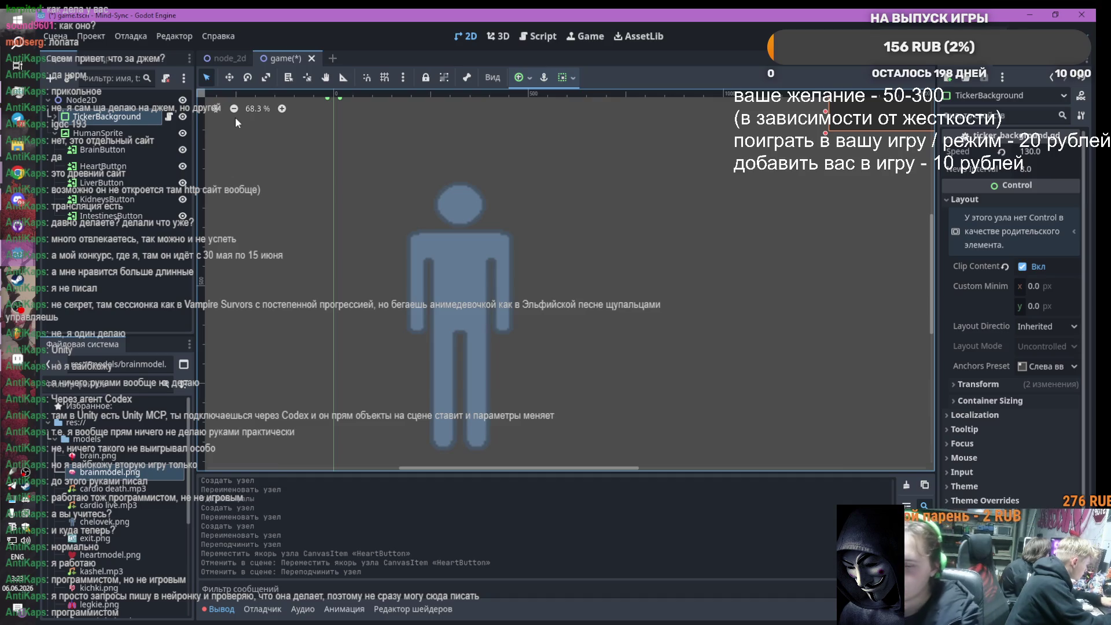
pyautogui.hotkey('ctrl', 'shift', 'z')
pyautogui.click(103, 150)
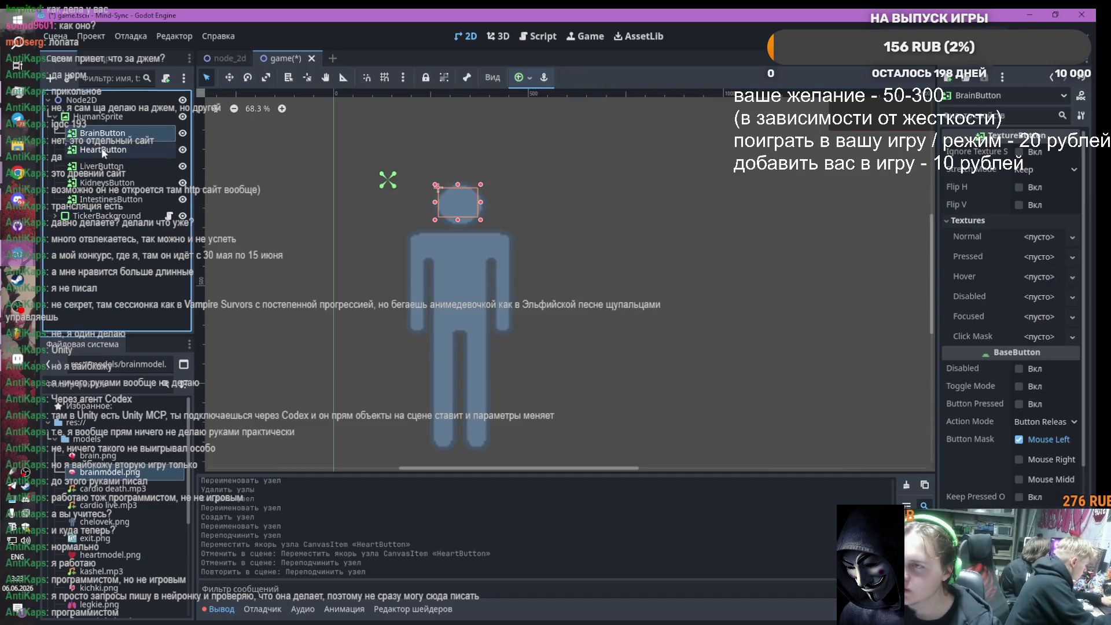
pyautogui.click(229, 77)
pyautogui.moveTo(395, 188); pyautogui.dragTo(466, 296)
pyautogui.click(206, 77)
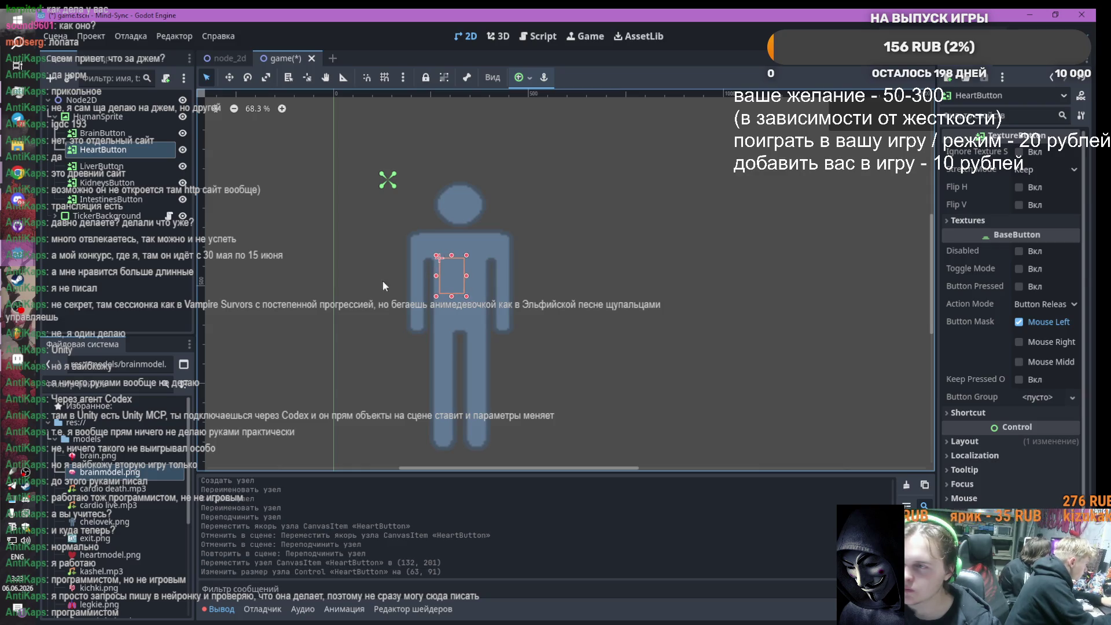
# - Move LiverButton onto the torso and shrink it slightly to 63×47
pyautogui.click(110, 167)
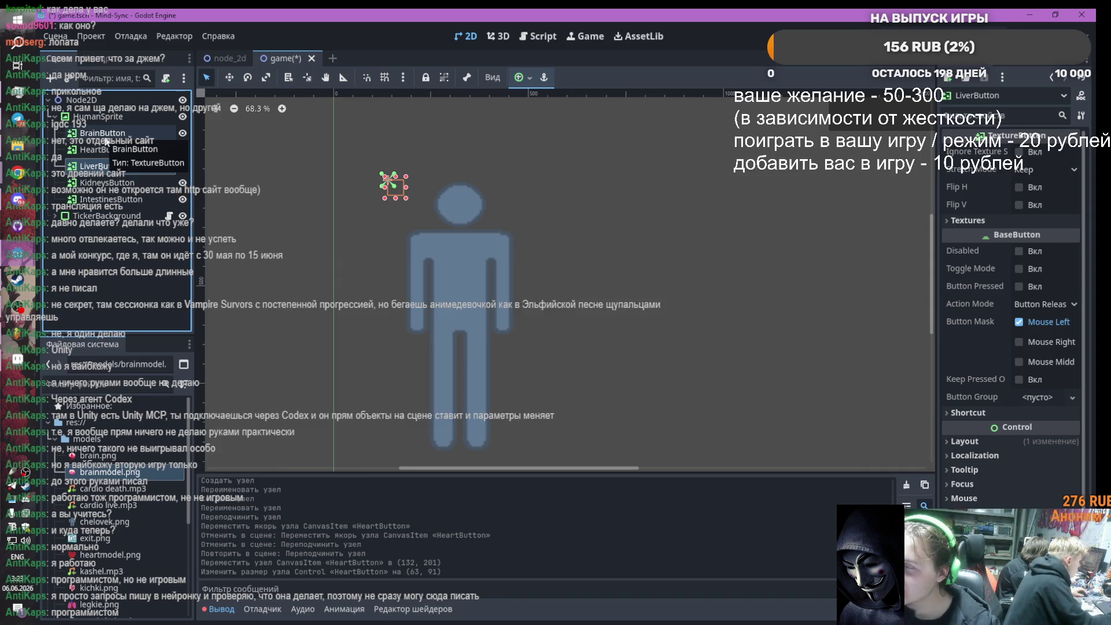
pyautogui.press('w')
pyautogui.moveTo(398, 184); pyautogui.dragTo(442, 317)
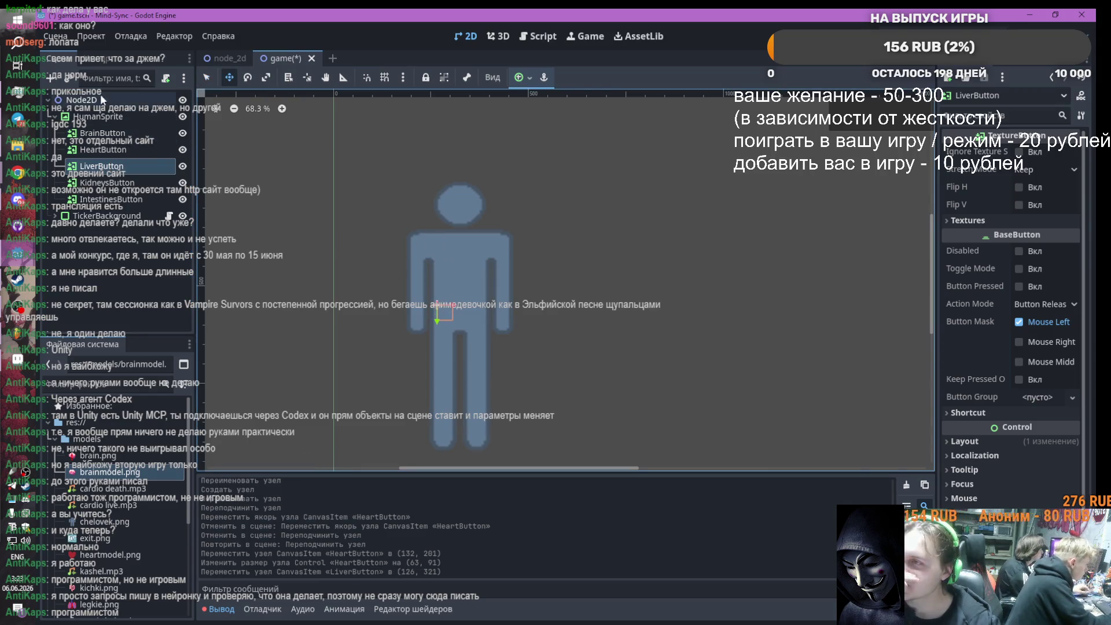
pyautogui.click(208, 79)
pyautogui.moveTo(461, 324); pyautogui.dragTo(464, 326)
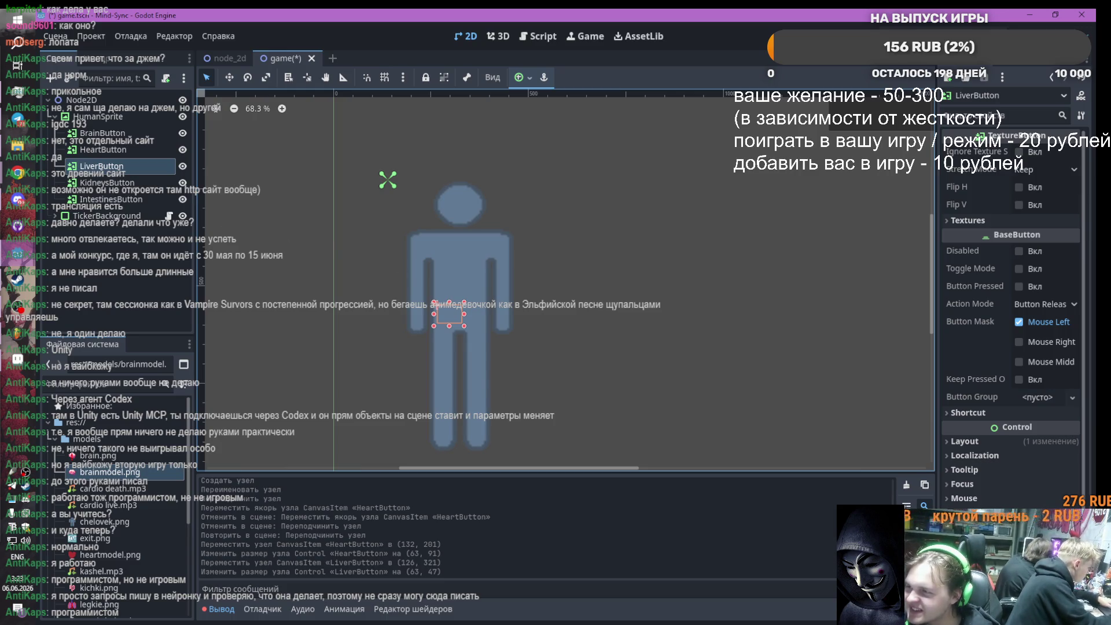
# - Shift LiverButton up and right on the torso to (198, 273)
pyautogui.click(107, 183)
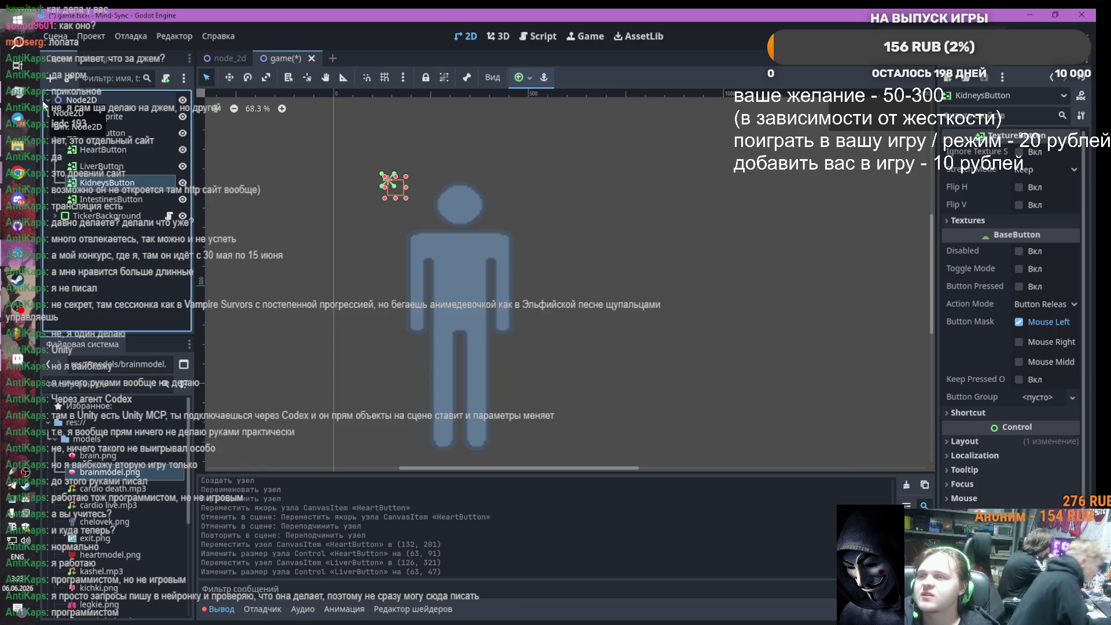
pyautogui.click(459, 326)
pyautogui.moveTo(450, 314); pyautogui.dragTo(473, 291)
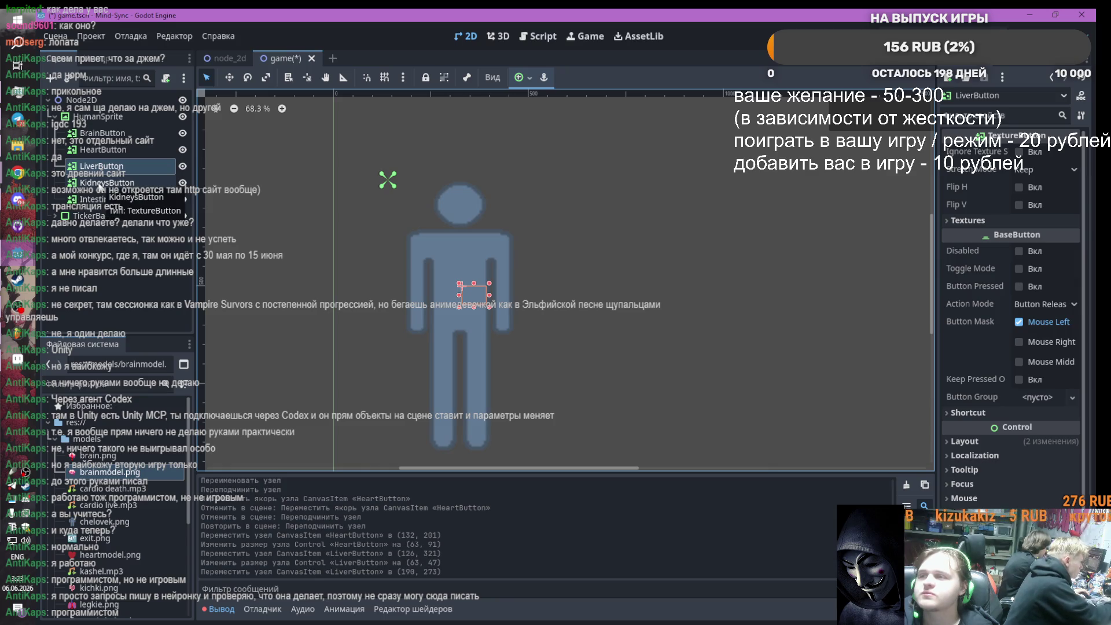
pyautogui.click(101, 183)
pyautogui.scroll(-1, 345, 255)
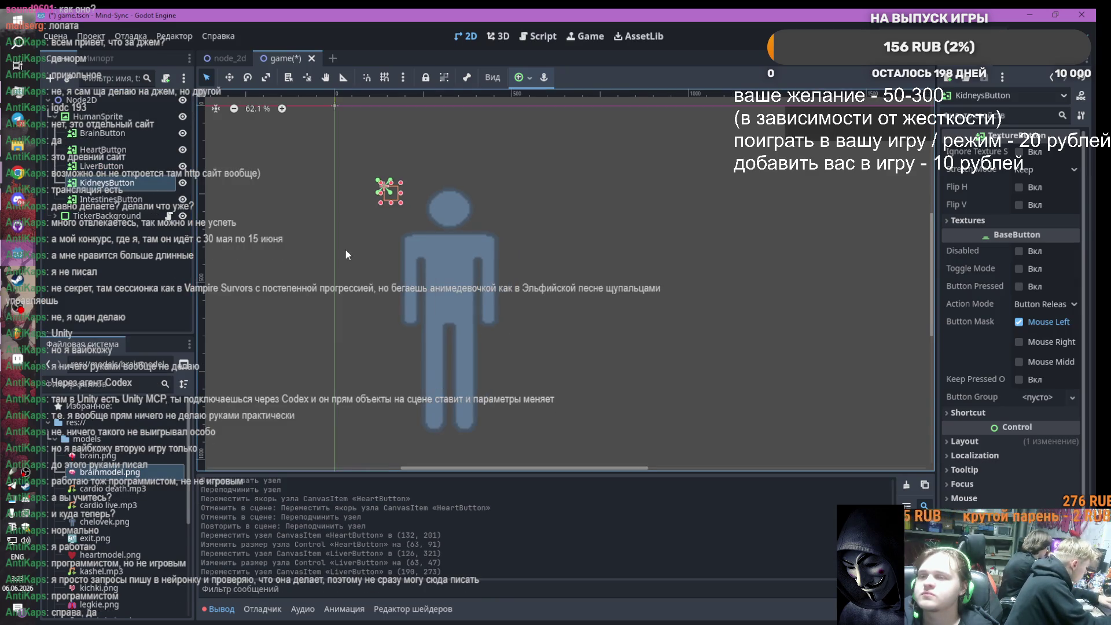
# - Move KidneysButton onto the lower torso and widen it to 127×48
pyautogui.press('w')
pyautogui.moveTo(396, 199)
pyautogui.mouseDown()
pyautogui.moveTo(435, 316)
pyautogui.moveTo(470, 311)
pyautogui.mouseUp()
pyautogui.click(207, 77)
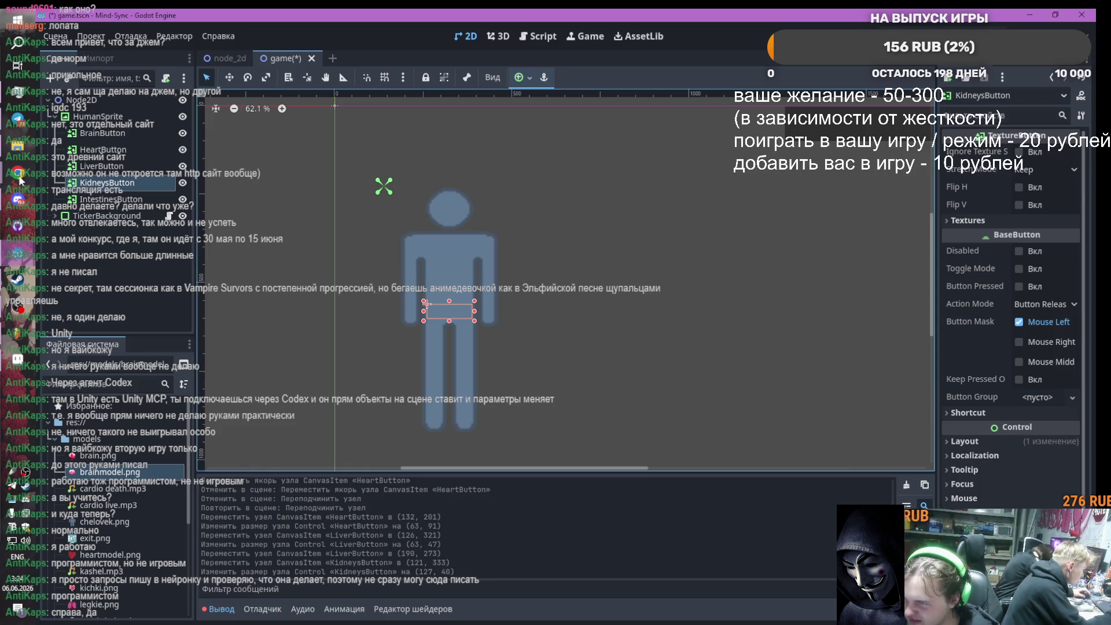
# - Move IntestinesButton onto the figure's belly at (140, 266)
pyautogui.click(110, 199)
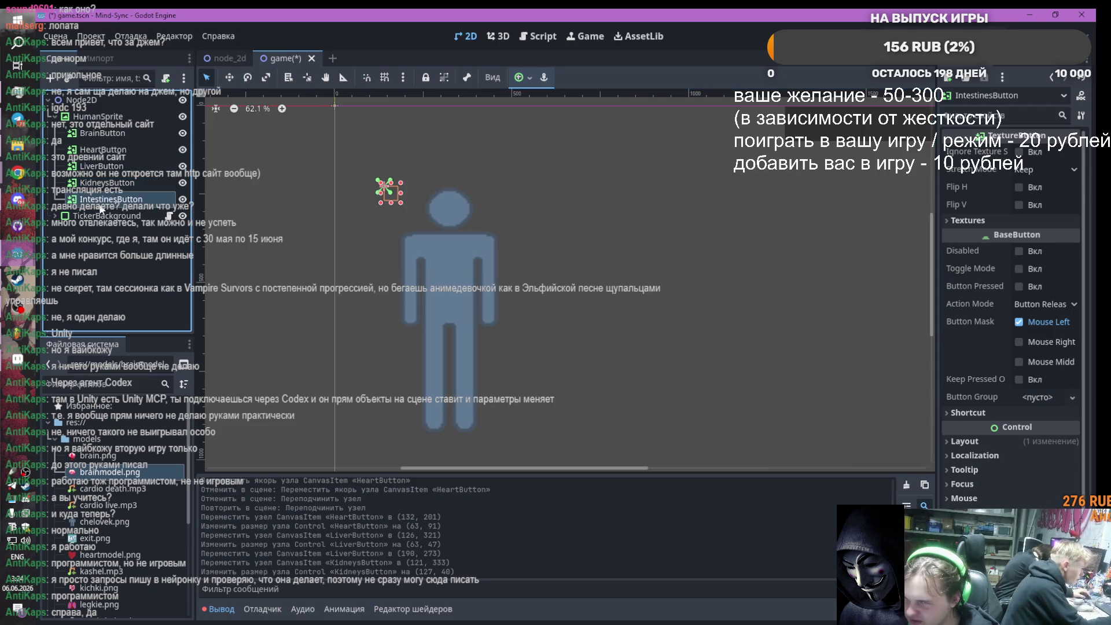
pyautogui.click(227, 78)
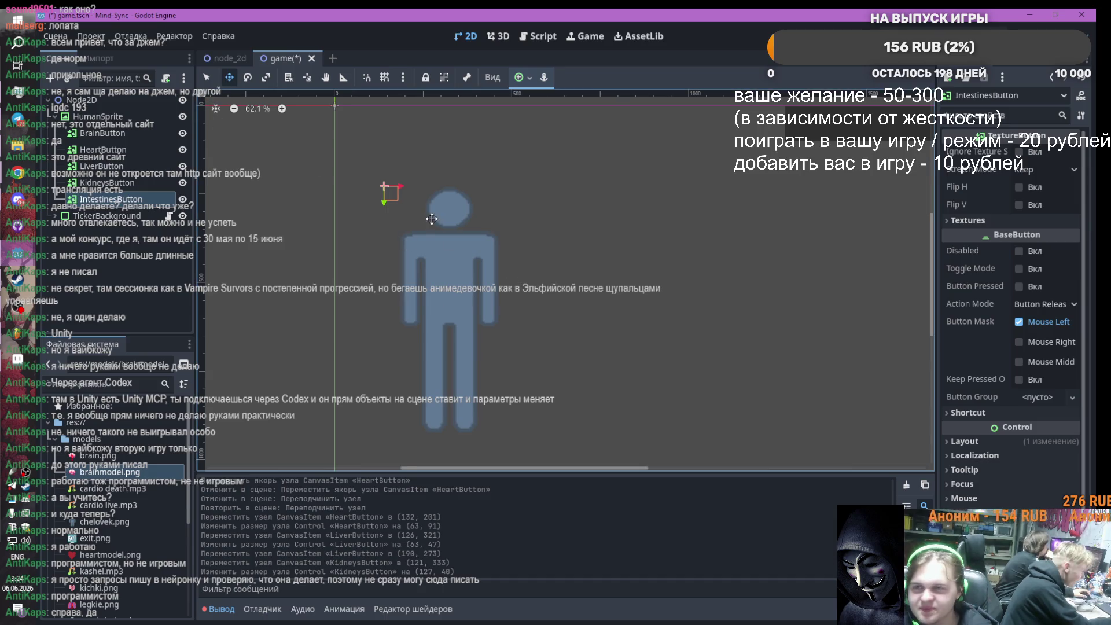
pyautogui.moveTo(387, 192)
pyautogui.mouseDown()
pyautogui.moveTo(469, 287)
pyautogui.moveTo(440, 289)
pyautogui.mouseUp()
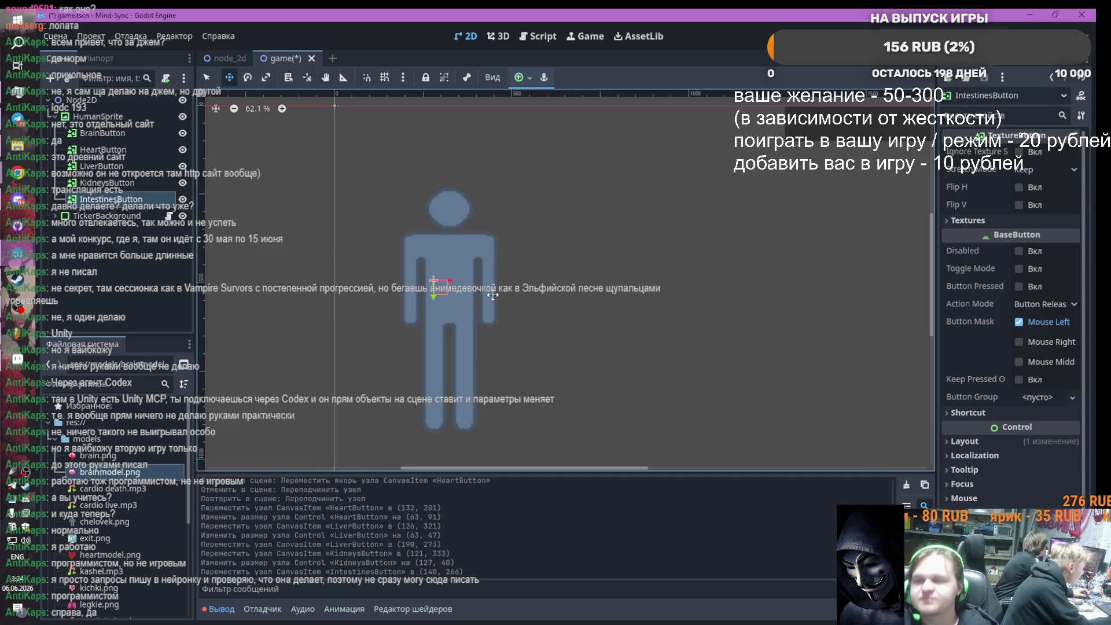
pyautogui.scroll(-2, 486, 292)
pyautogui.click(130, 117)
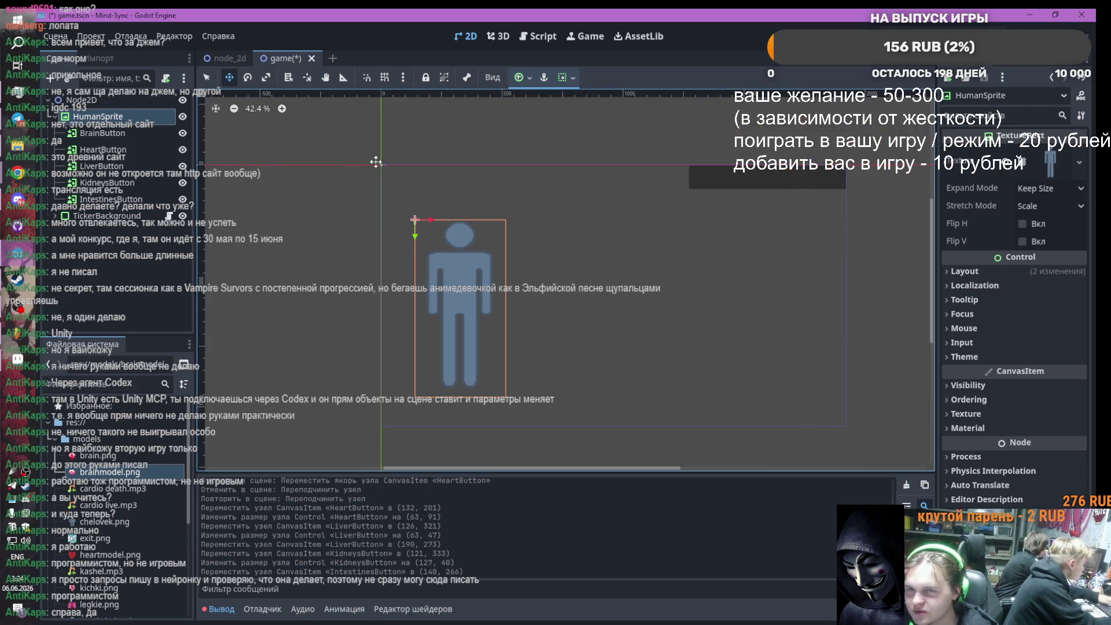
# - Enlarge the human figure from its top-left corner, placing it at (421, 879)
pyautogui.scroll(-1, 410, 209)
pyautogui.click(213, 79)
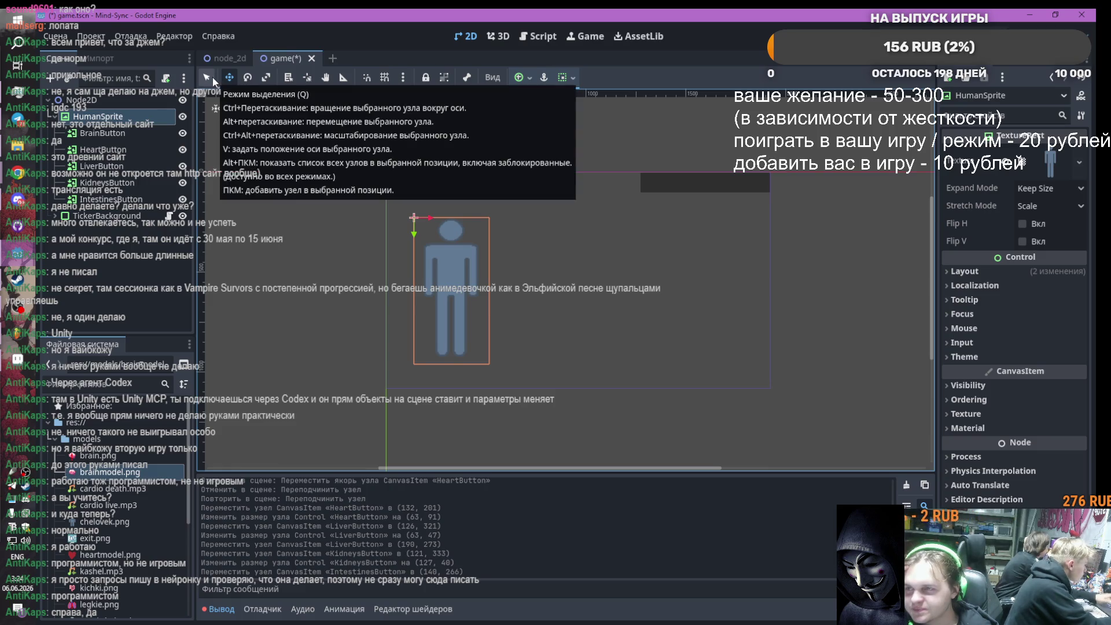
pyautogui.moveTo(413, 218); pyautogui.dragTo(406, 188)
# - Move BrainButton over the figure's head at (163, 29), then bring up Steam's Aseprite page
pyautogui.click(127, 134)
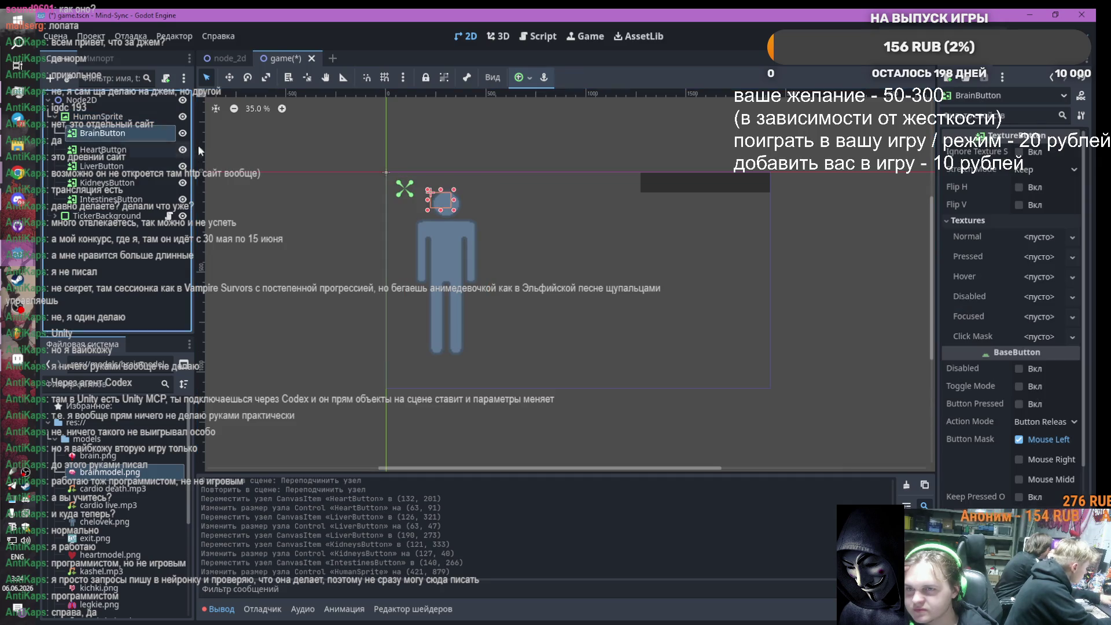
pyautogui.click(230, 77)
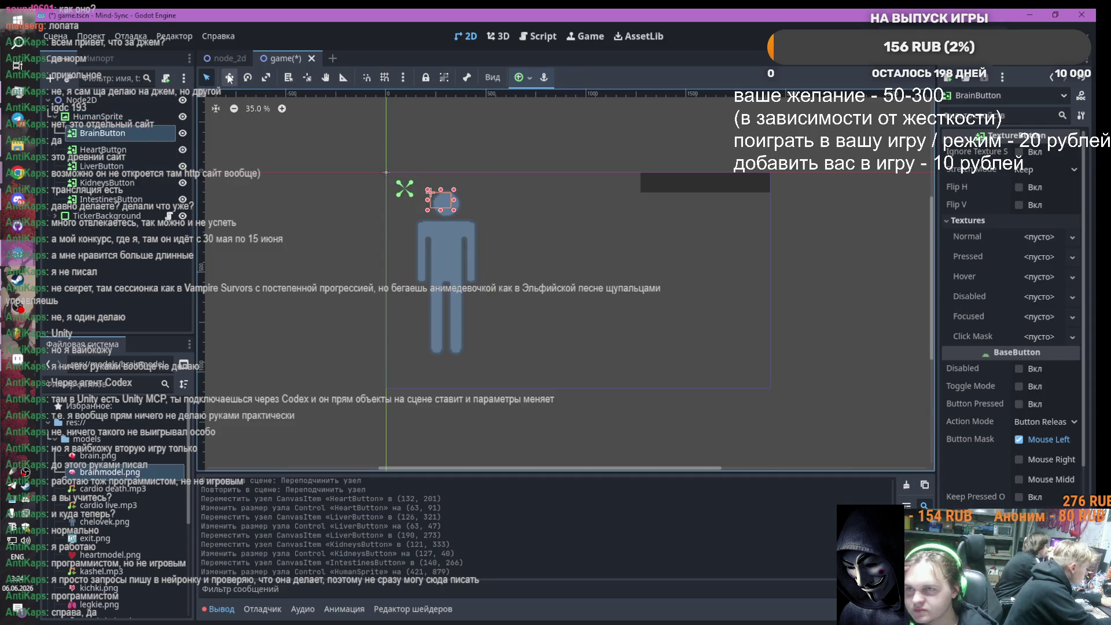
pyautogui.moveTo(443, 201); pyautogui.dragTo(451, 204)
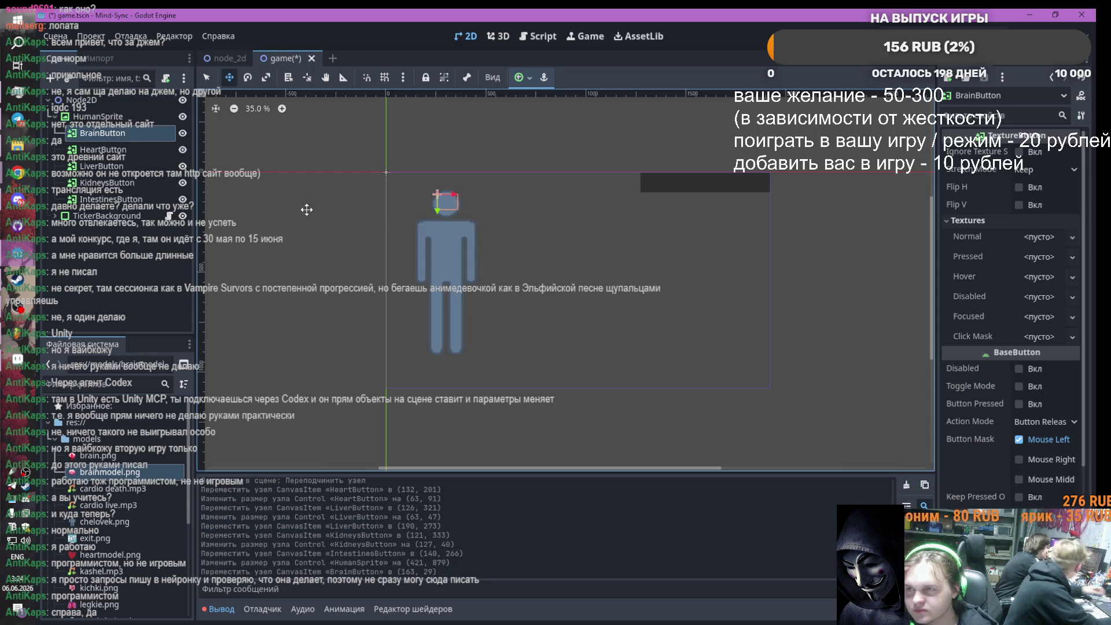
pyautogui.click(103, 150)
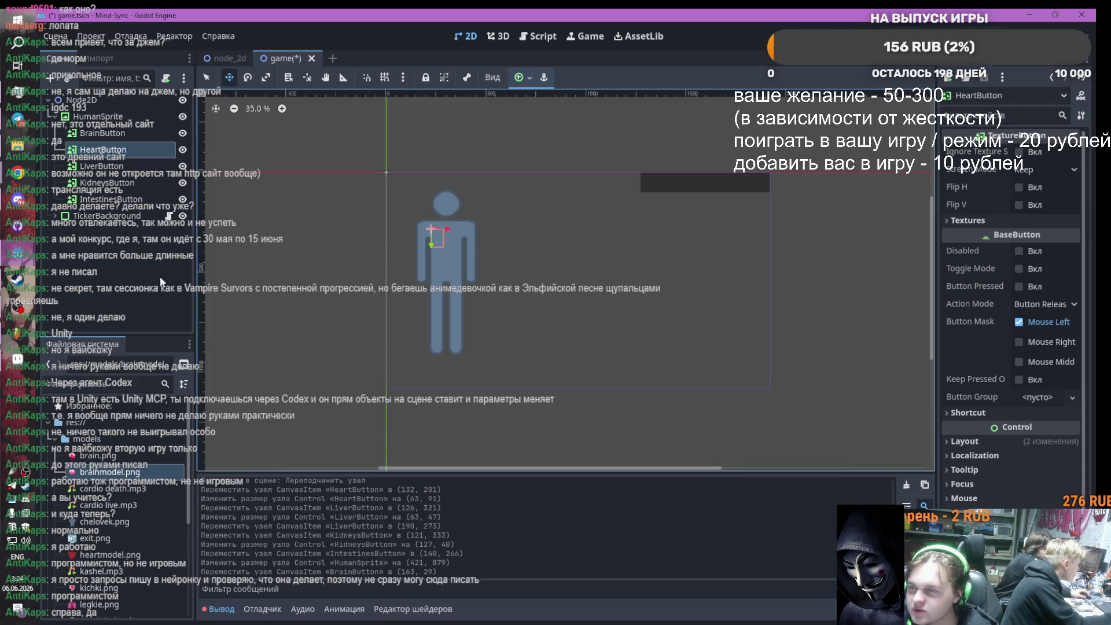
pyautogui.click(17, 279)
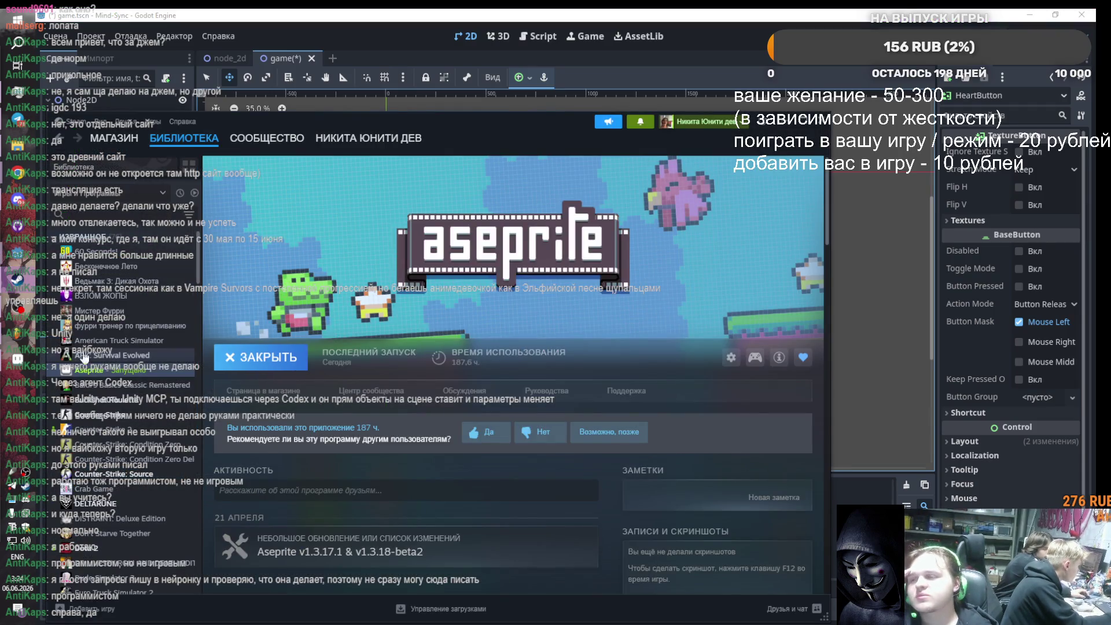
# - Quit Aseprite without saving Sprite-0002, heart and brain sprites, then close Steam
pyautogui.click(17, 358)
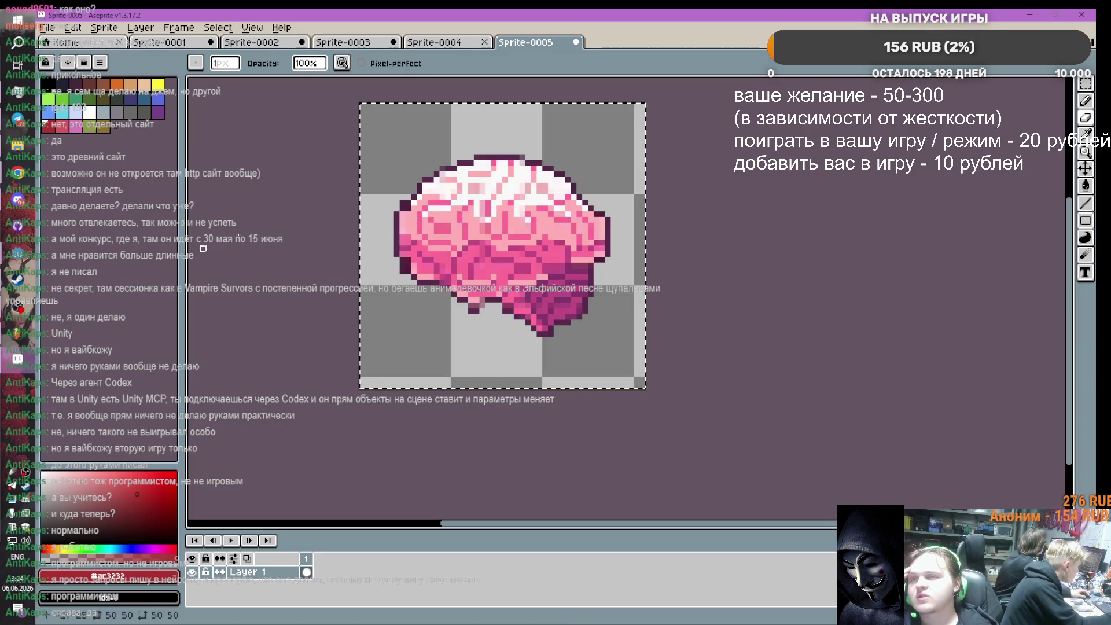
pyautogui.click(1082, 14)
pyautogui.click(565, 349)
pyautogui.click(564, 349)
pyautogui.click(565, 349)
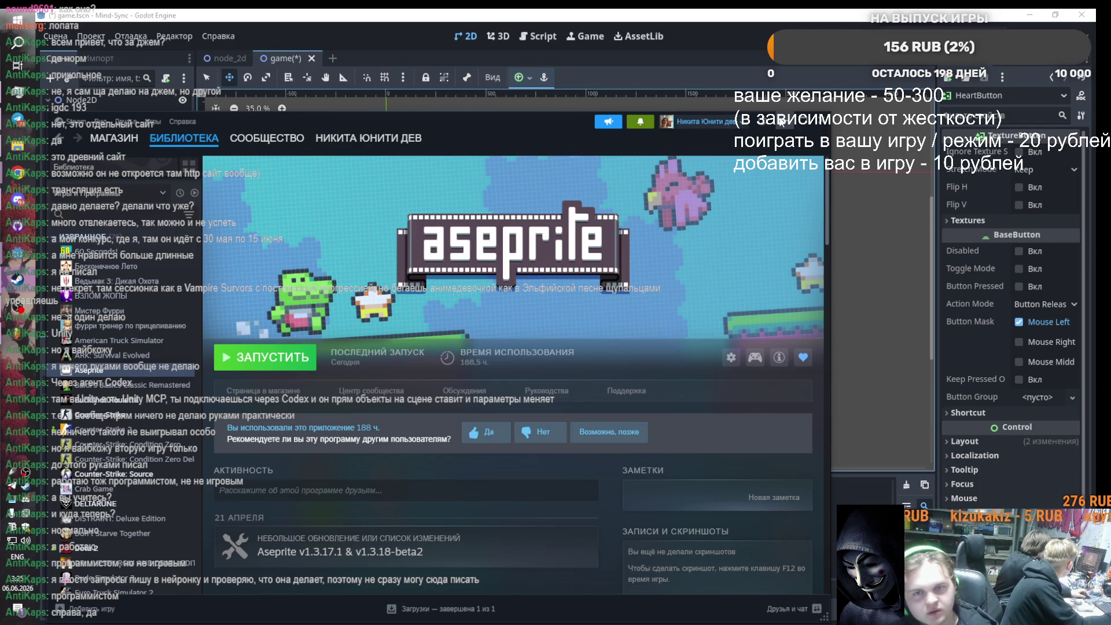
pyautogui.click(780, 120)
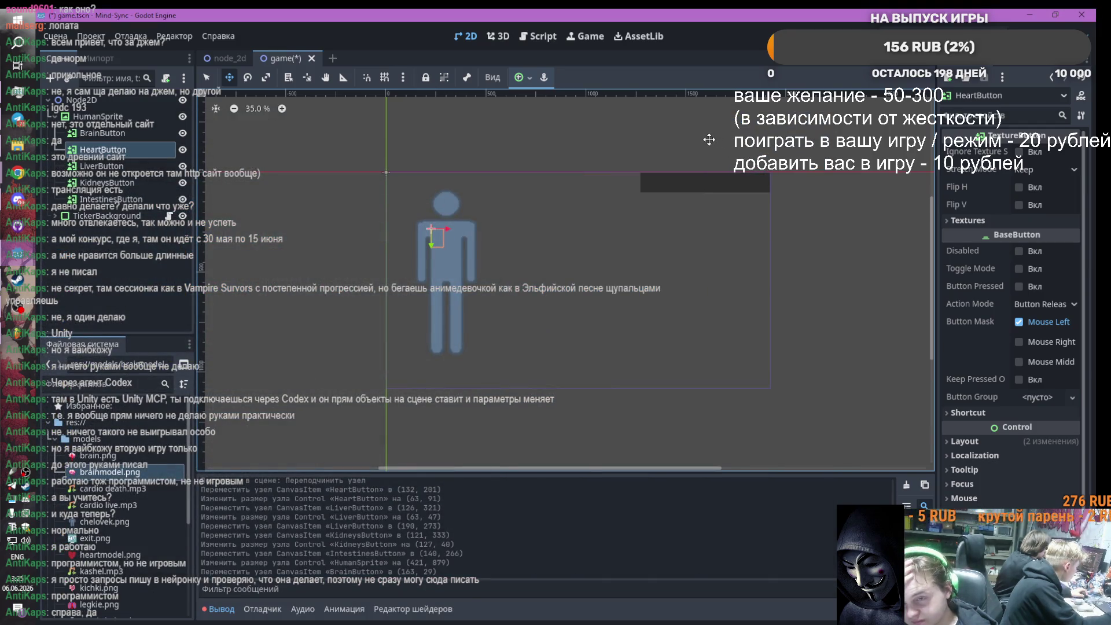
# - Move the liver, kidneys and intestines buttons lower and resize IntestinesButton to 51×46
pyautogui.click(90, 164)
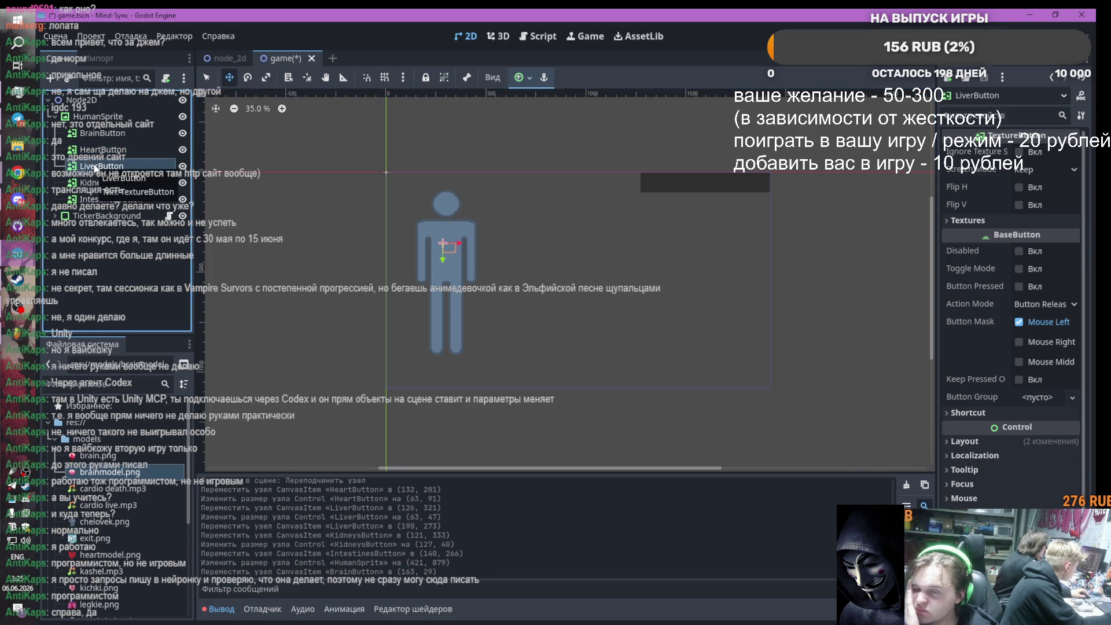
pyautogui.moveTo(450, 249)
pyautogui.mouseDown()
pyautogui.moveTo(457, 269)
pyautogui.moveTo(457, 256)
pyautogui.moveTo(443, 275)
pyautogui.mouseUp()
pyautogui.click(114, 188)
pyautogui.click(111, 199)
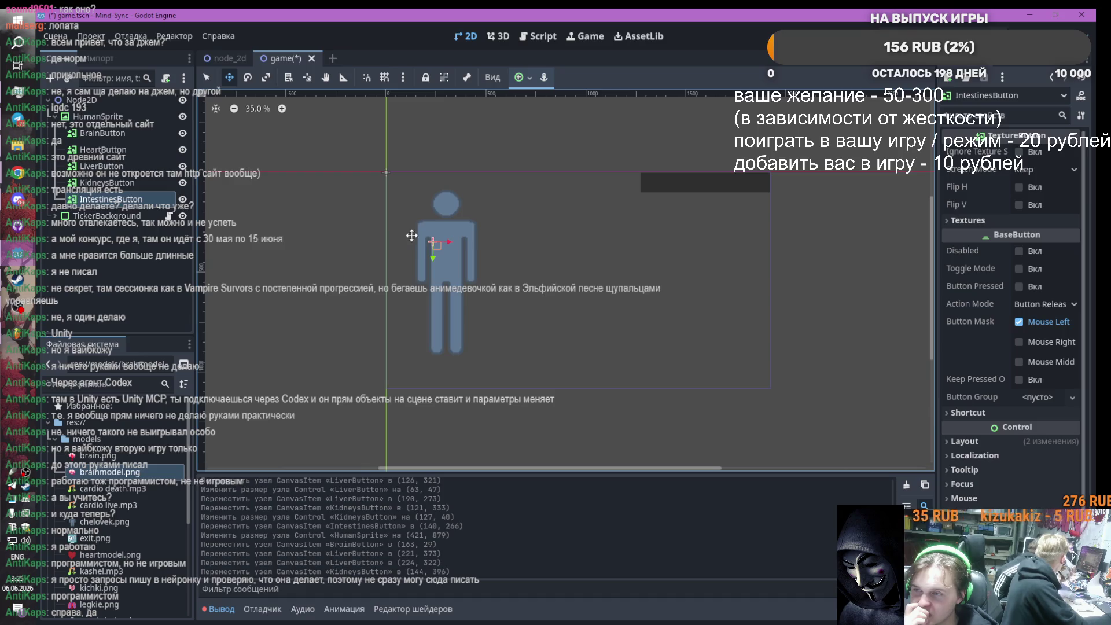
pyautogui.moveTo(441, 248); pyautogui.dragTo(446, 264)
pyautogui.press('q')
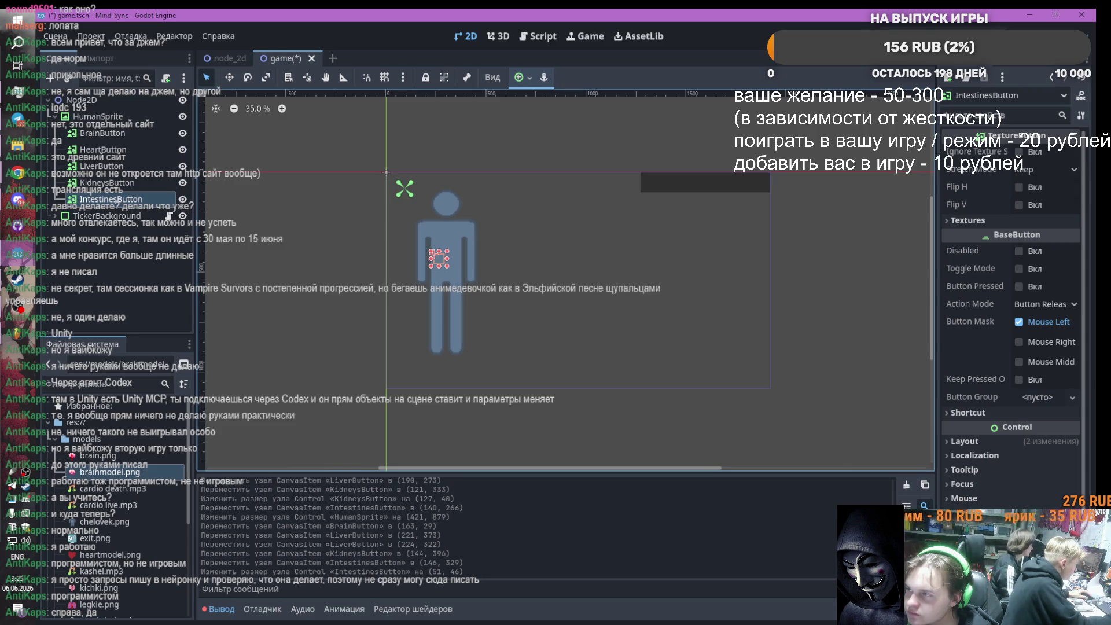
# - Select BrainButton and toggle the keyboard layout to Russian and back to English
pyautogui.click(144, 133)
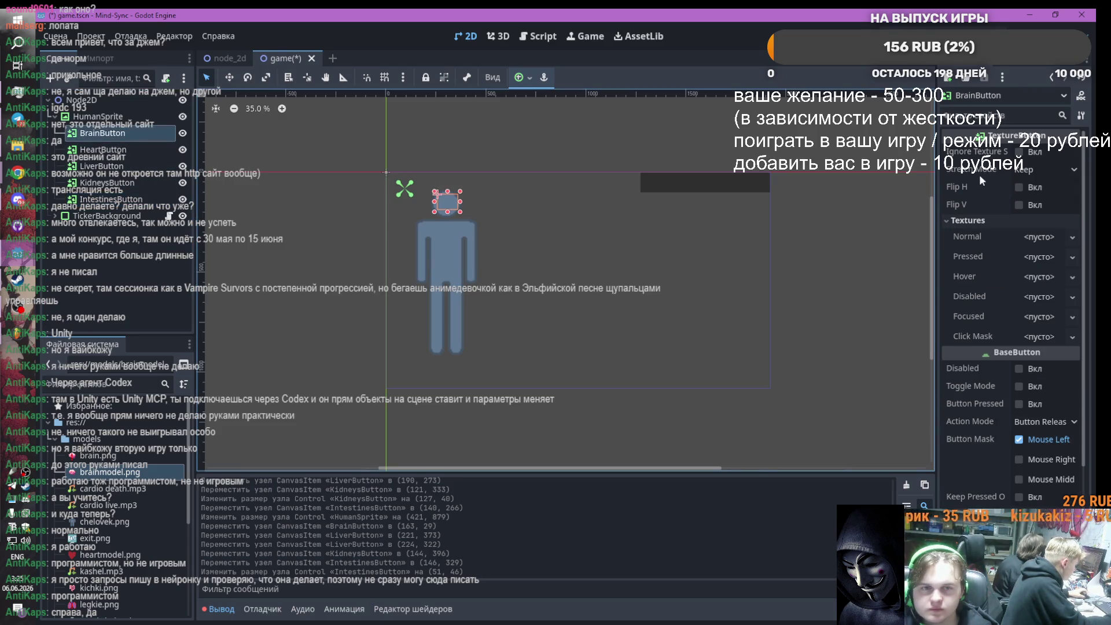
pyautogui.hotkey('alt', 'Tab')
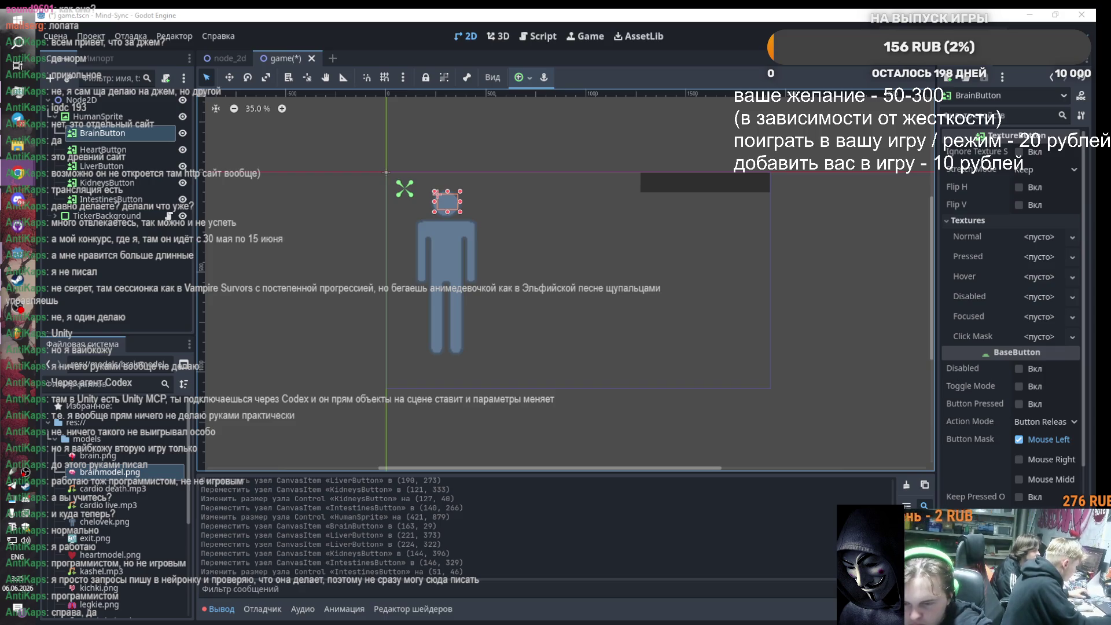
pyautogui.hotkey('alt', 'shift')
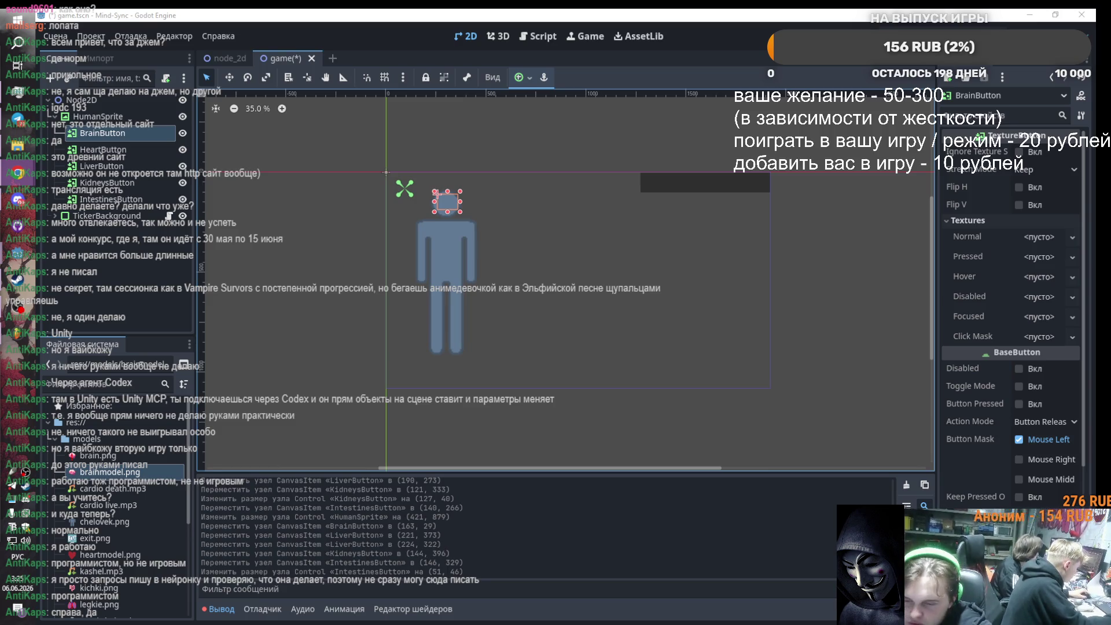
pyautogui.hotkey('alt', 'shift')
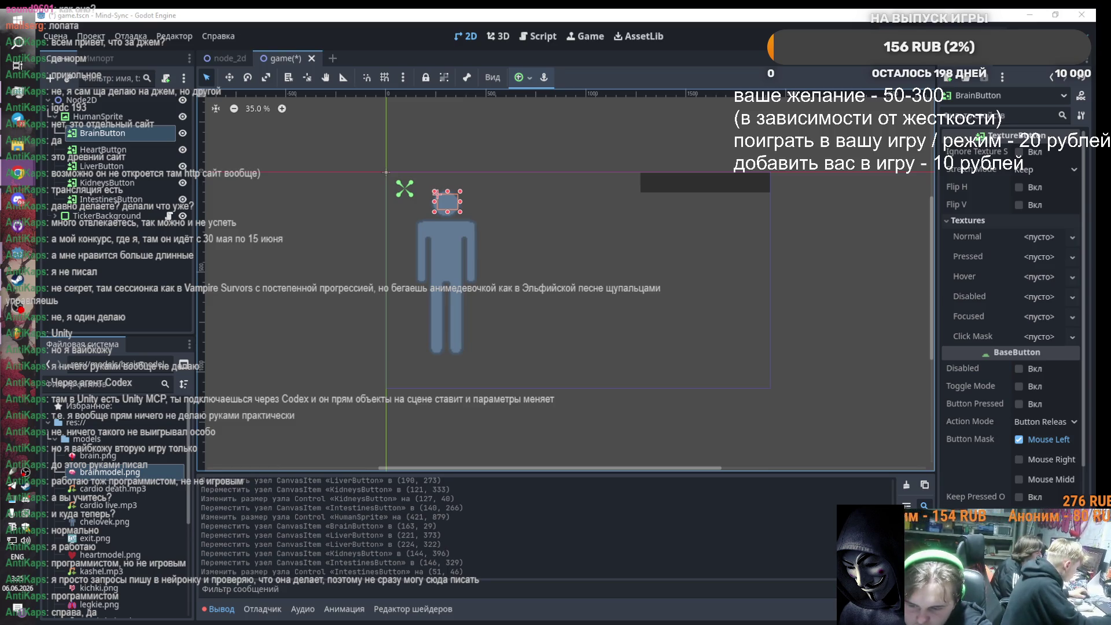
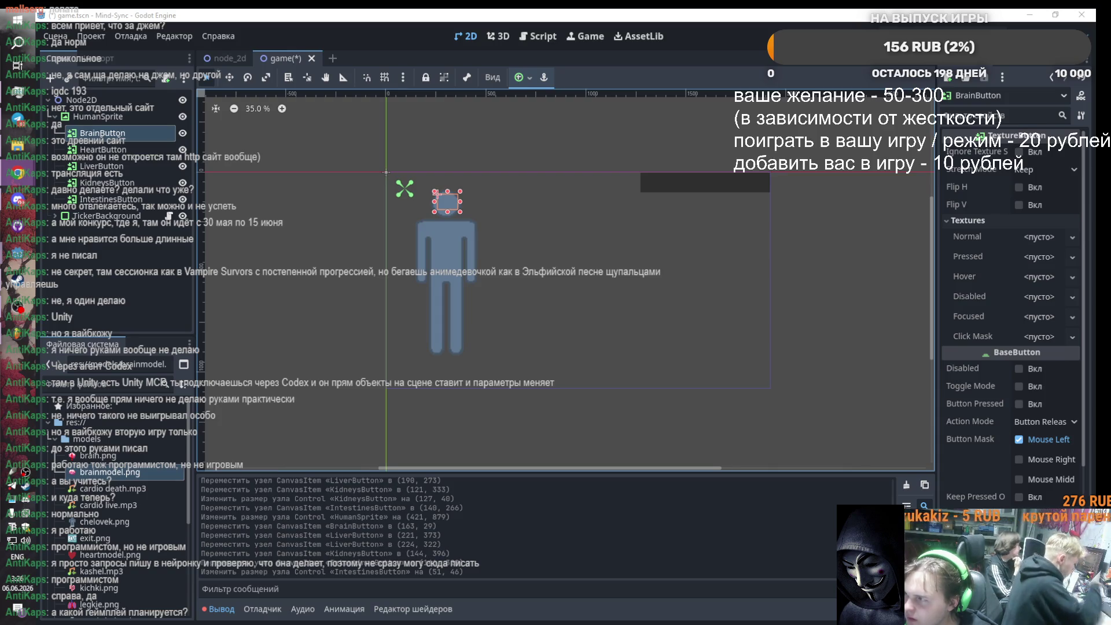
# - Switch from Godot to the browser playing the TextureButton tutorial video
pyautogui.hotkey('alt', 'Tab')
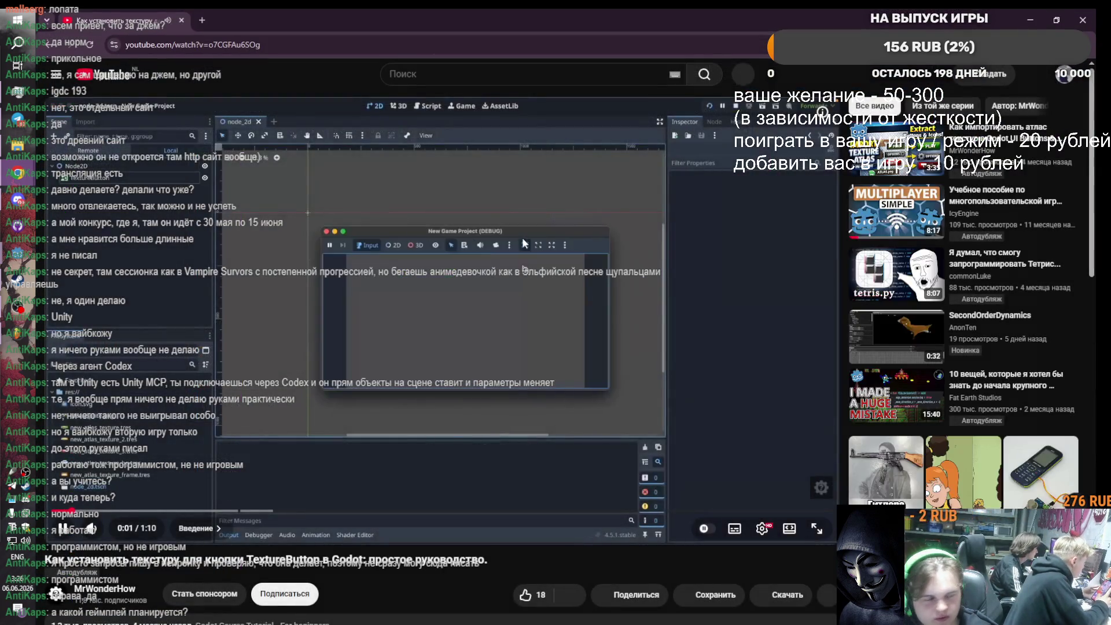
# - Seek the tutorial to about 0:30, pause at the texture settings around 0:37, and return to Godot
pyautogui.click(465, 269)
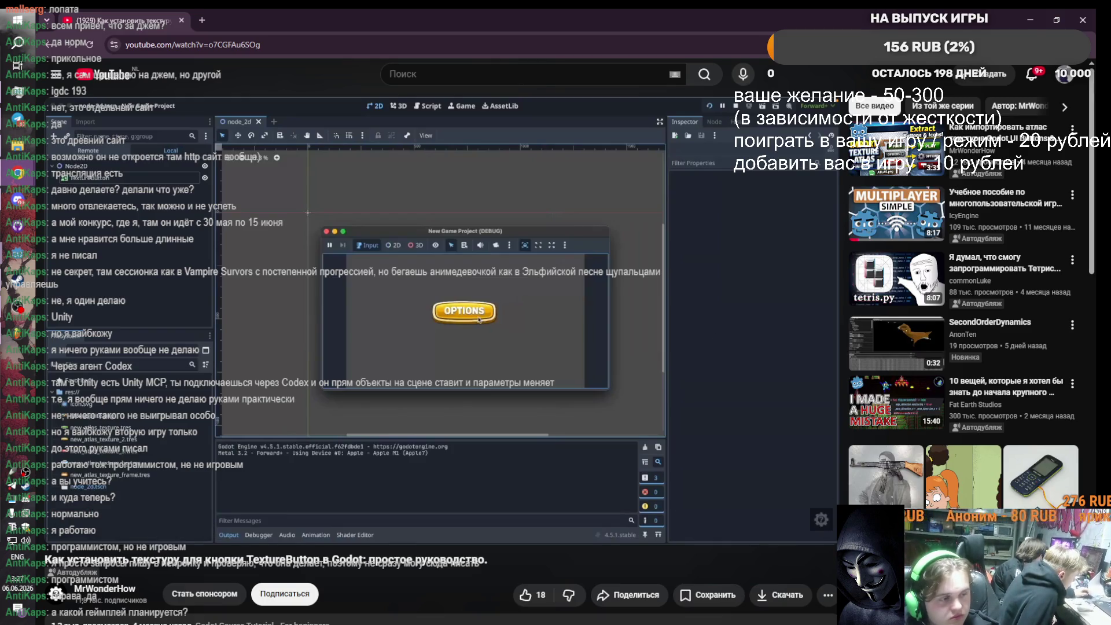
pyautogui.click(63, 527)
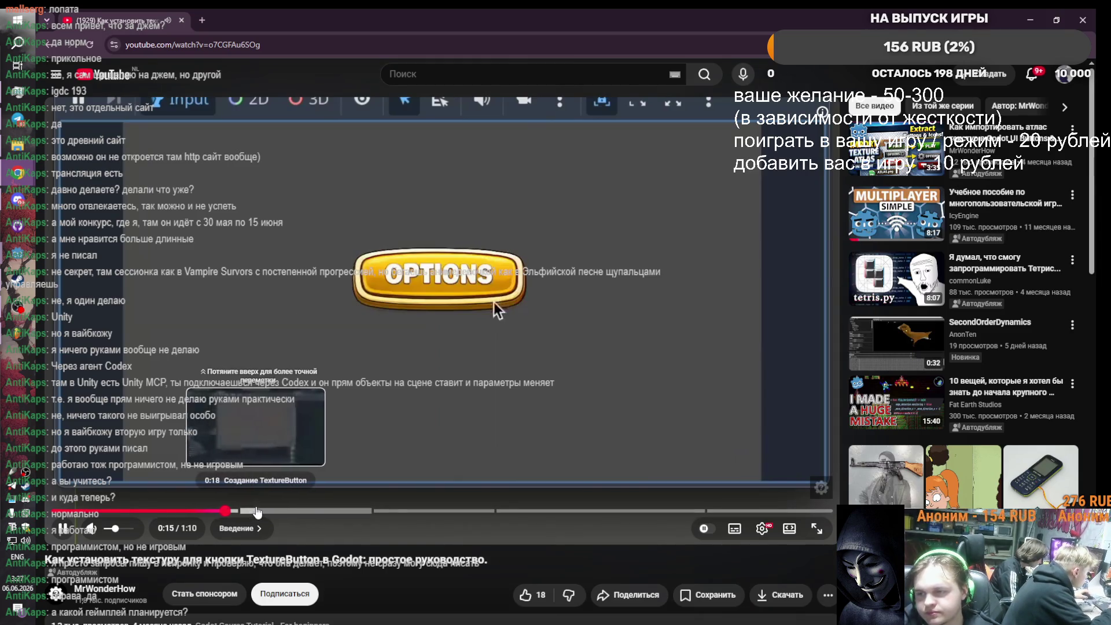
pyautogui.click(256, 510)
pyautogui.moveTo(312, 512); pyautogui.dragTo(389, 514)
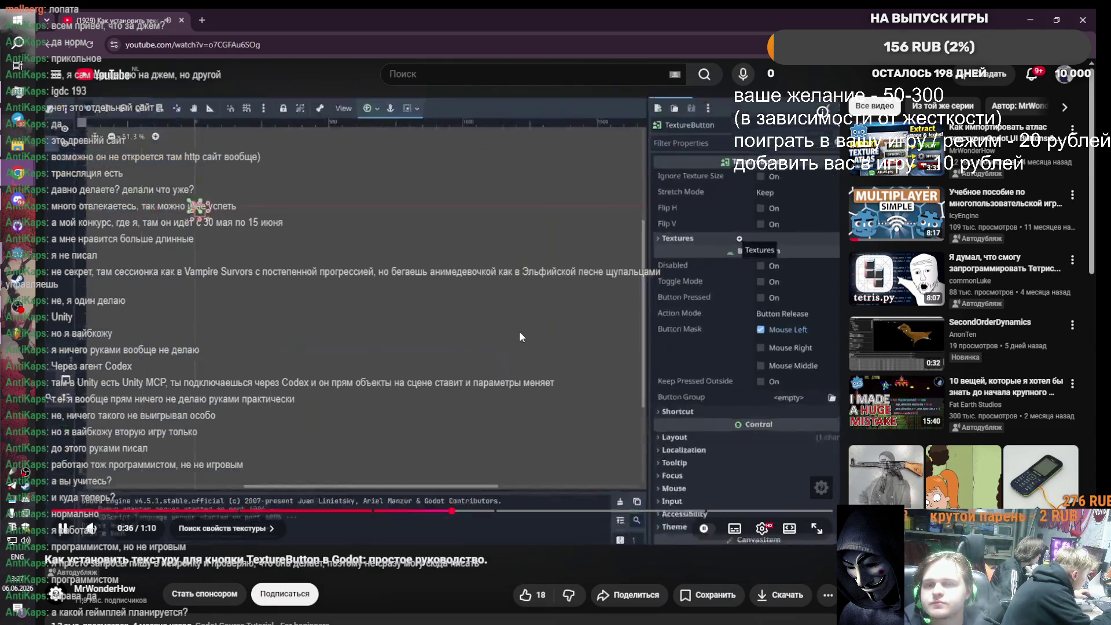
pyautogui.click(512, 311)
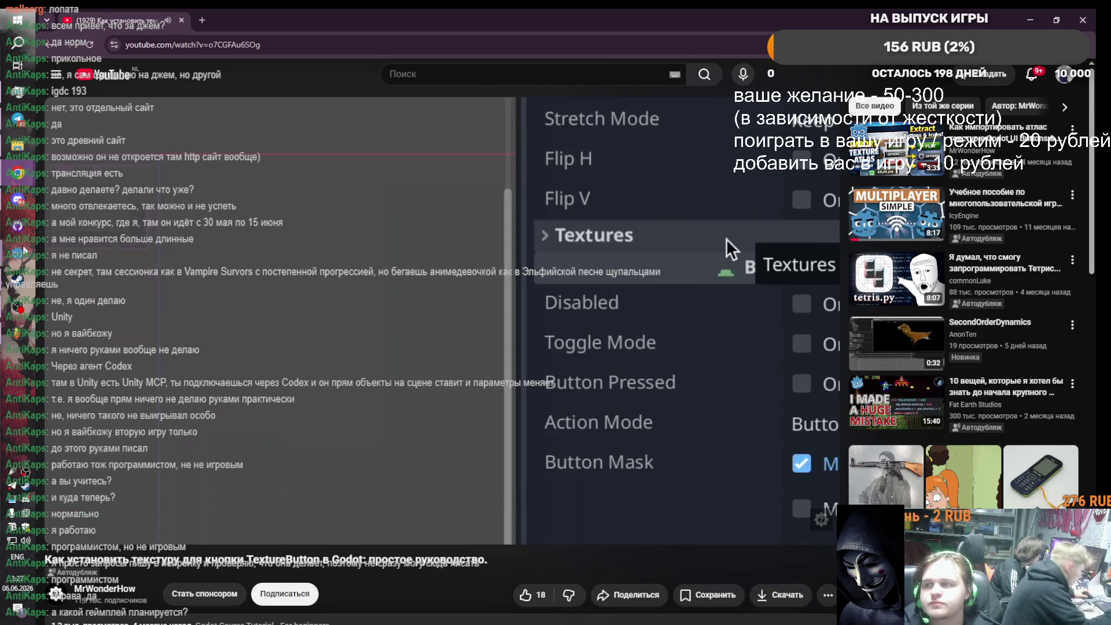
pyautogui.hotkey('alt', 'Tab')
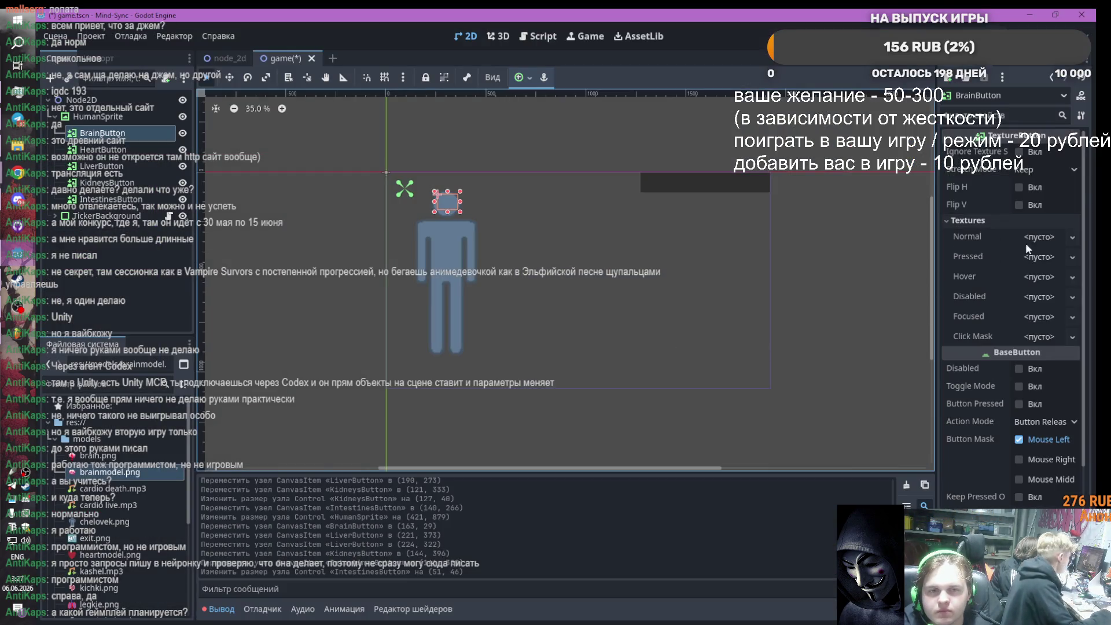
# - Load res://models/brainmodel.png as BrainButton's Normal texture, undoing an accidental ViewportTexture first
pyautogui.click(1040, 237)
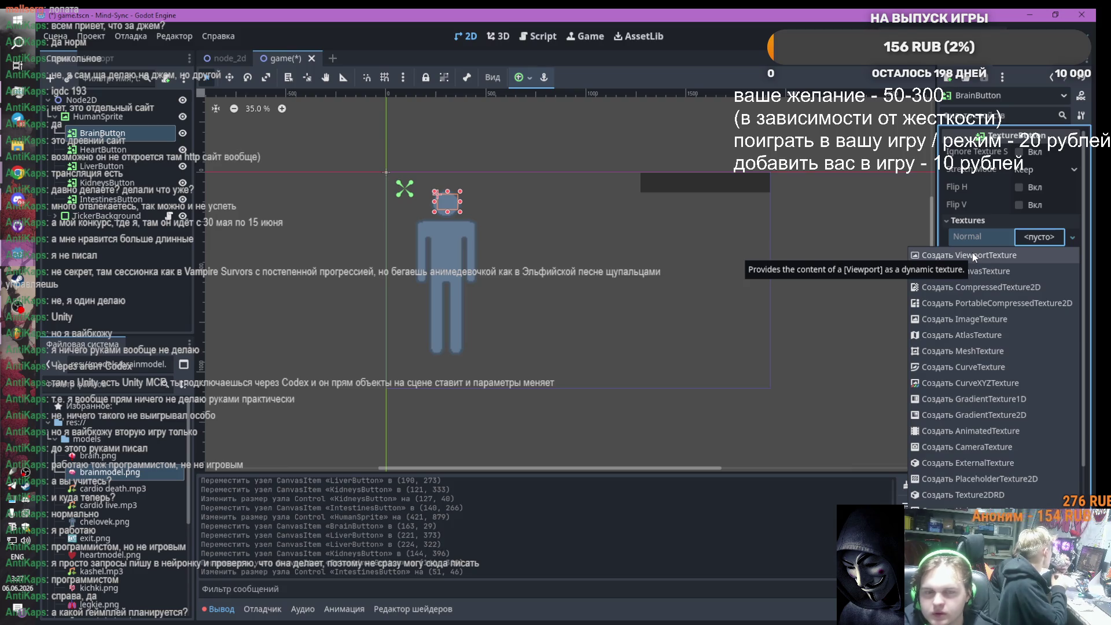
pyautogui.click(972, 255)
pyautogui.click(634, 111)
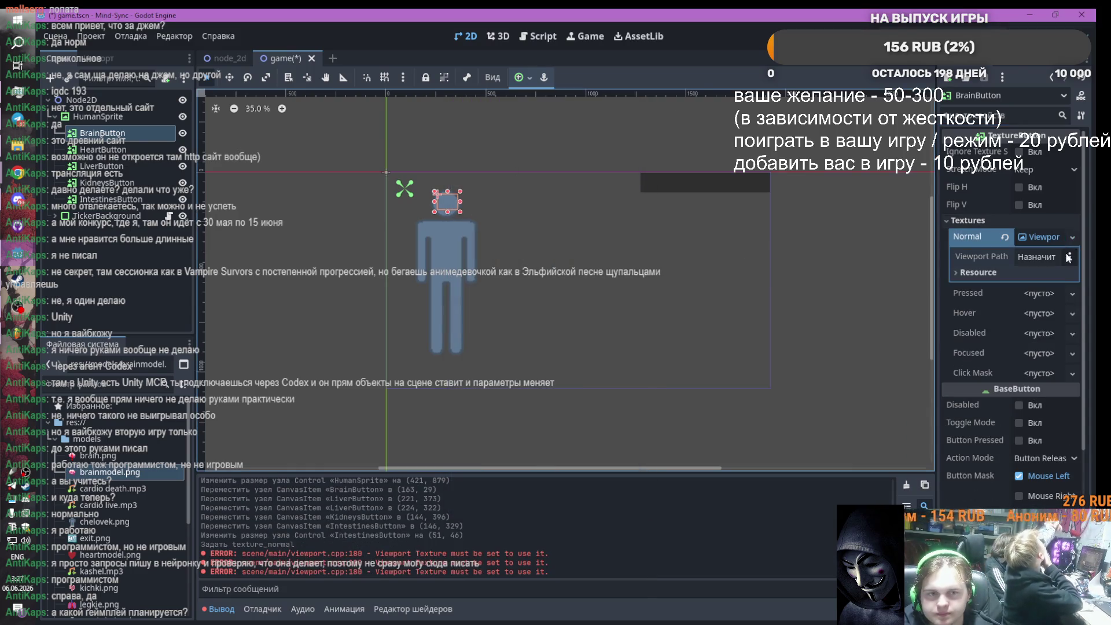
pyautogui.hotkey('ctrl', 'z')
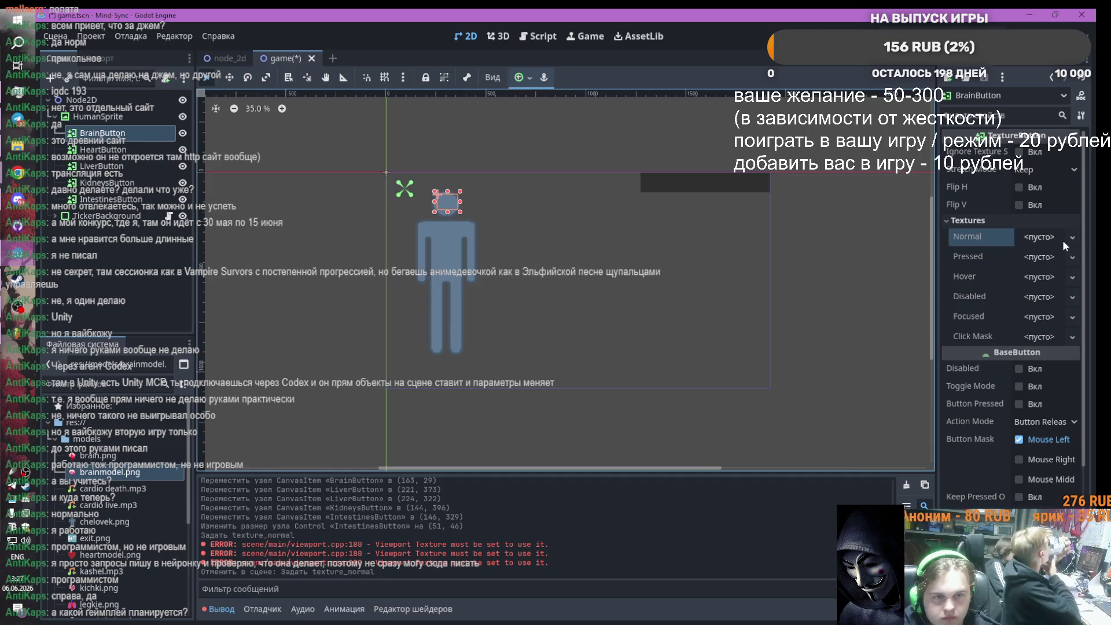
pyautogui.click(1071, 237)
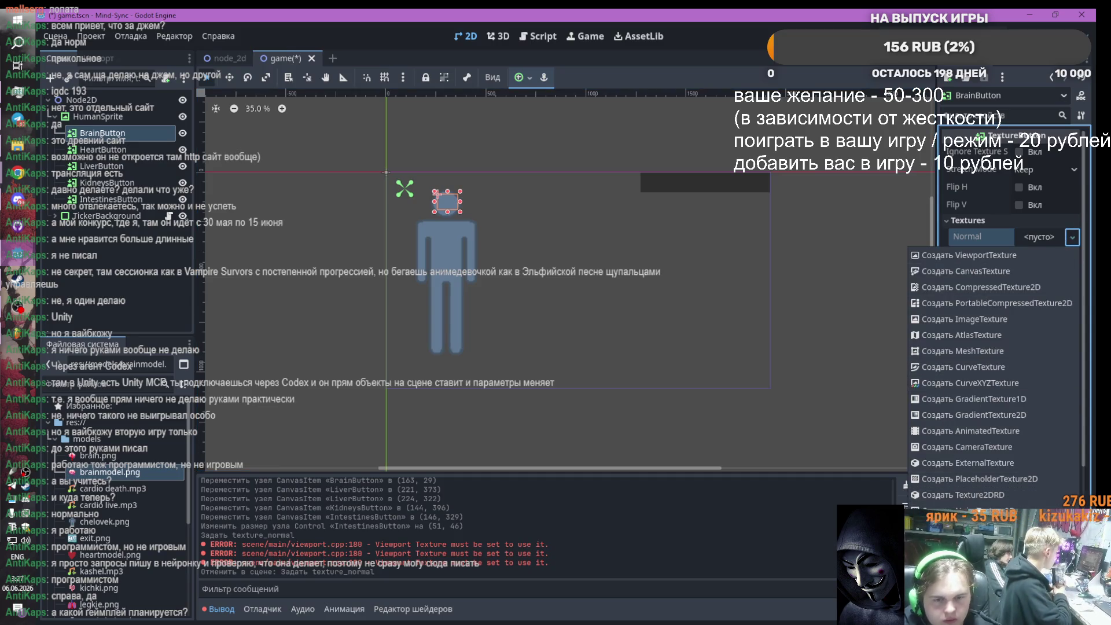
pyautogui.click(972, 608)
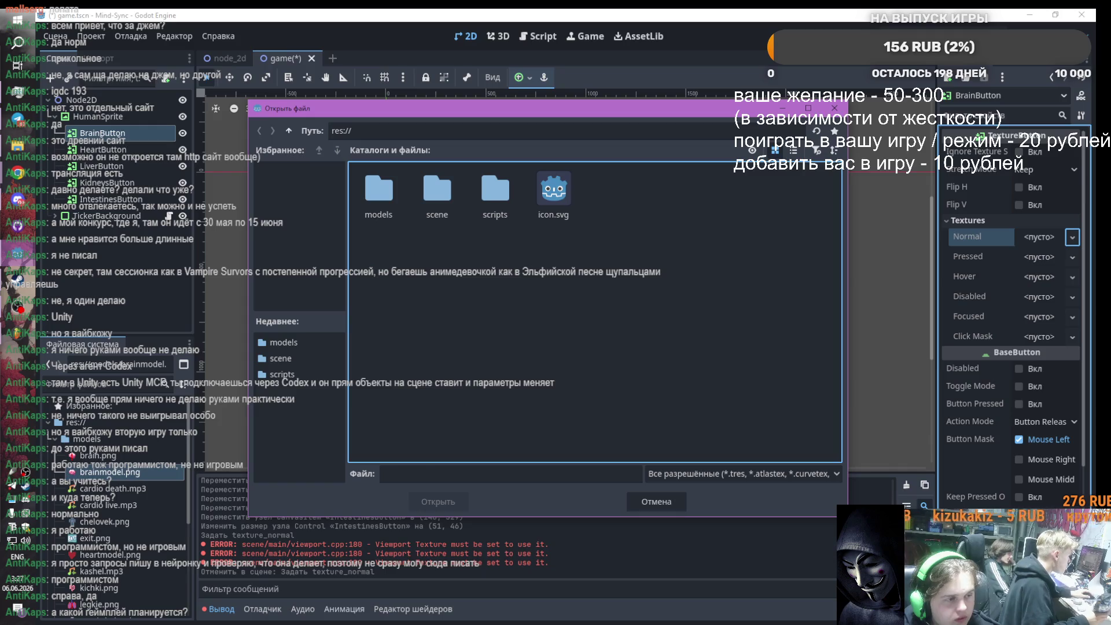
pyautogui.doubleClick(369, 189)
pyautogui.click(432, 193)
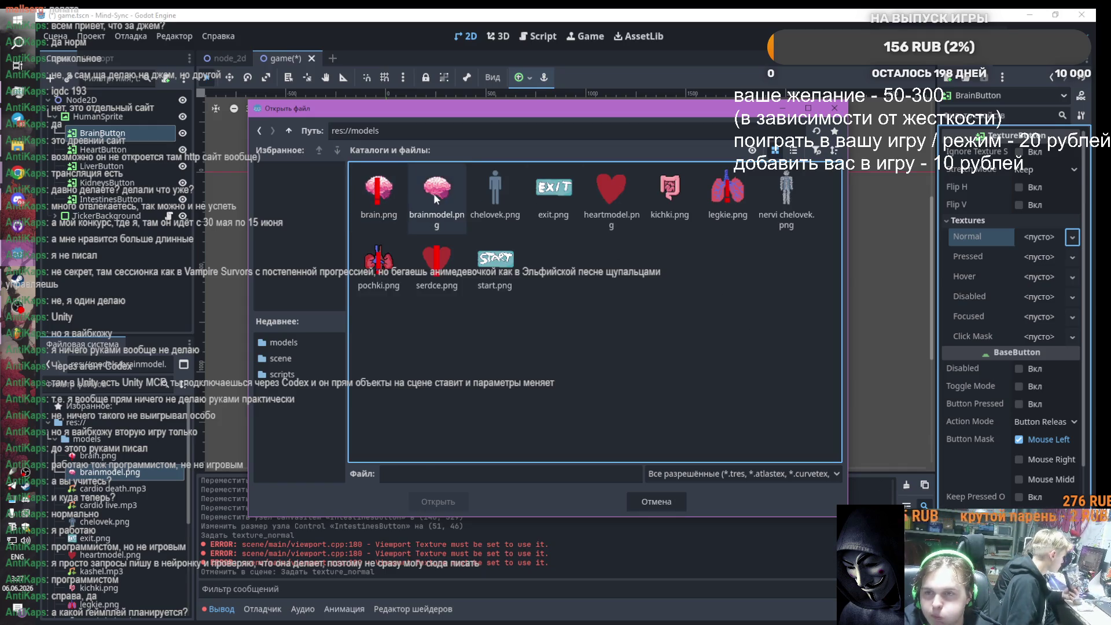
pyautogui.doubleClick(432, 185)
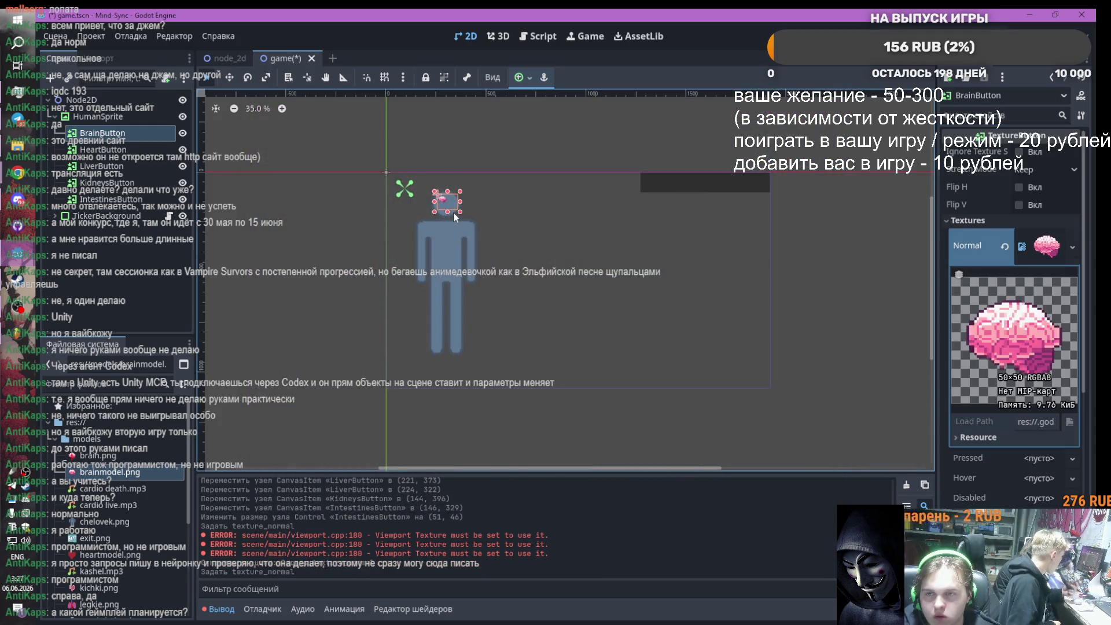
# - Inspect the loaded brain texture's resource details, then reselect the BrainButton node
pyautogui.scroll(5, 439, 200)
pyautogui.scroll(-3, 455, 209)
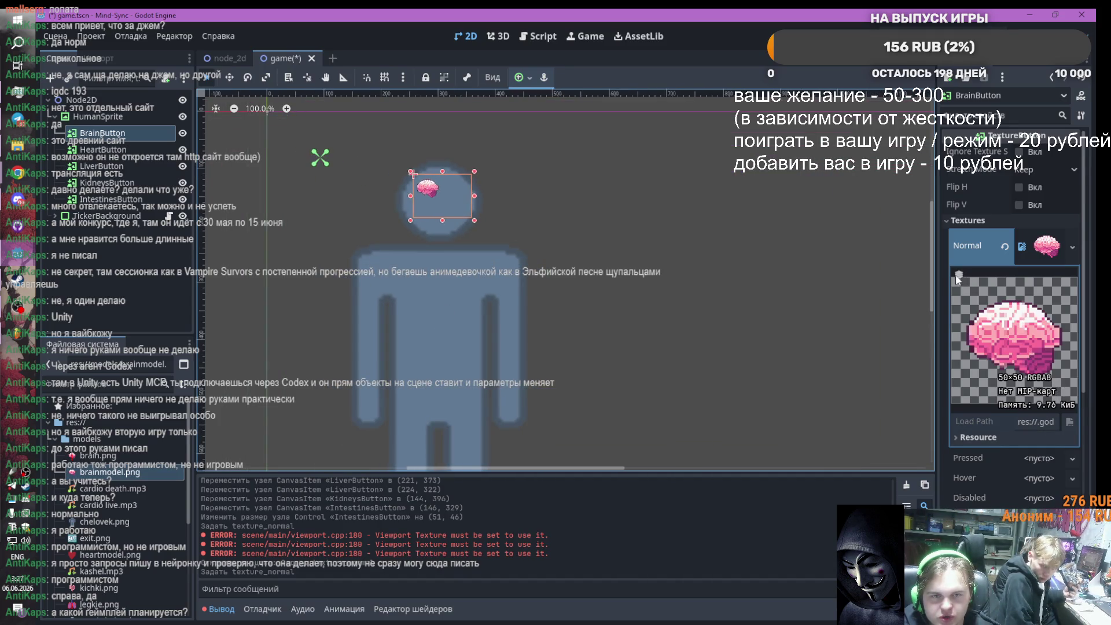
pyautogui.click(957, 275)
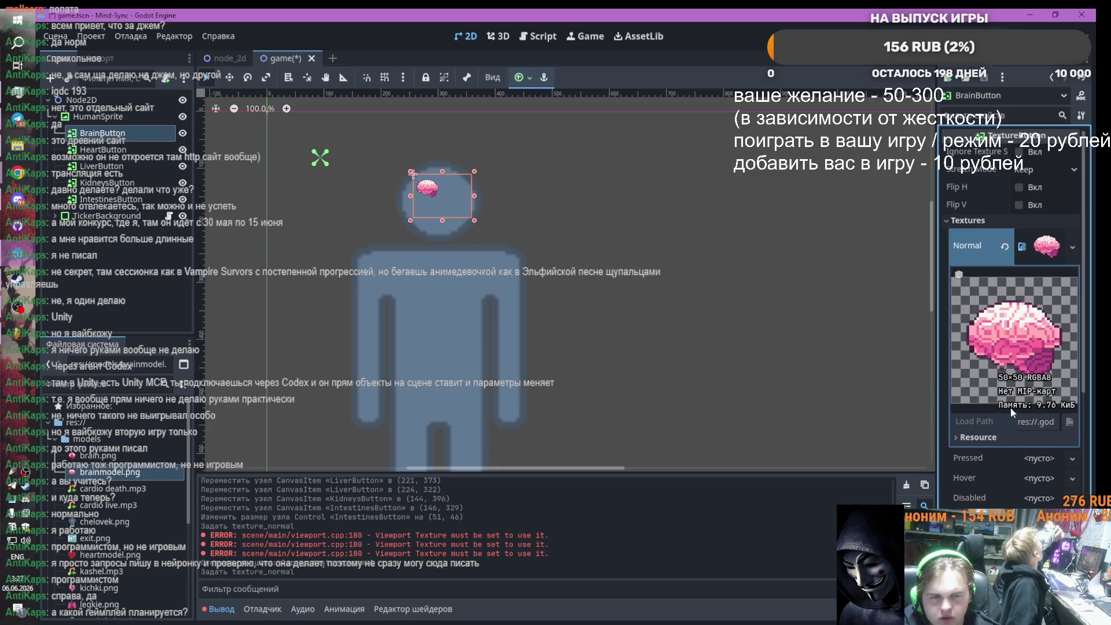
pyautogui.click(956, 436)
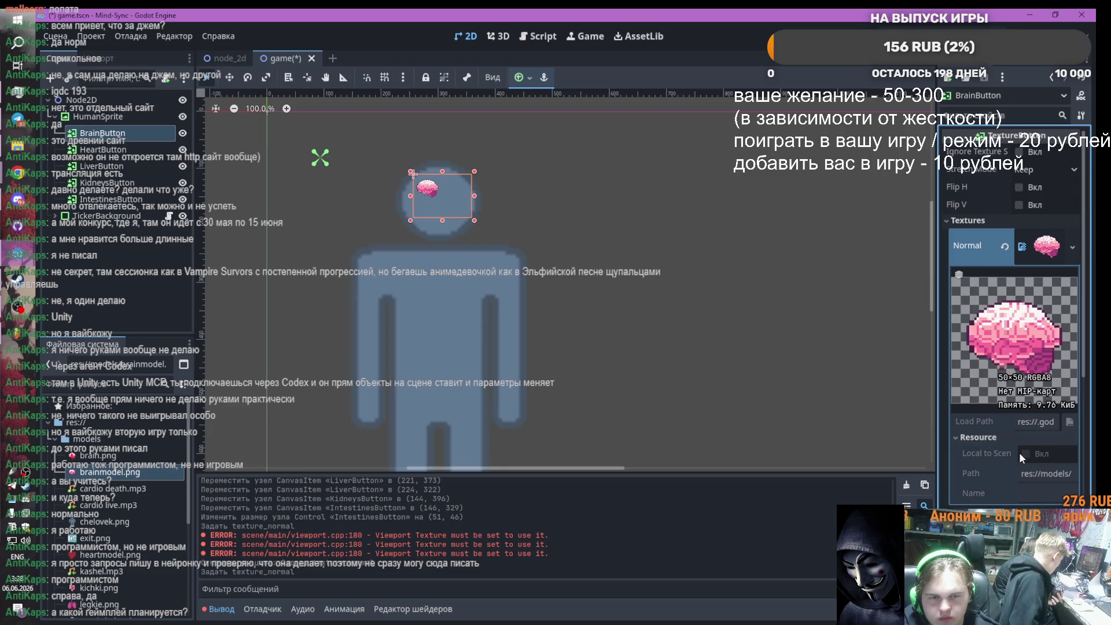
pyautogui.click(957, 435)
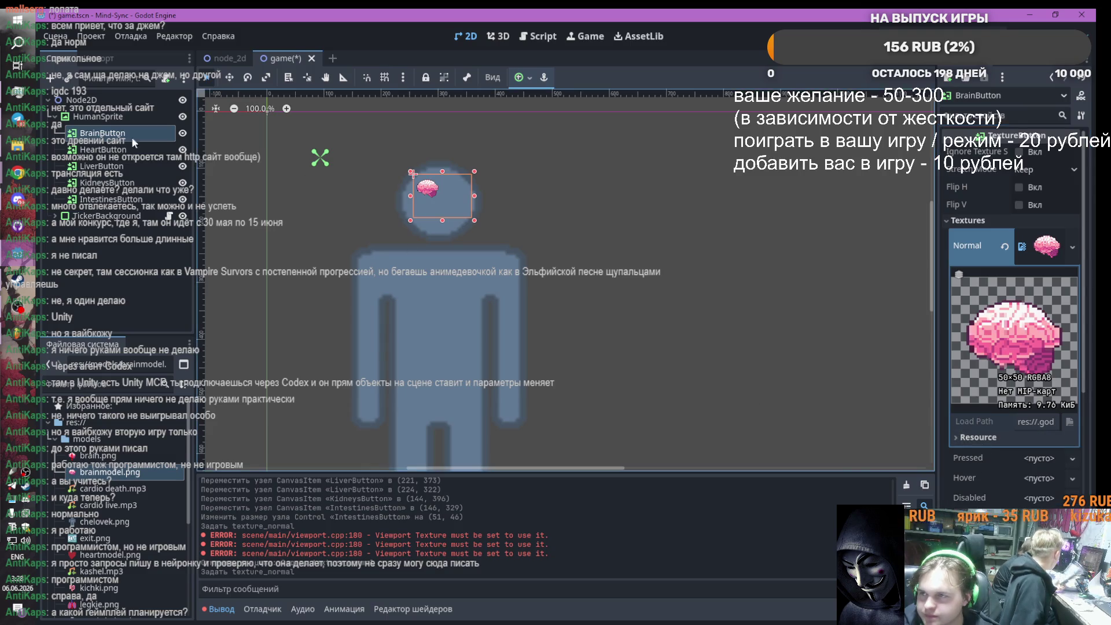
pyautogui.click(413, 298)
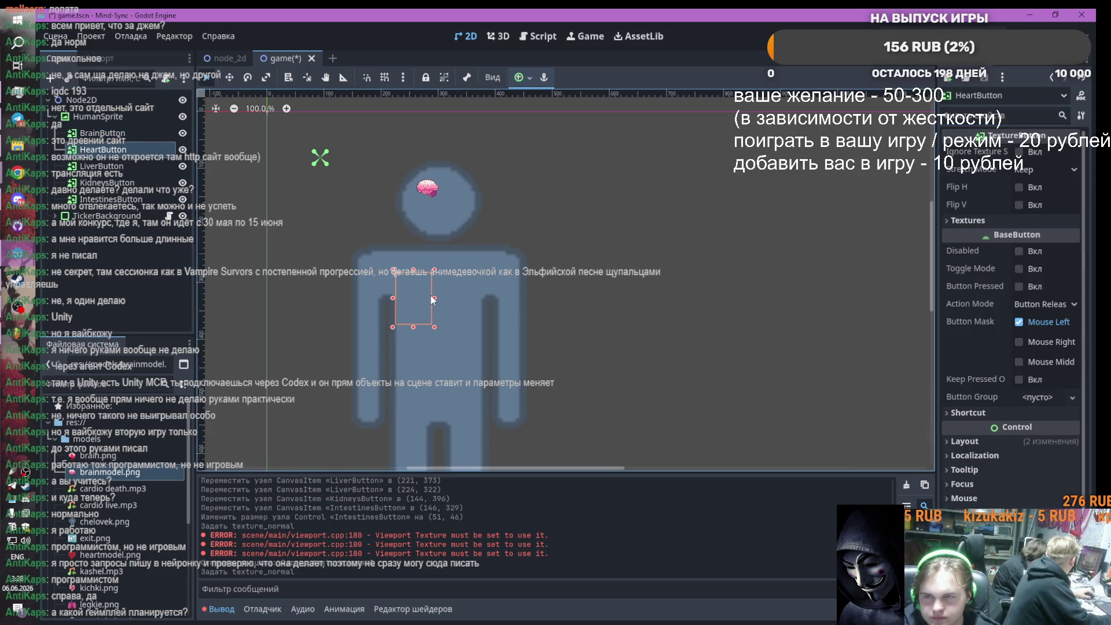
pyautogui.click(427, 193)
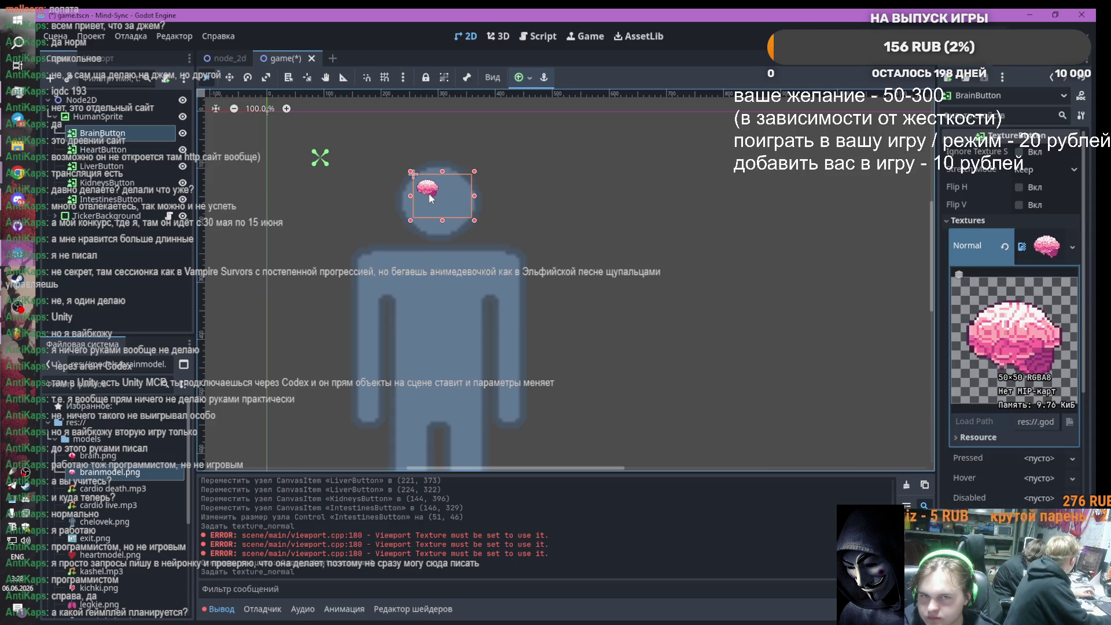
# - Save and run the game, press START to see the brain on the head, then close the window
pyautogui.hotkey('ctrl', 's')
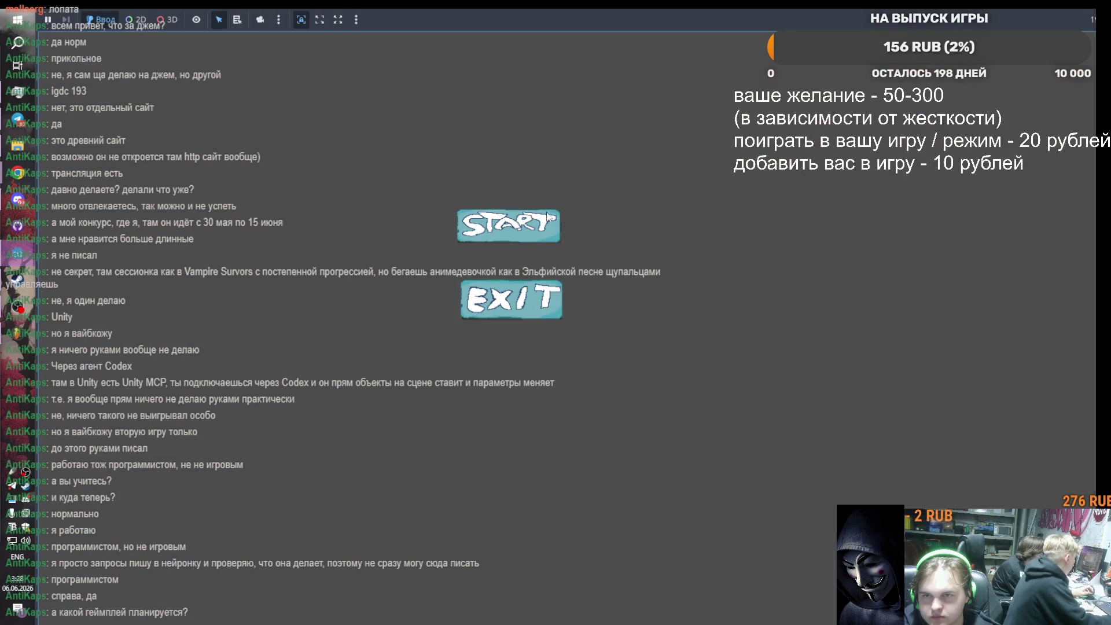
pyautogui.click(547, 216)
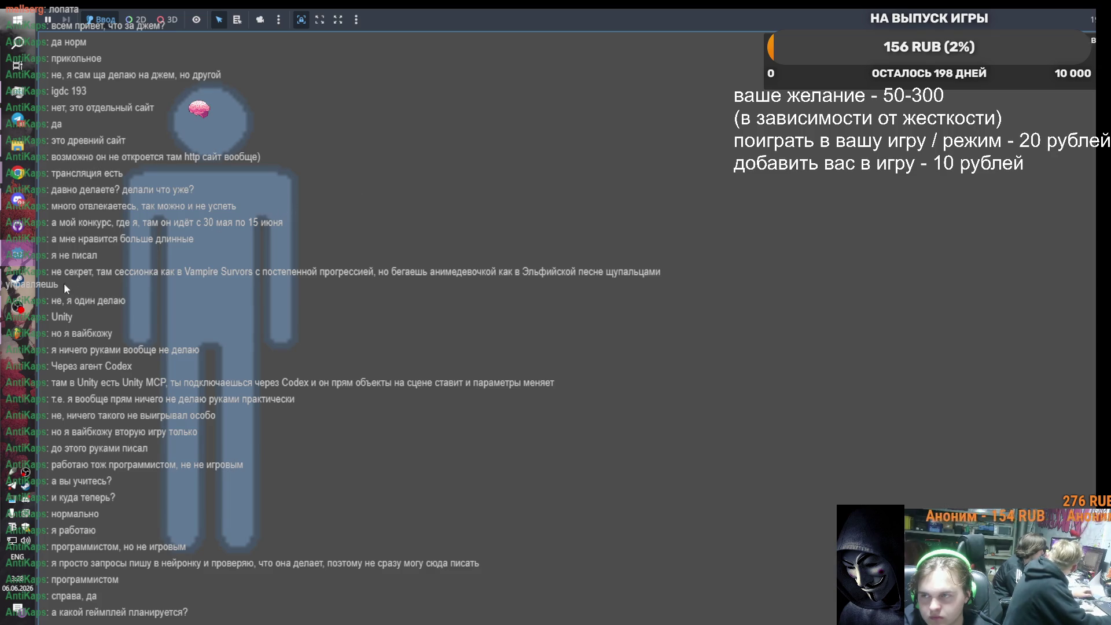
pyautogui.moveTo(23, 336)
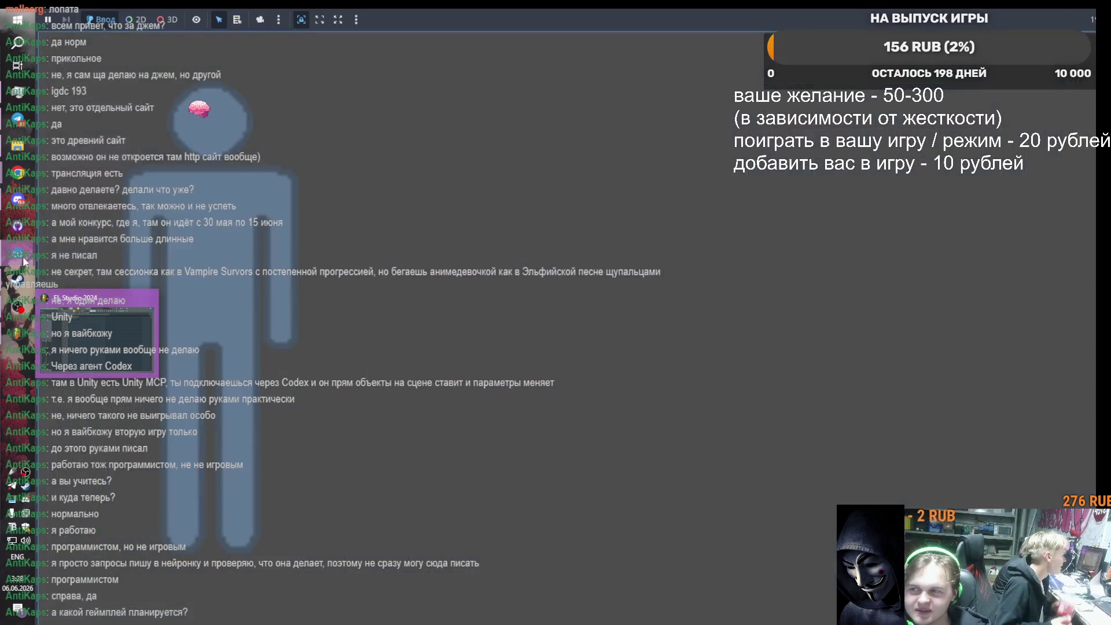
pyautogui.moveTo(18, 253)
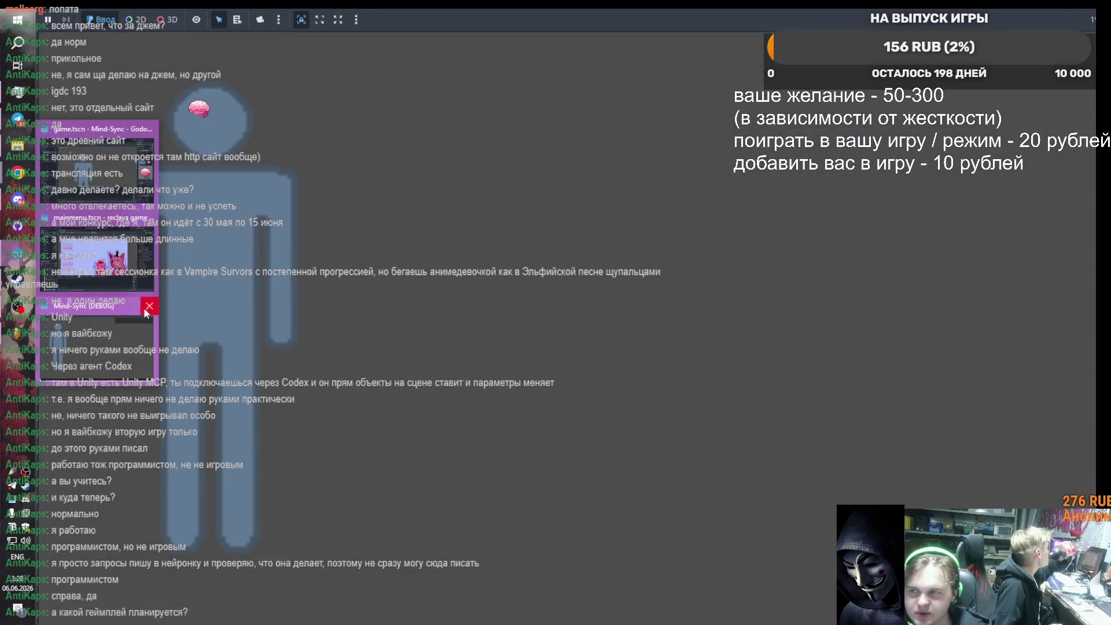
pyautogui.click(146, 306)
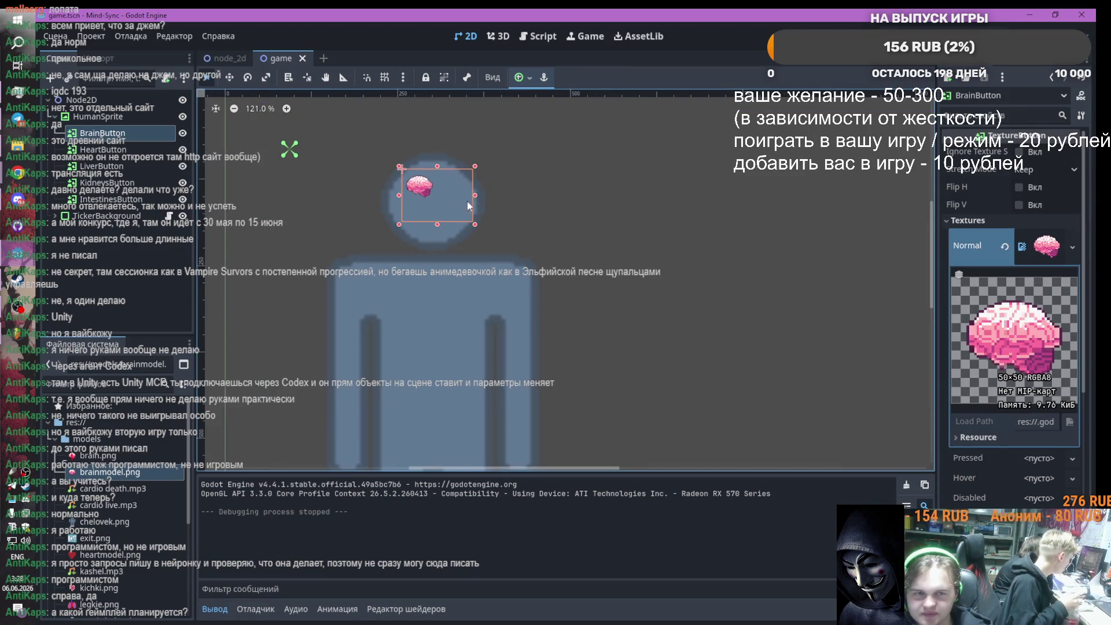
# - Rename the root Node2D to 'Gameplay' with F2 and open the Attach Script dialog for it
pyautogui.scroll(-1, 385, 223)
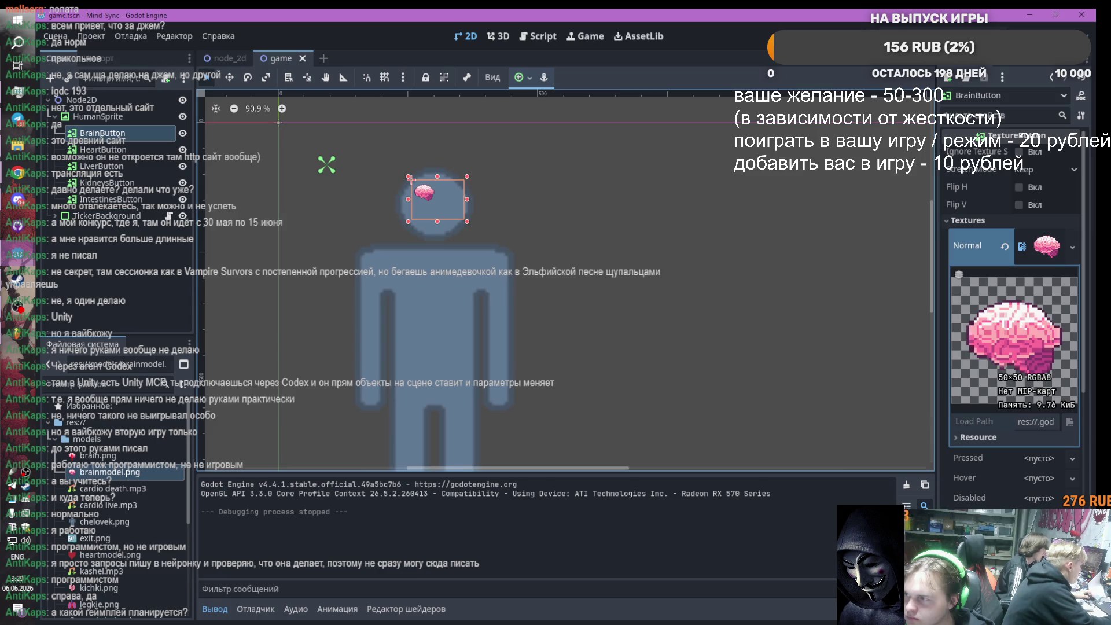
pyautogui.click(78, 101)
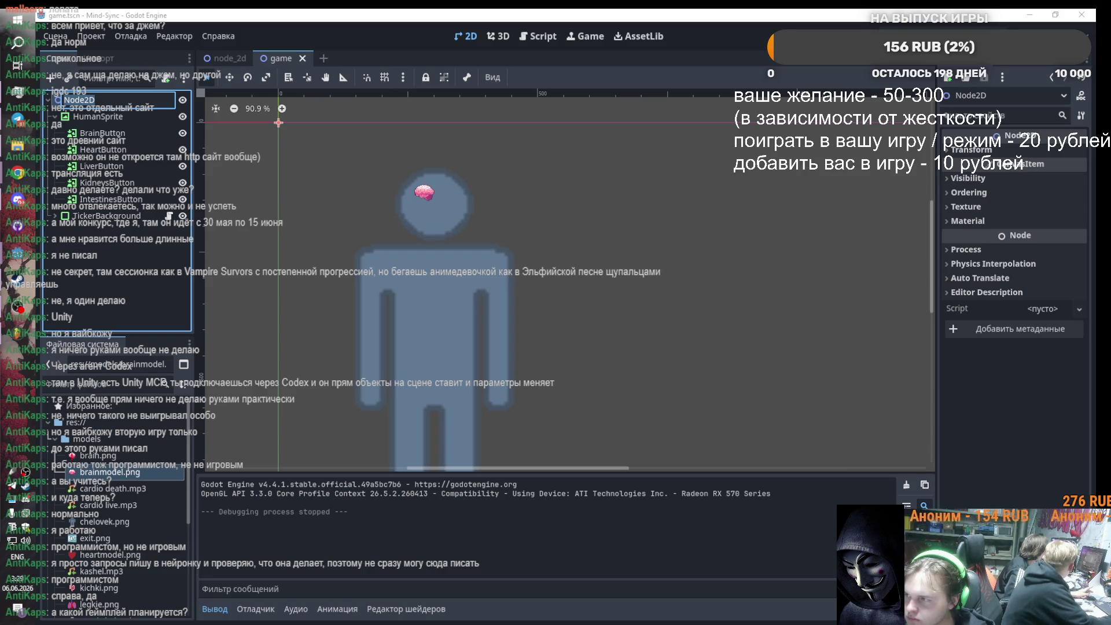
pyautogui.press('Escape')
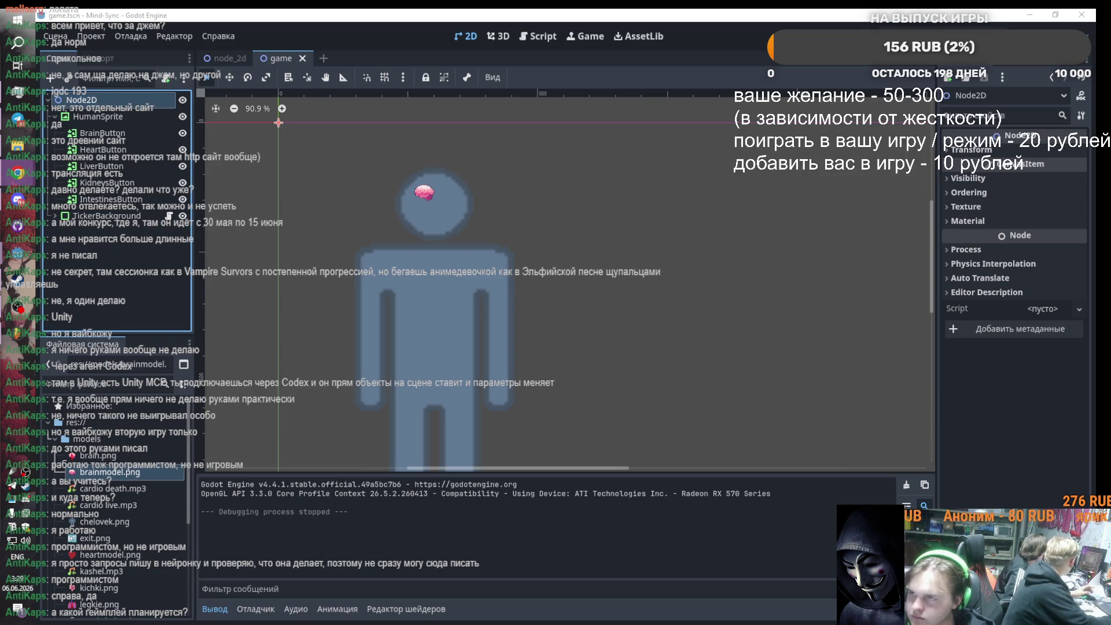
pyautogui.press('F2')
pyautogui.write('Gameplay')
pyautogui.press('Return')
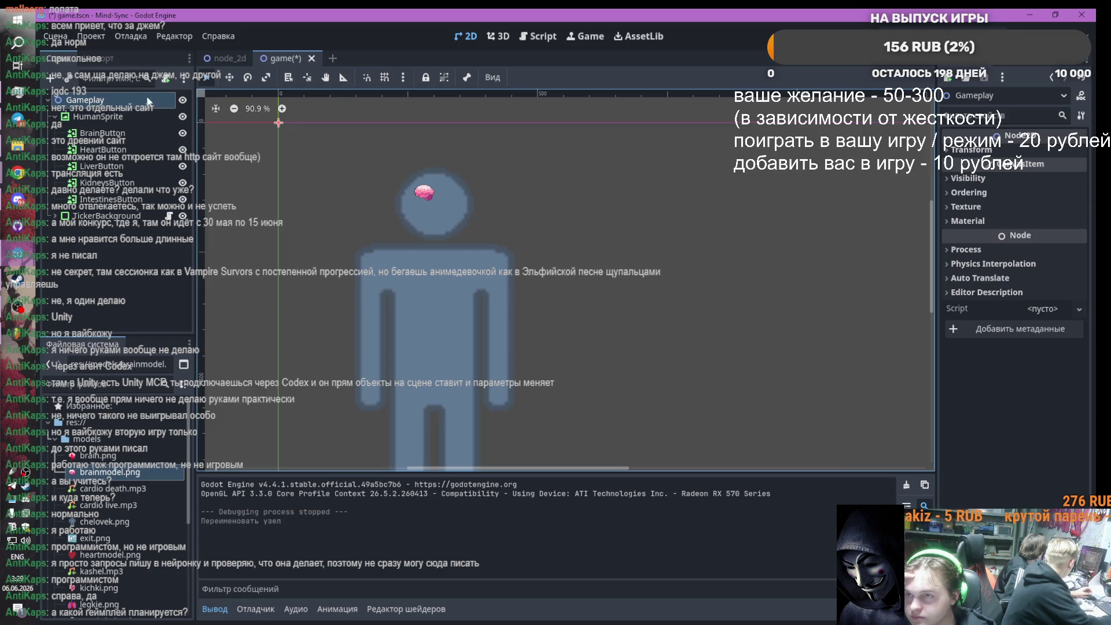
pyautogui.click(165, 79)
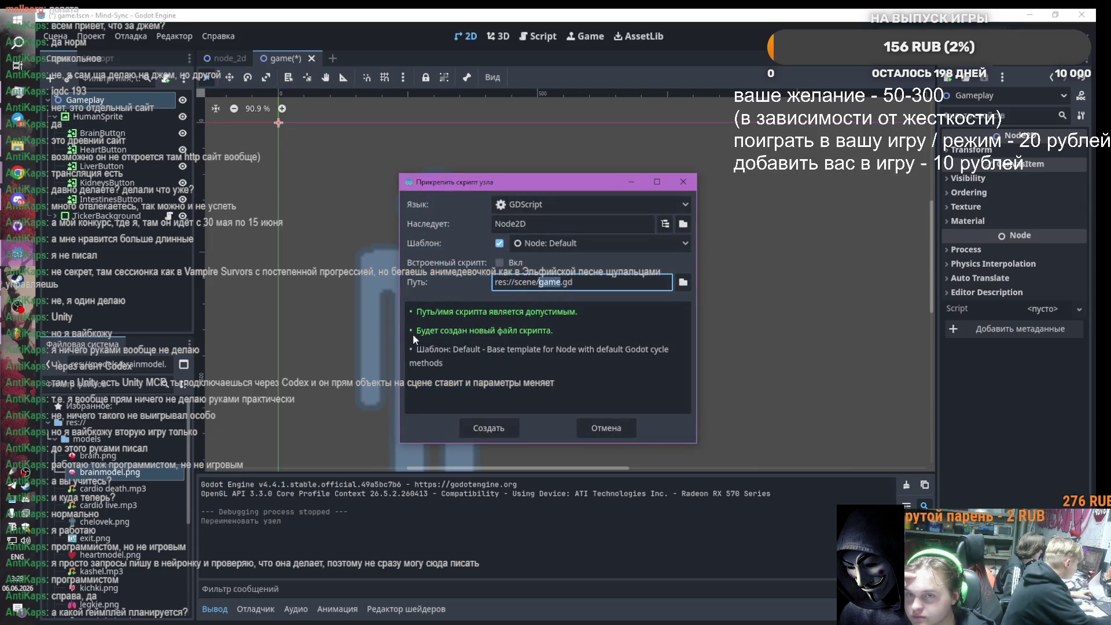
# - Create game.gd and delete the template code below 'extends Node2D'
pyautogui.click(488, 424)
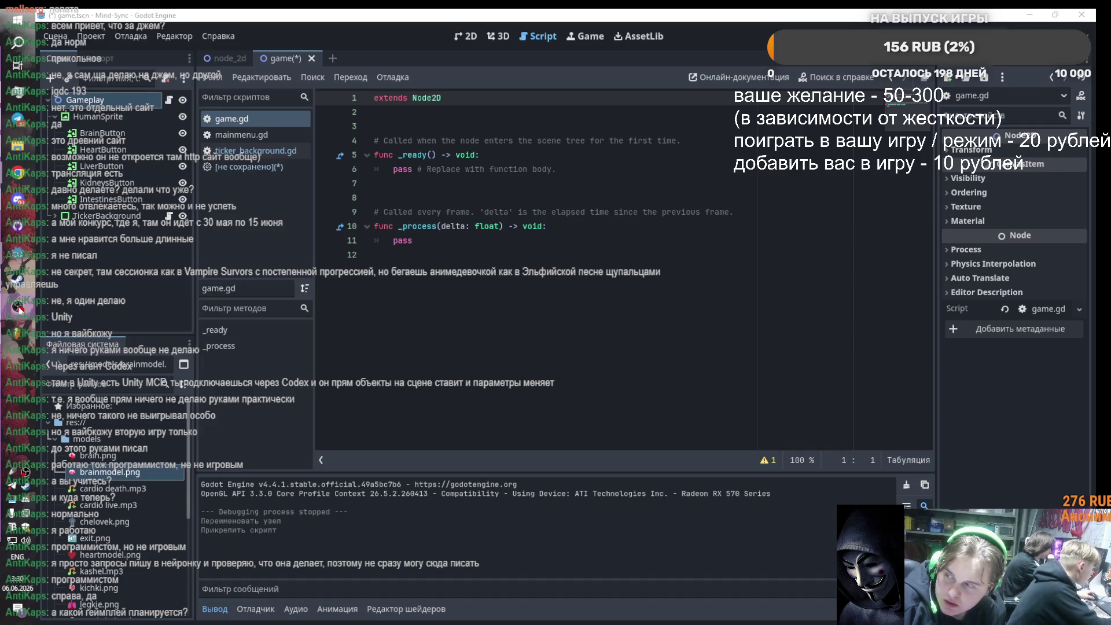
pyautogui.moveTo(7, 265)
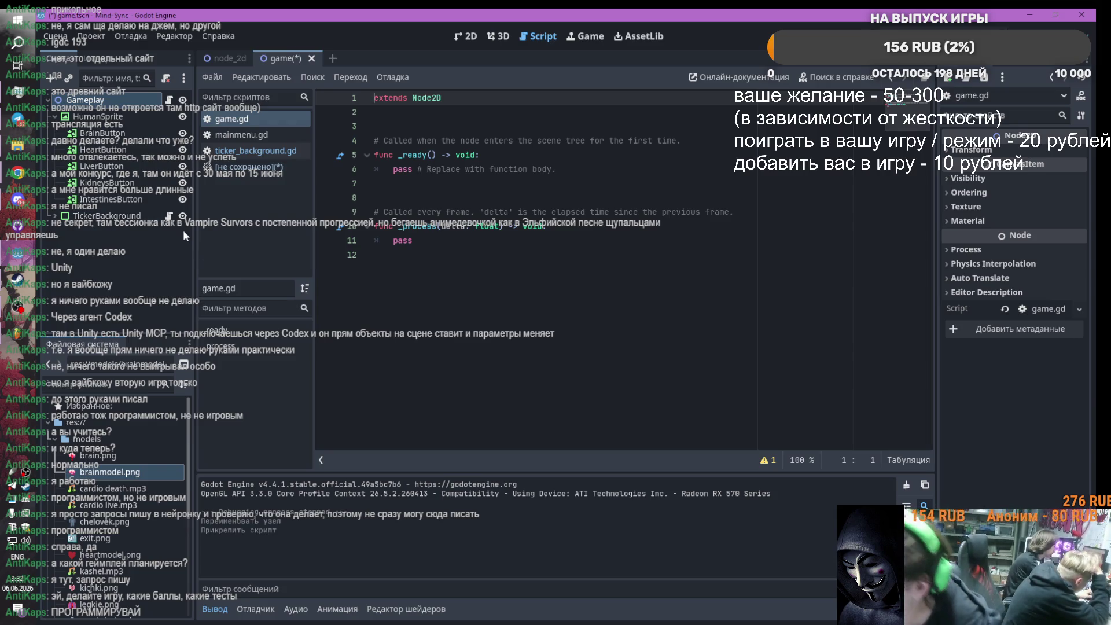
pyautogui.moveTo(563, 262)
pyautogui.mouseDown()
pyautogui.moveTo(405, 119)
pyautogui.moveTo(370, 112)
pyautogui.mouseUp()
pyautogui.press('BackSpace')
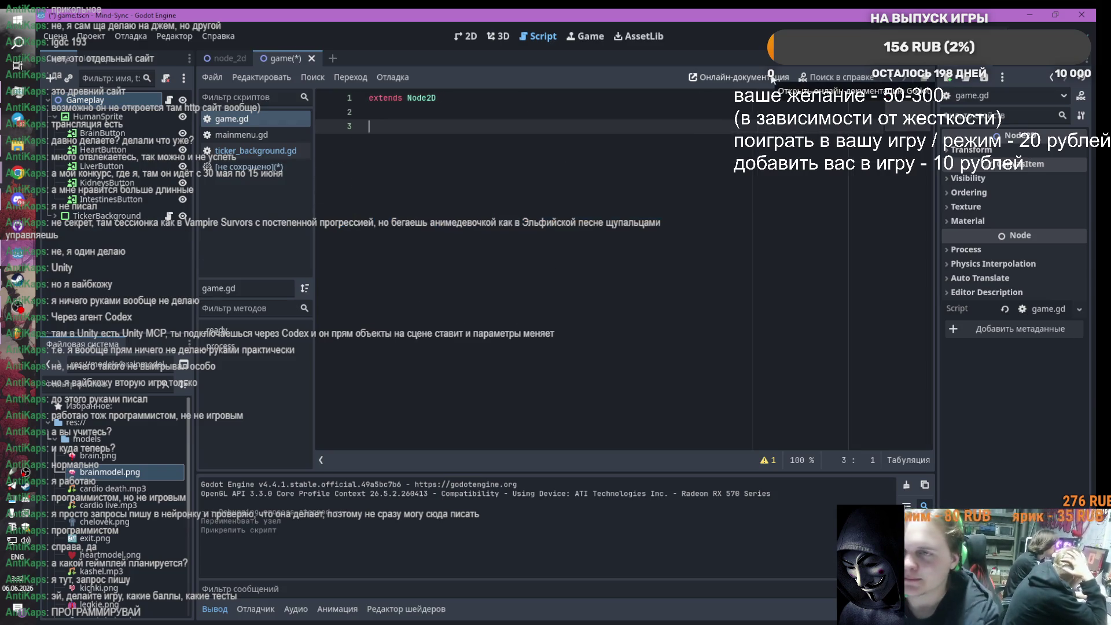
pyautogui.write('@export')
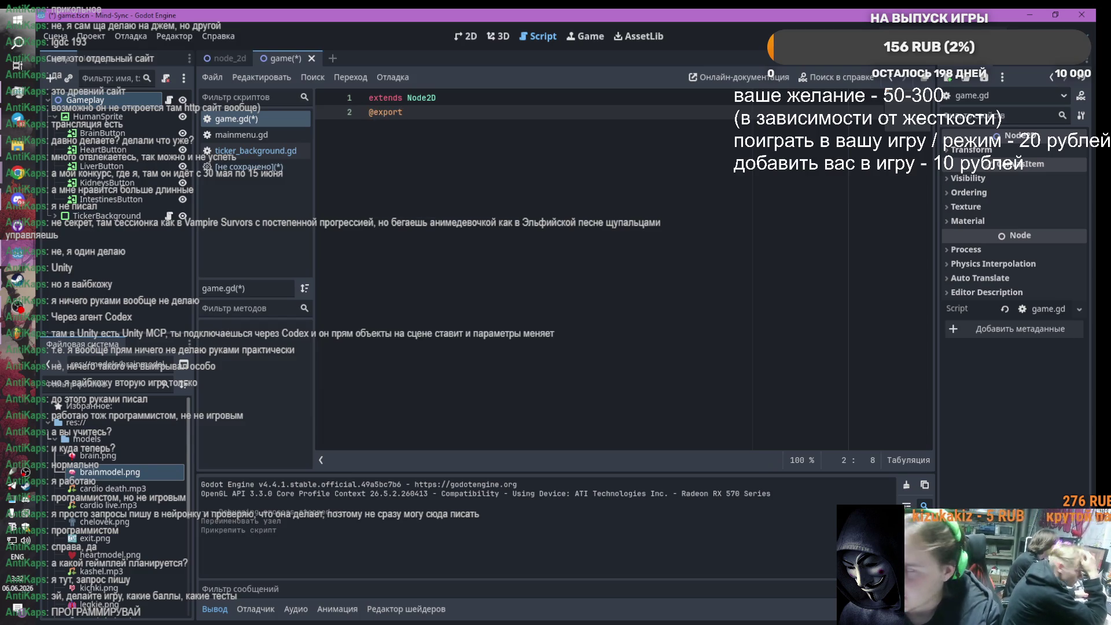
pyautogui.write(' car')
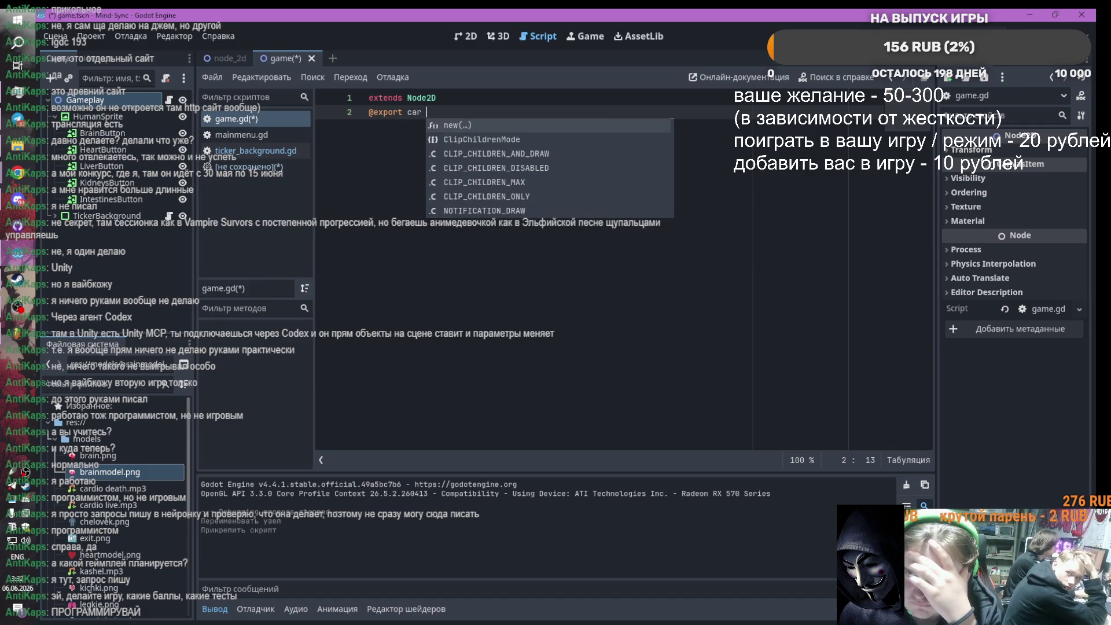
pyautogui.press('BackSpace')
pyautogui.press('BackSpace')
pyautogui.press('BackSpace')
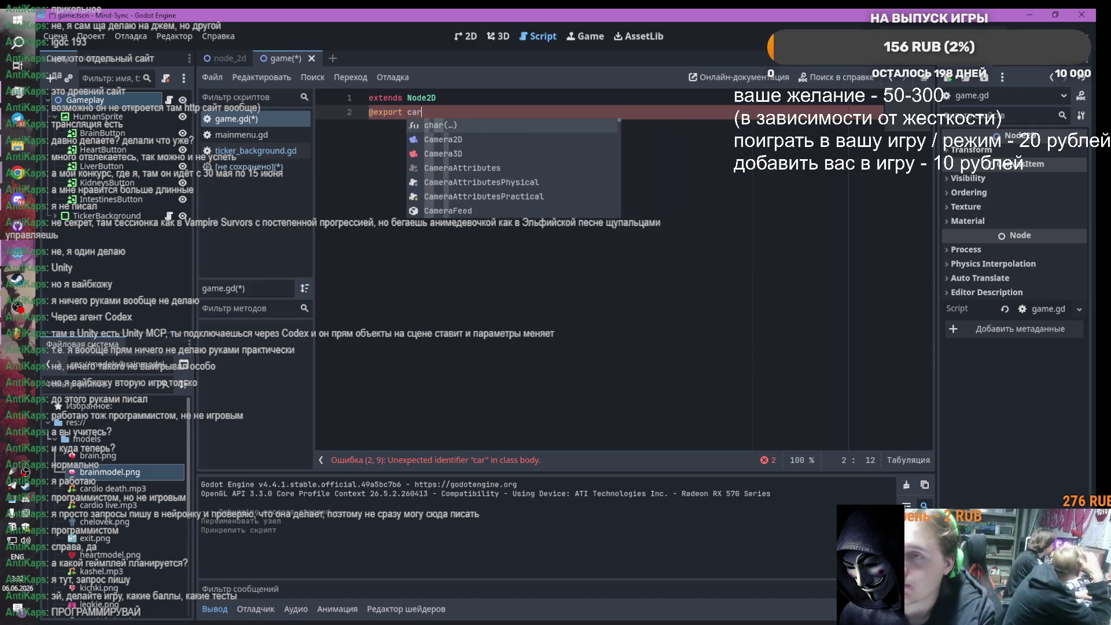
pyautogui.write('var')
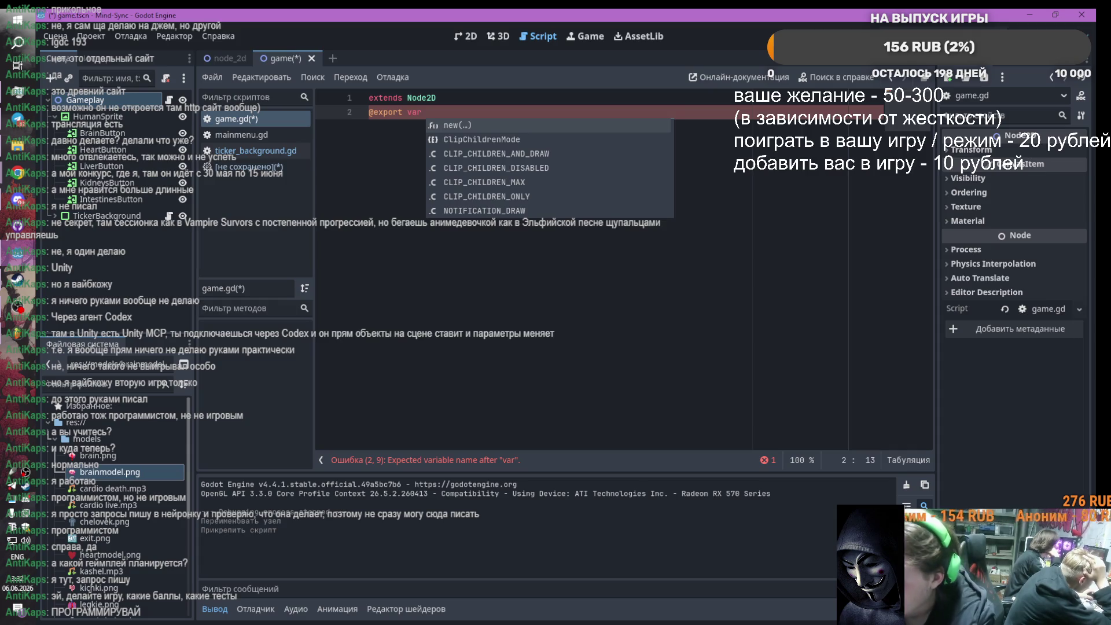
pyautogui.write('tic')
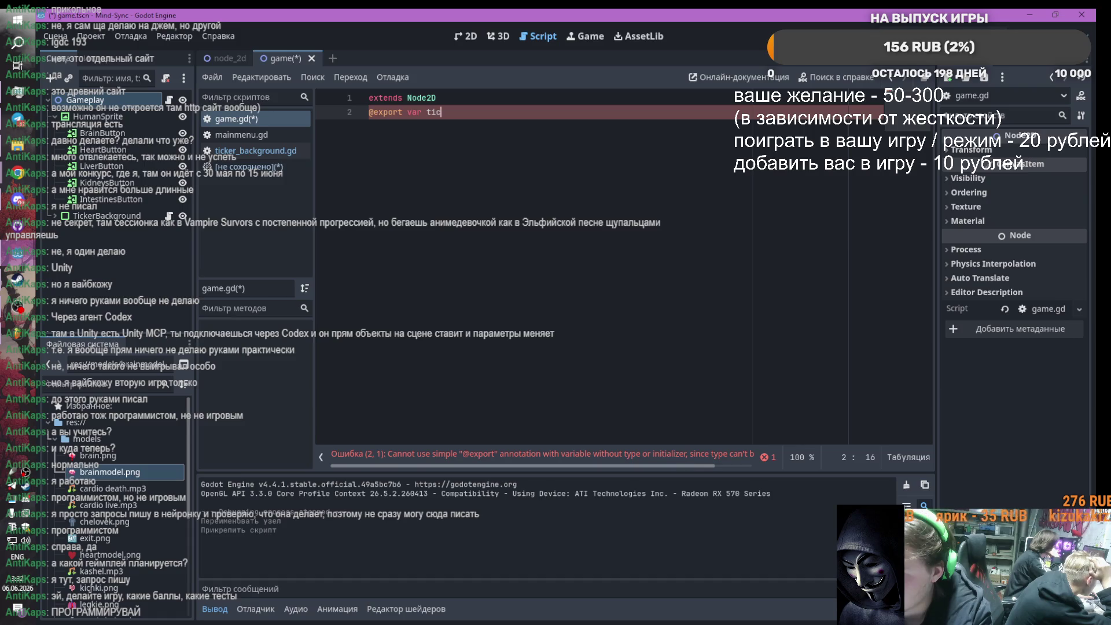
pyautogui.press('BackSpace')
pyautogui.press('BackSpace')
pyautogui.press('BackSpace')
pyautogui.press('BackSpace')
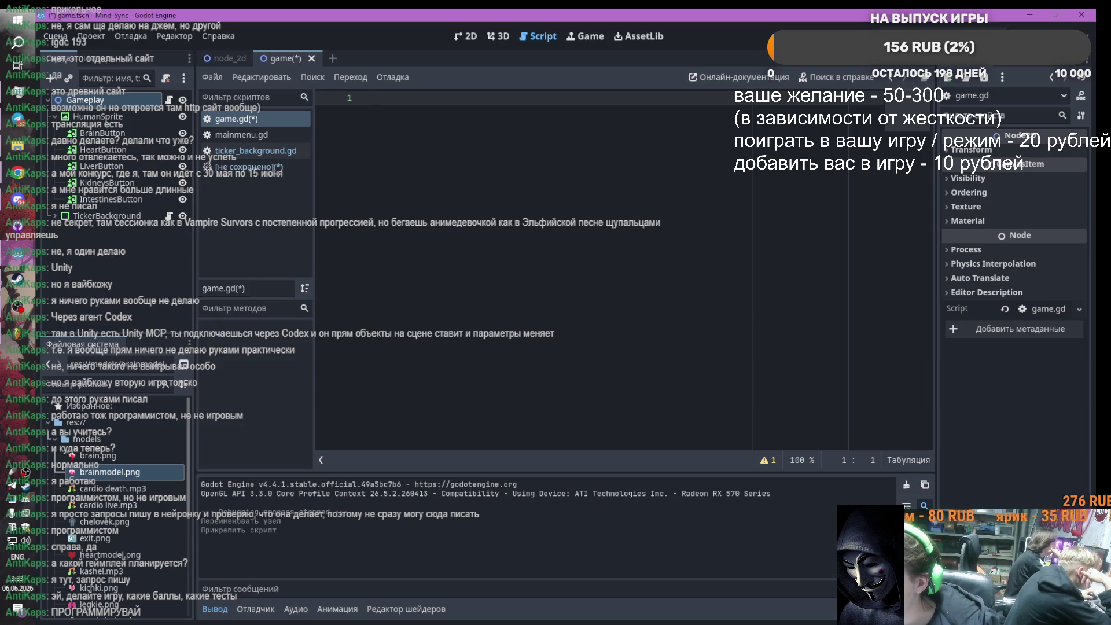
pyautogui.hotkey('alt', 'Tab')
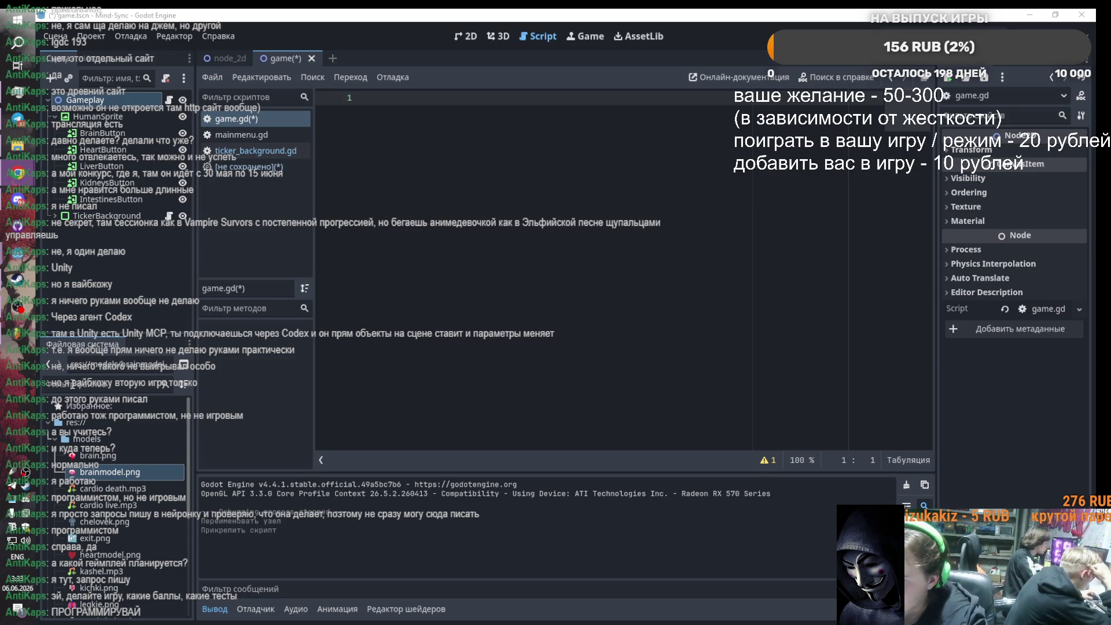
pyautogui.hotkey('alt', 'shift')
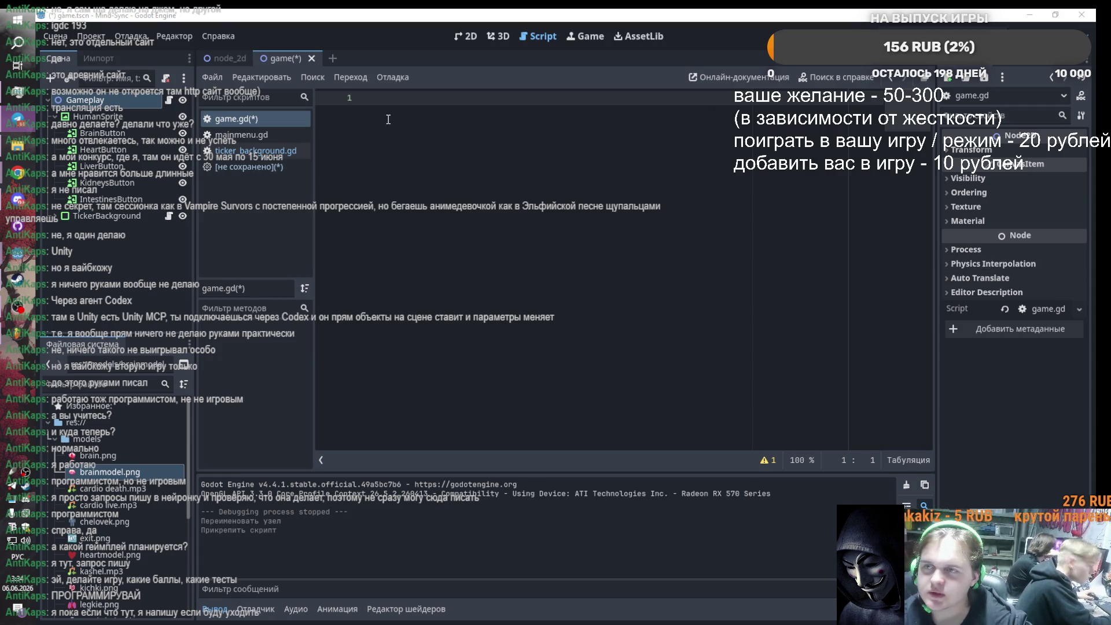
pyautogui.click(445, 104)
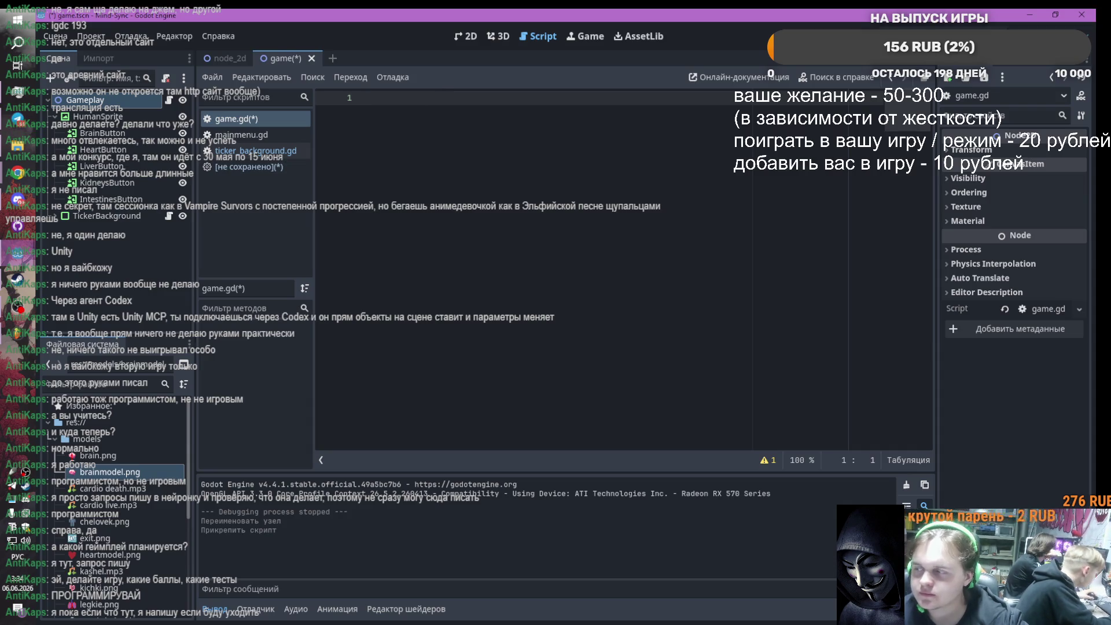
pyautogui.write('extends Node2D @export var tic')
pyautogui.moveTo(441, 112); pyautogui.dragTo(365, 111)
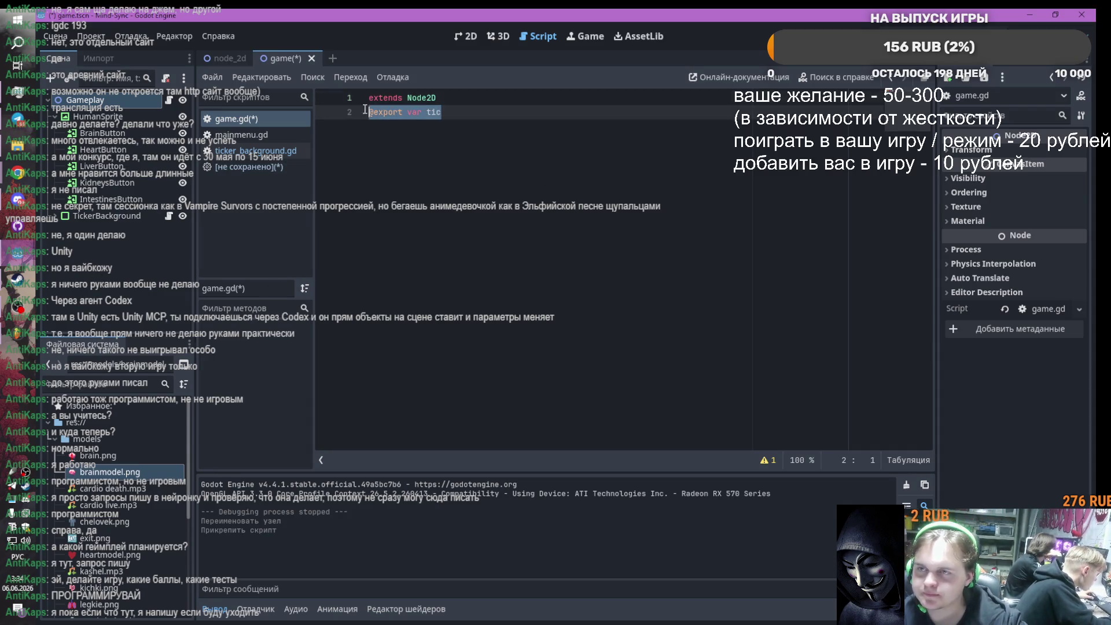
pyautogui.press('BackSpace')
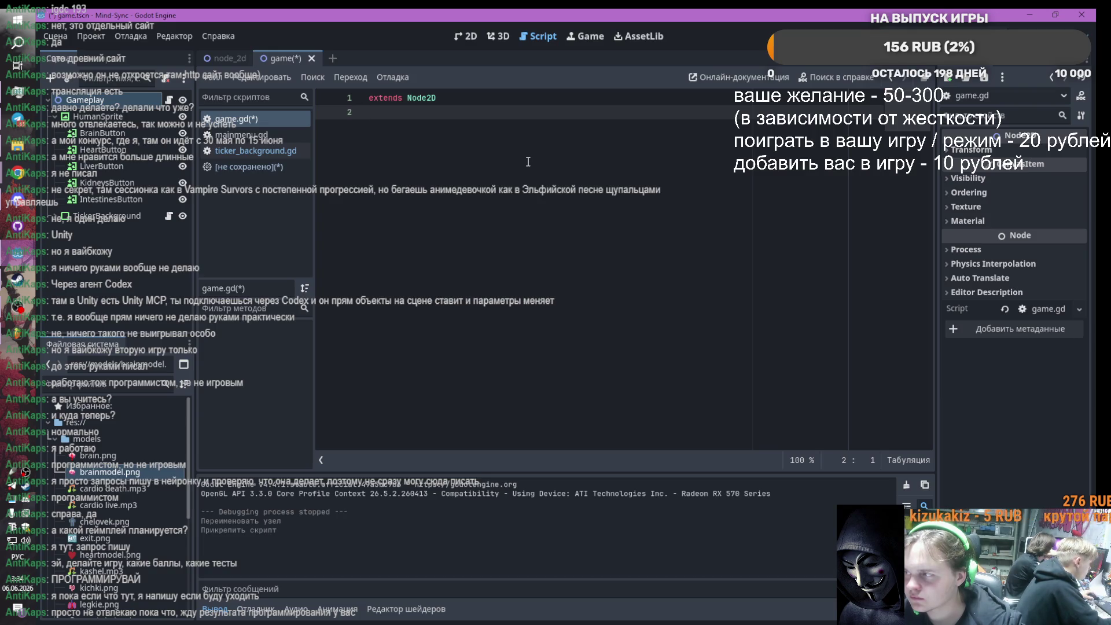
# - Write 'signal send_new_message(message: String)' on line 2 and start a new line below it
pyautogui.write('ыш')
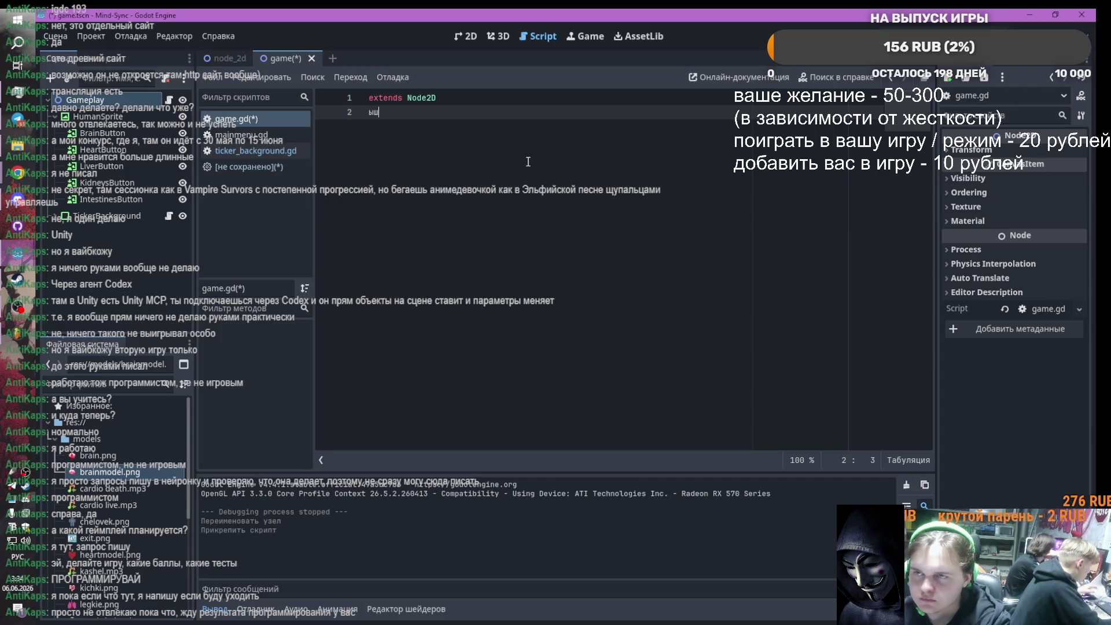
pyautogui.press('BackSpace')
pyautogui.press('BackSpace')
pyautogui.hotkey('alt', 'shift')
pyautogui.write('signal ')
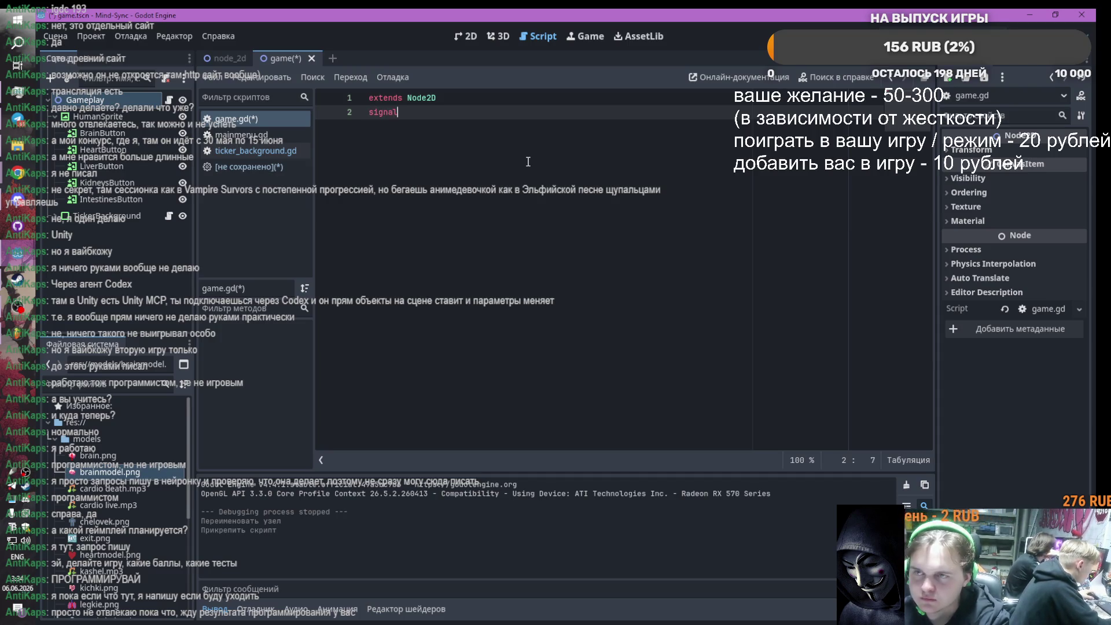
pyautogui.write('send_ne')
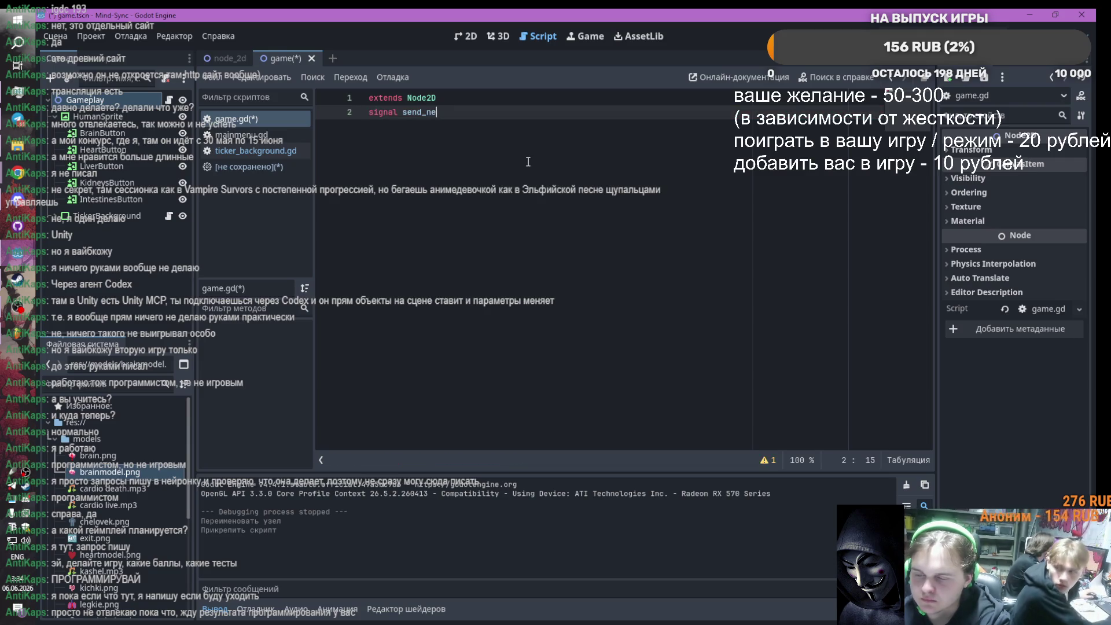
pyautogui.write('w_')
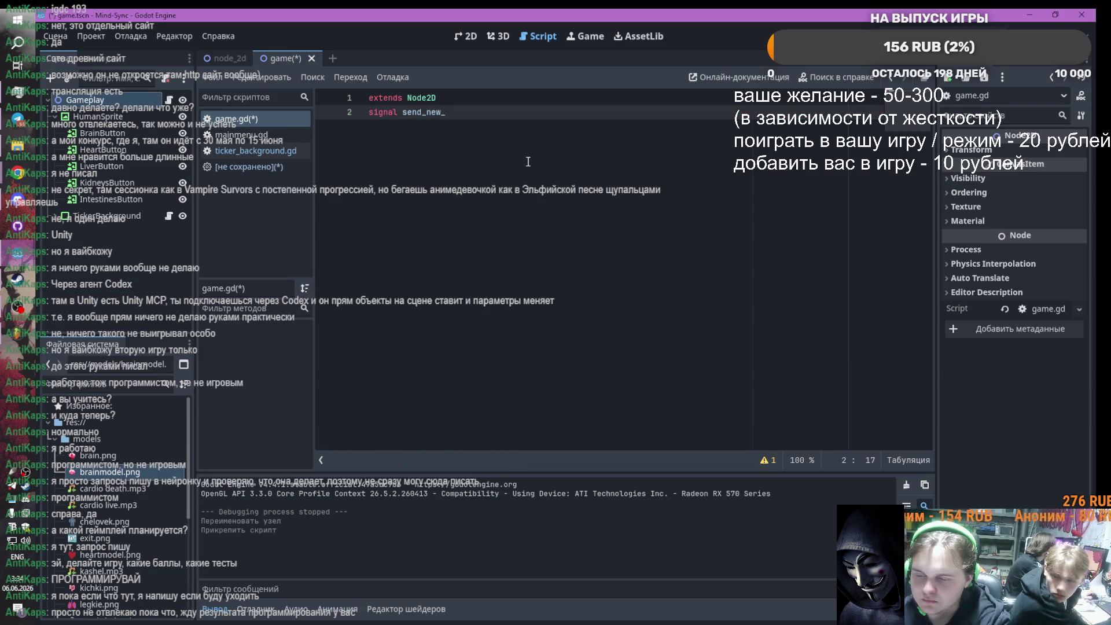
pyautogui.write('me')
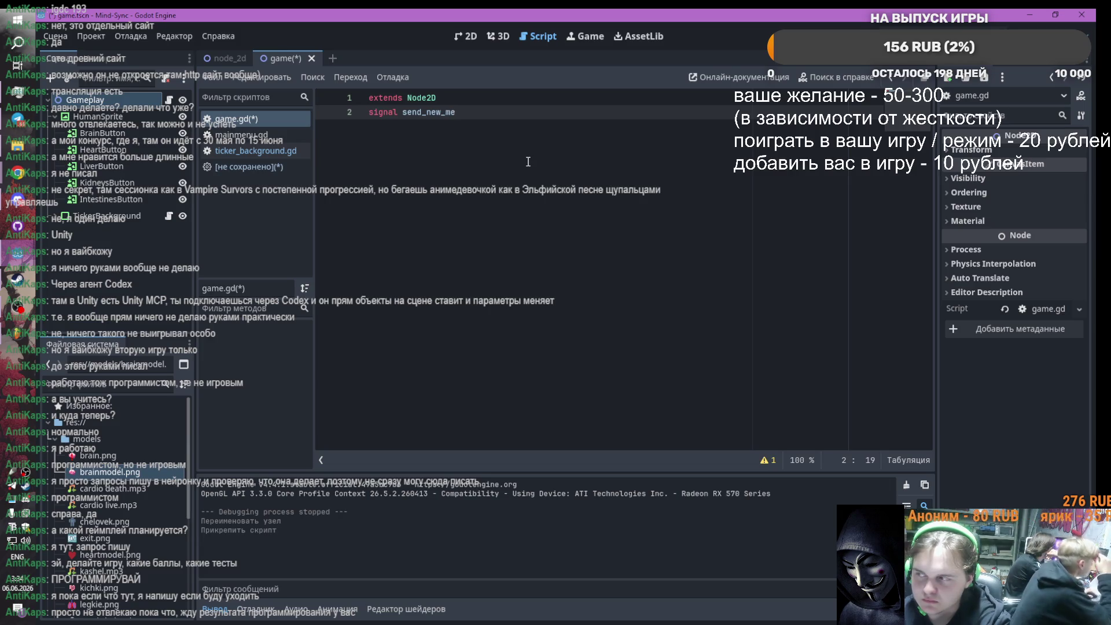
pyautogui.write('ssaghe')
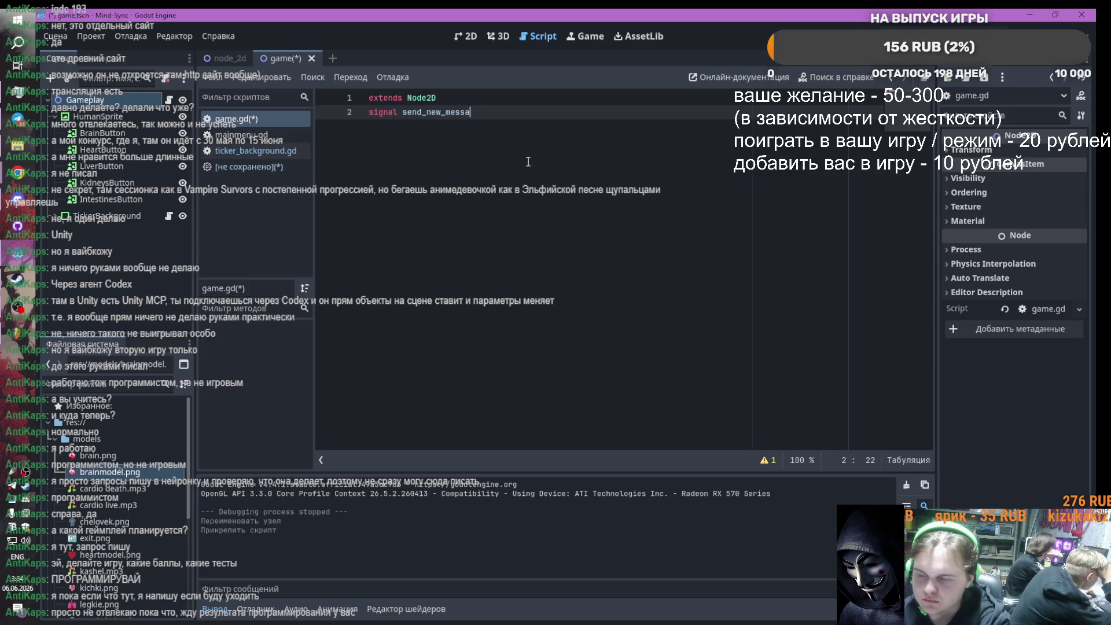
pyautogui.press('BackSpace')
pyautogui.press('BackSpace')
pyautogui.write('e')
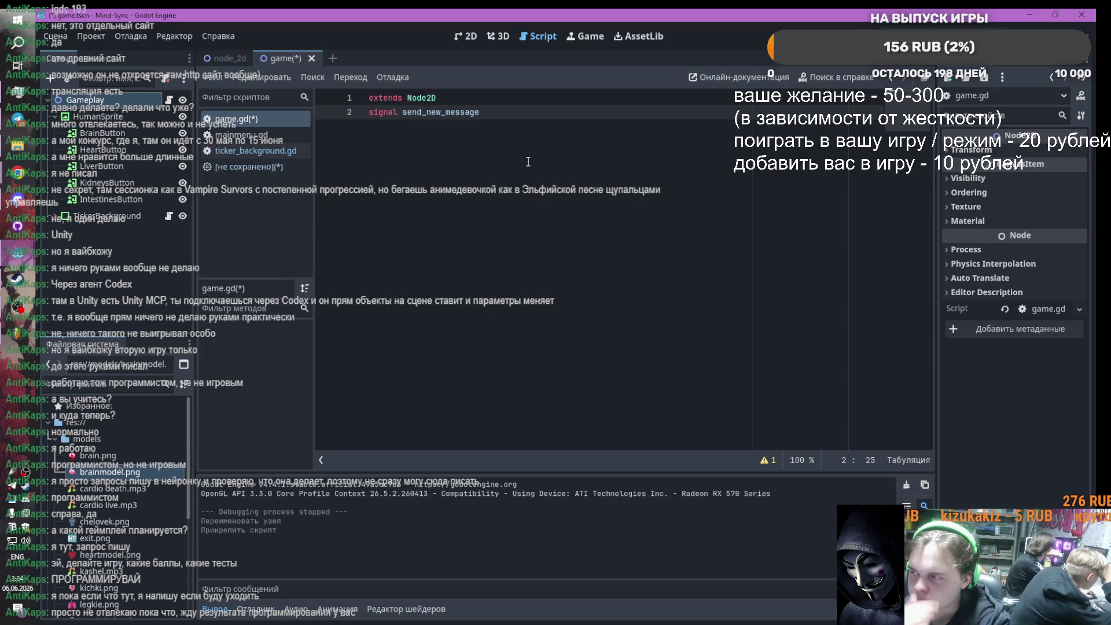
pyautogui.write('(mesds')
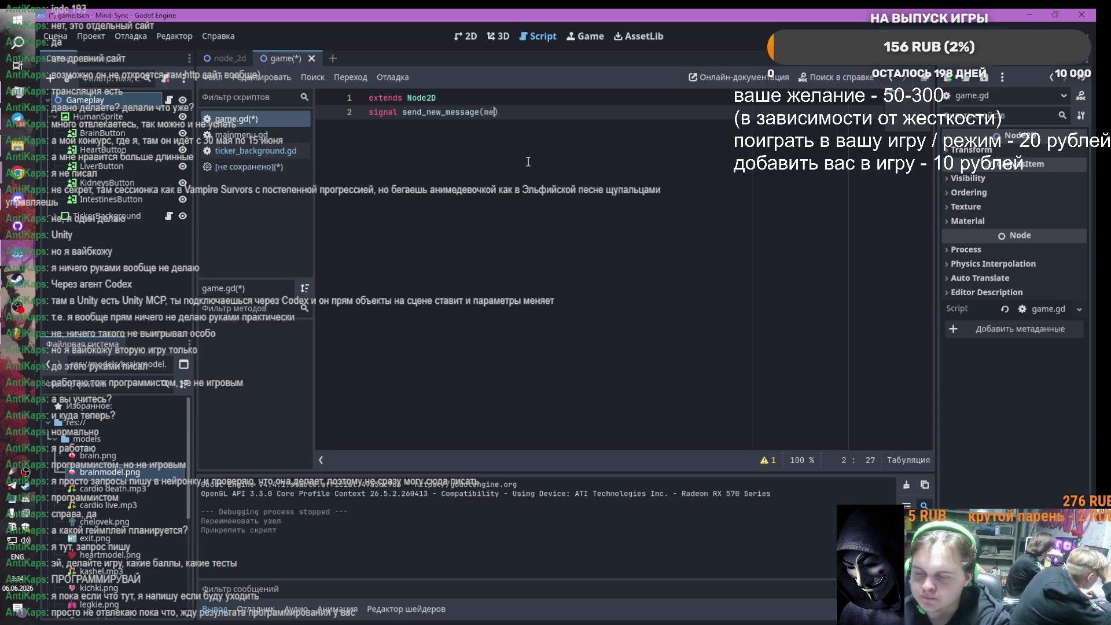
pyautogui.press('BackSpace')
pyautogui.press('BackSpace')
pyautogui.write('sa')
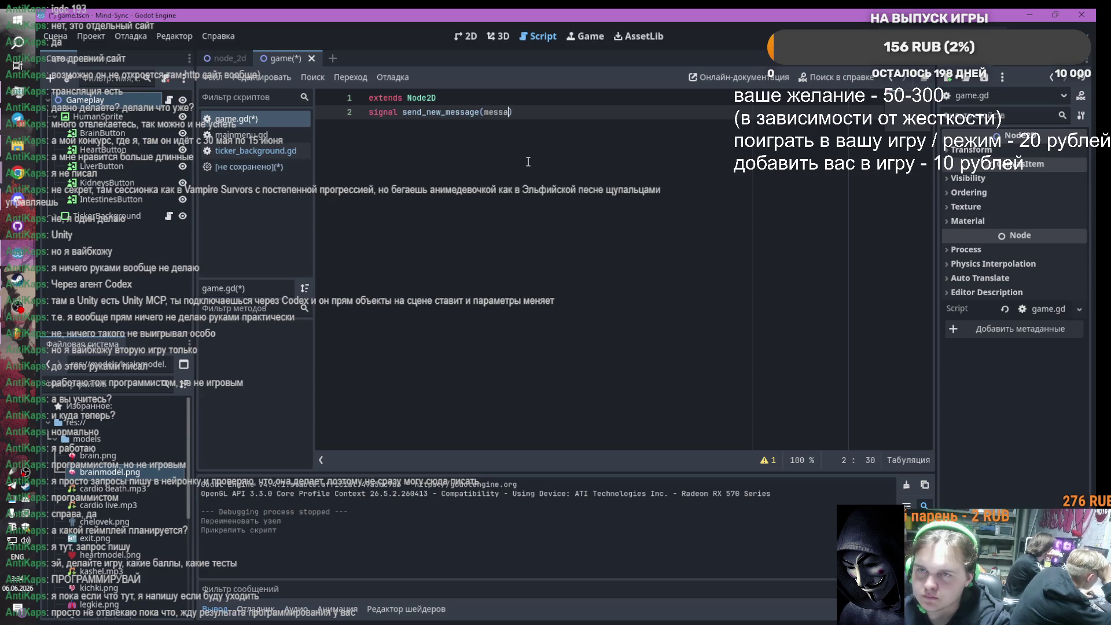
pyautogui.write('ge')
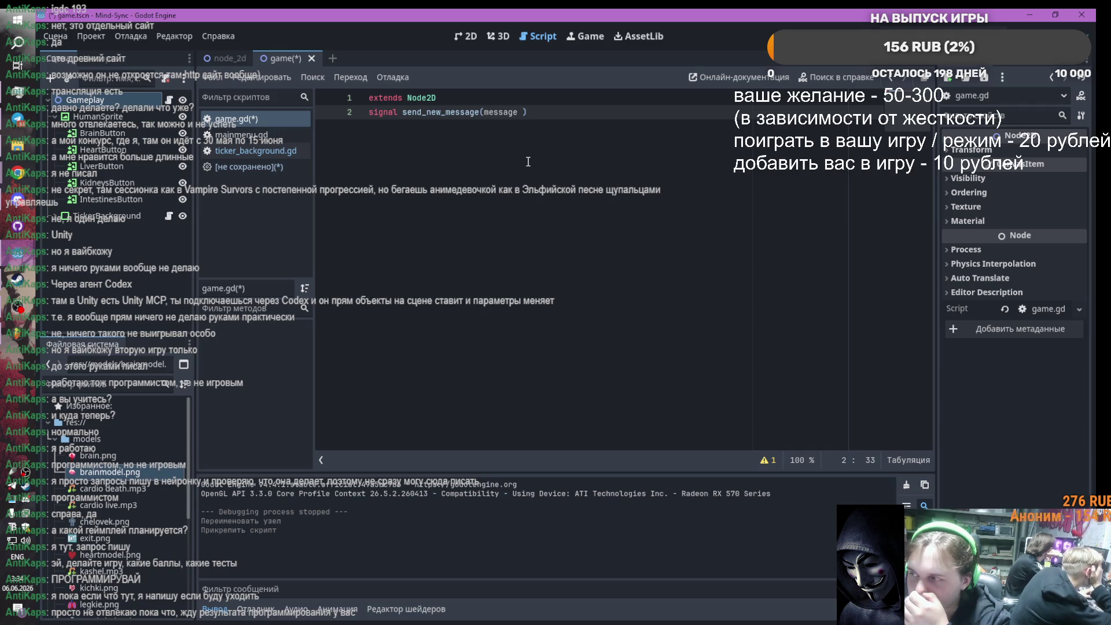
pyautogui.press('BackSpace')
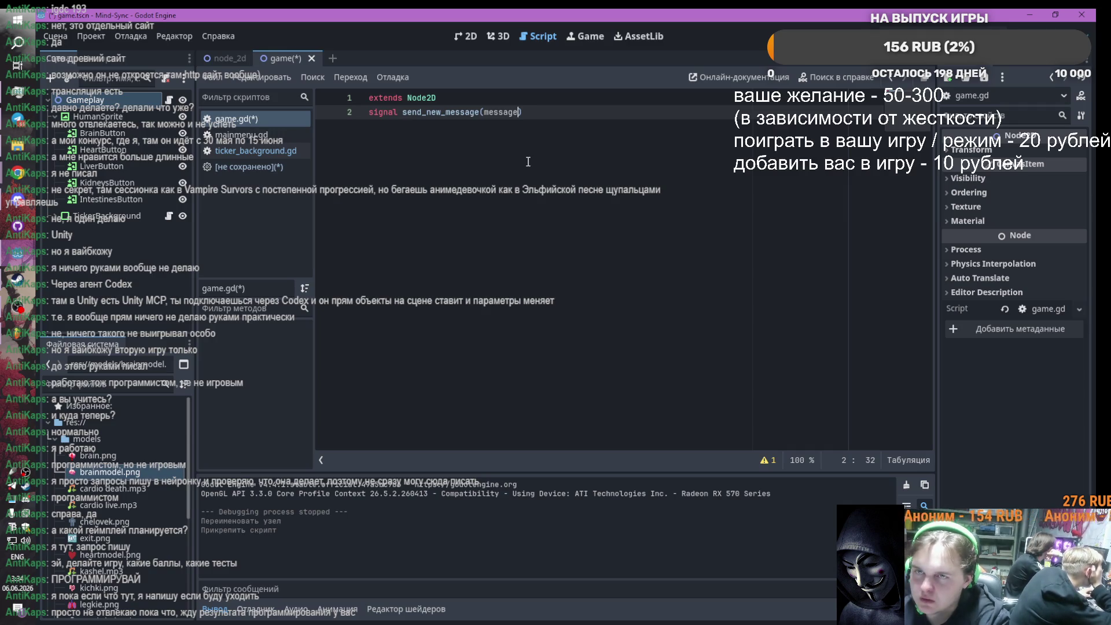
pyautogui.write(': S')
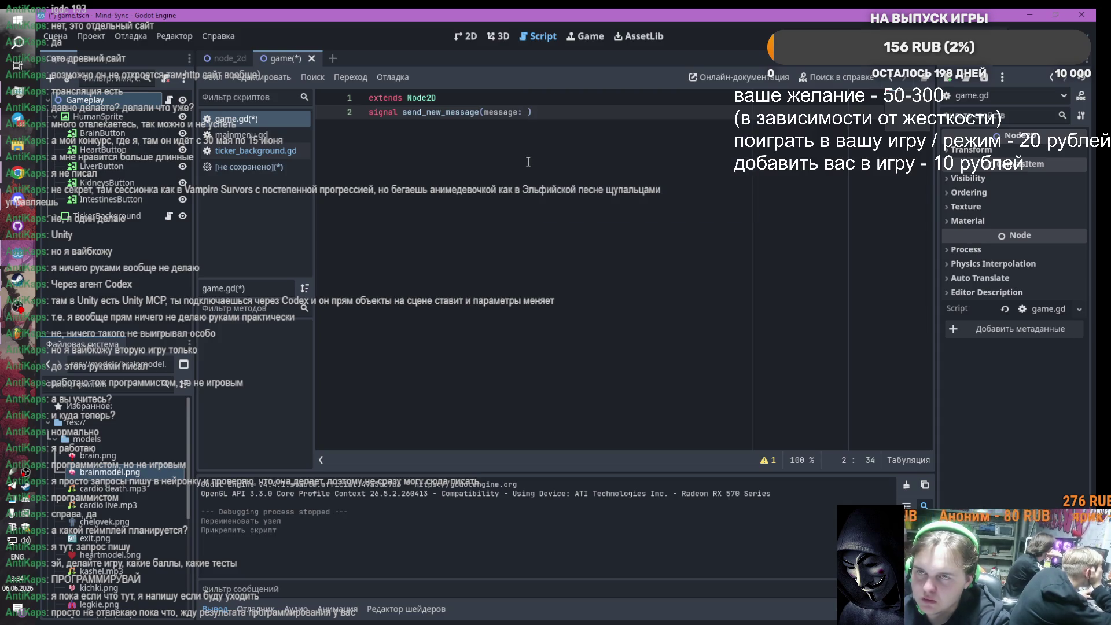
pyautogui.write('tring')
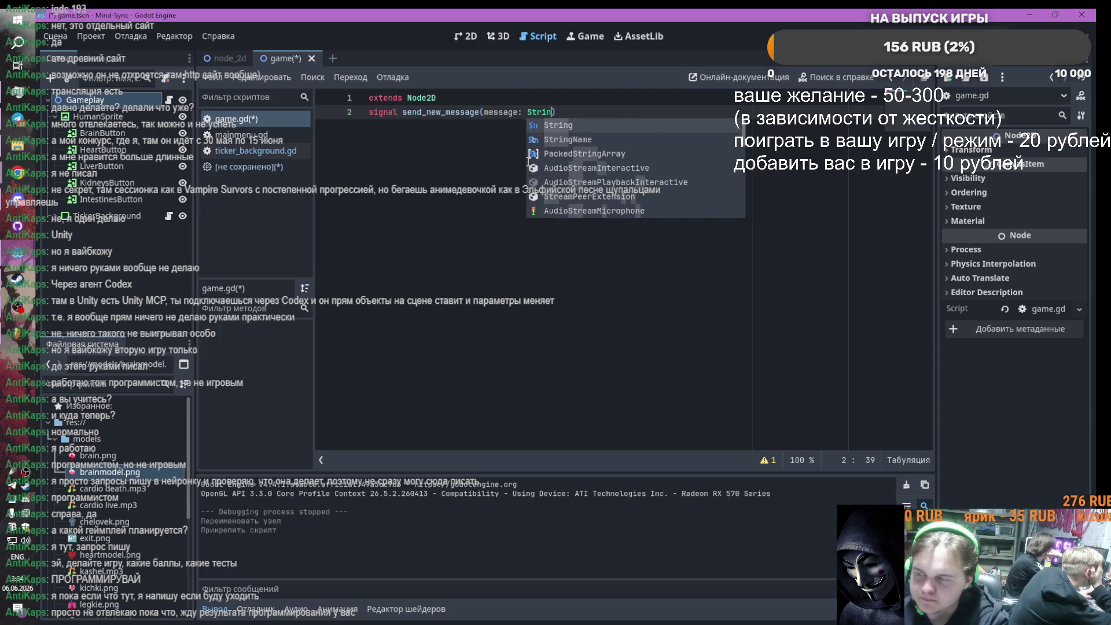
pyautogui.click(586, 112)
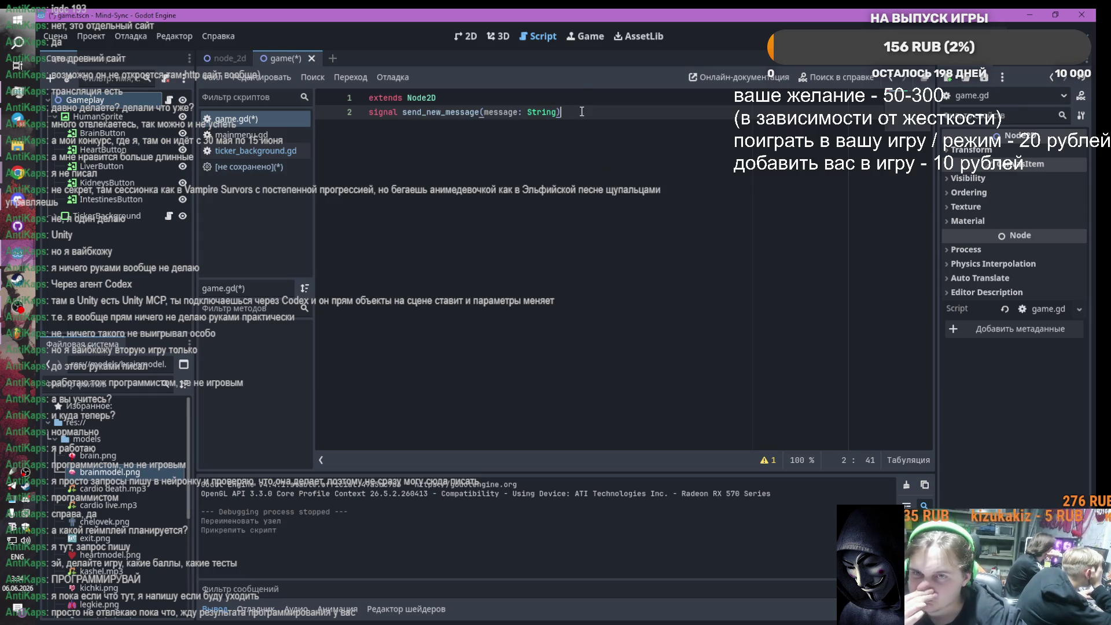
pyautogui.press('Return')
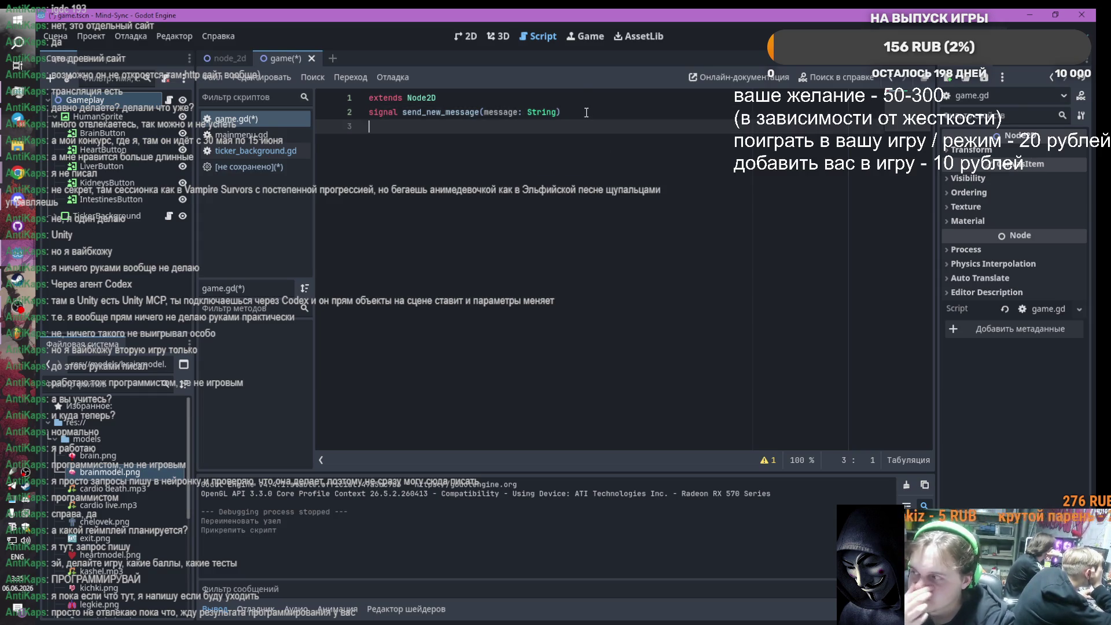
# - Add 'var health: float = 100.0' and 'var immunity' lines, then switch to the tutorial video
pyautogui.press('Return')
pyautogui.write('vat hea')
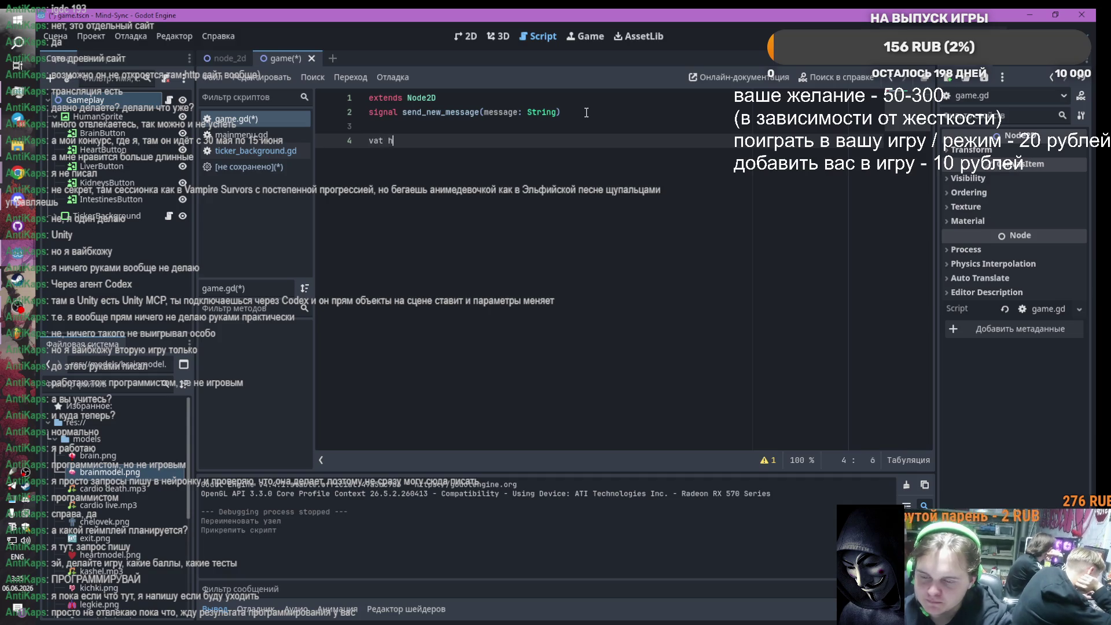
pyautogui.write('lth')
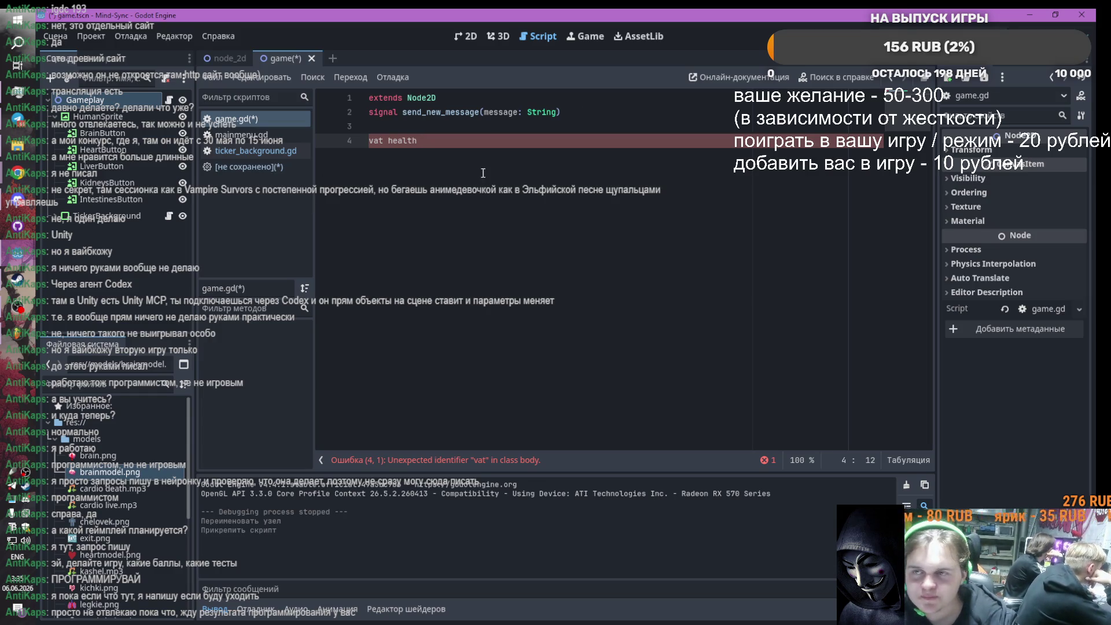
pyautogui.press('BackSpace')
pyautogui.press('BackSpace')
pyautogui.press('BackSpace')
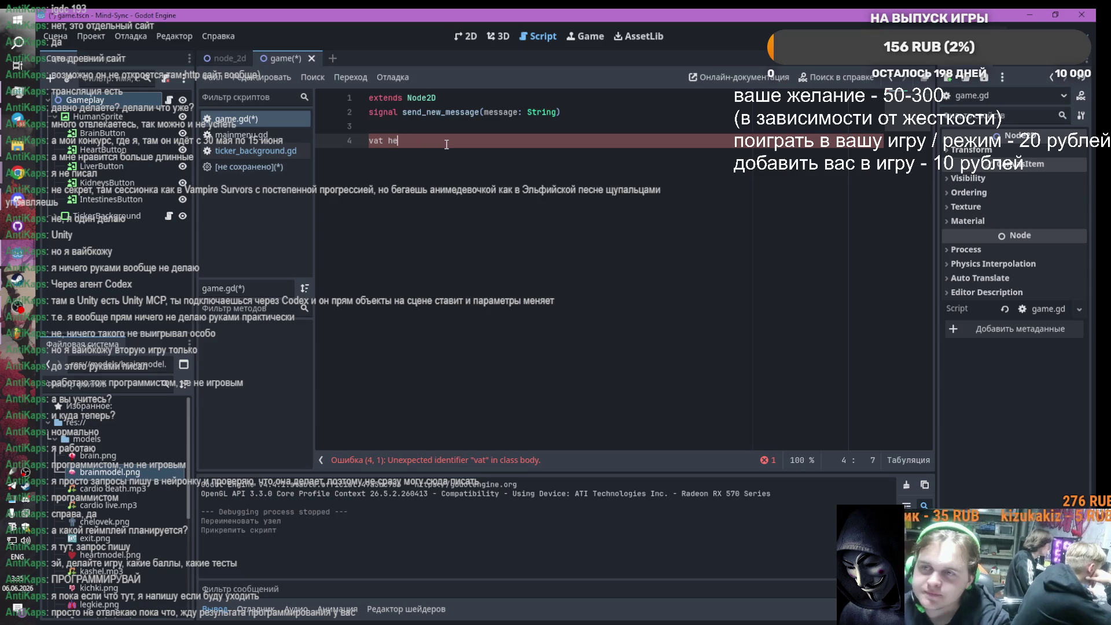
pyautogui.write('r health')
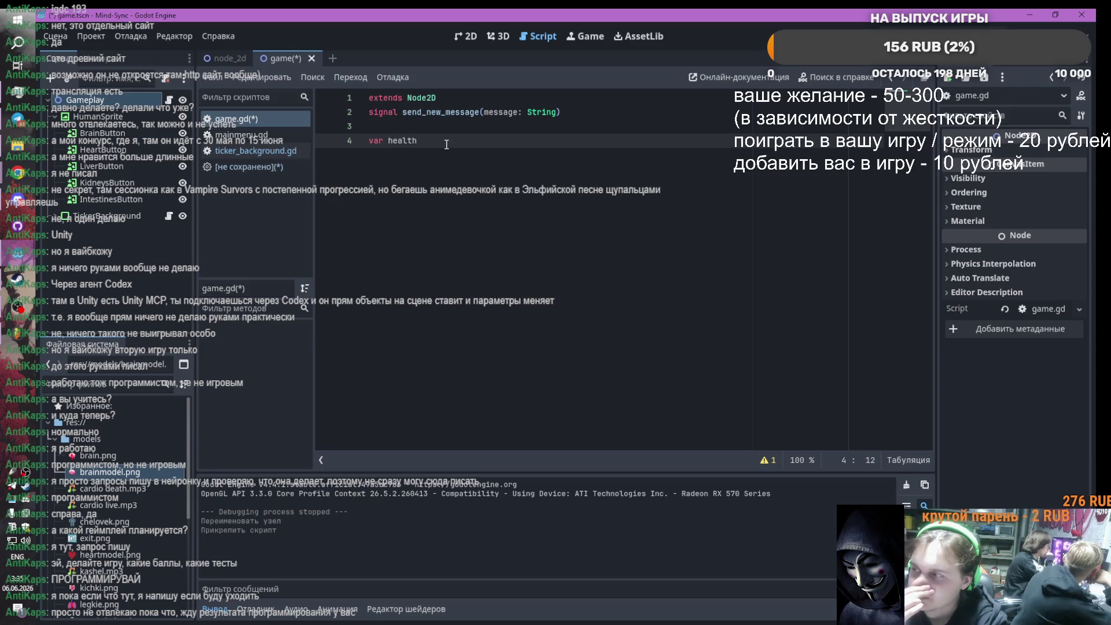
pyautogui.write(': float = 100.0')
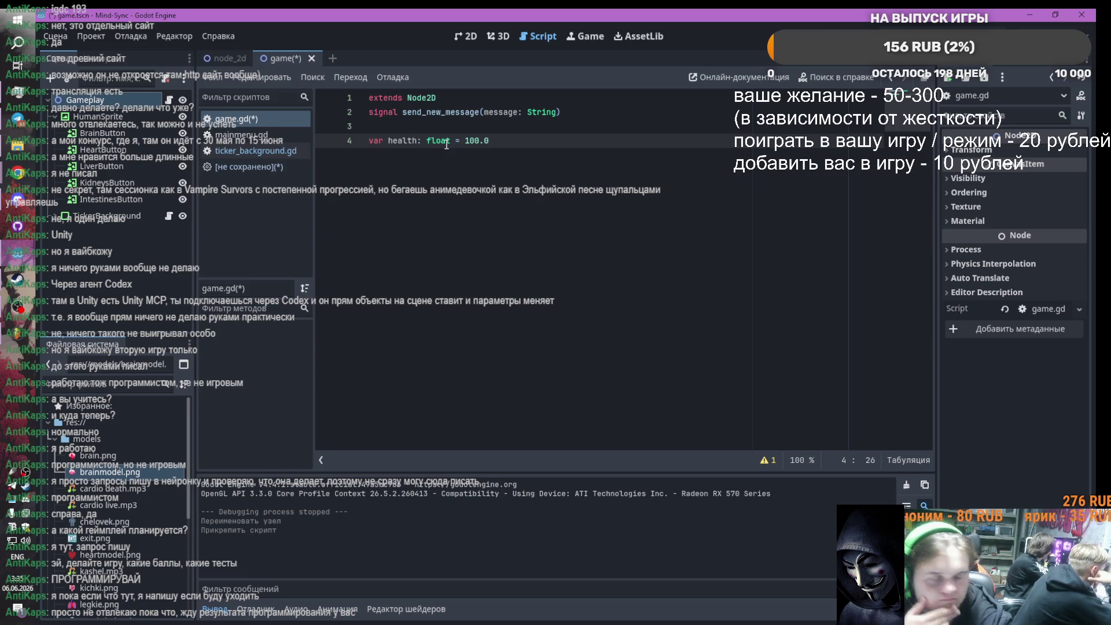
pyautogui.press('Return')
pyautogui.write('var im')
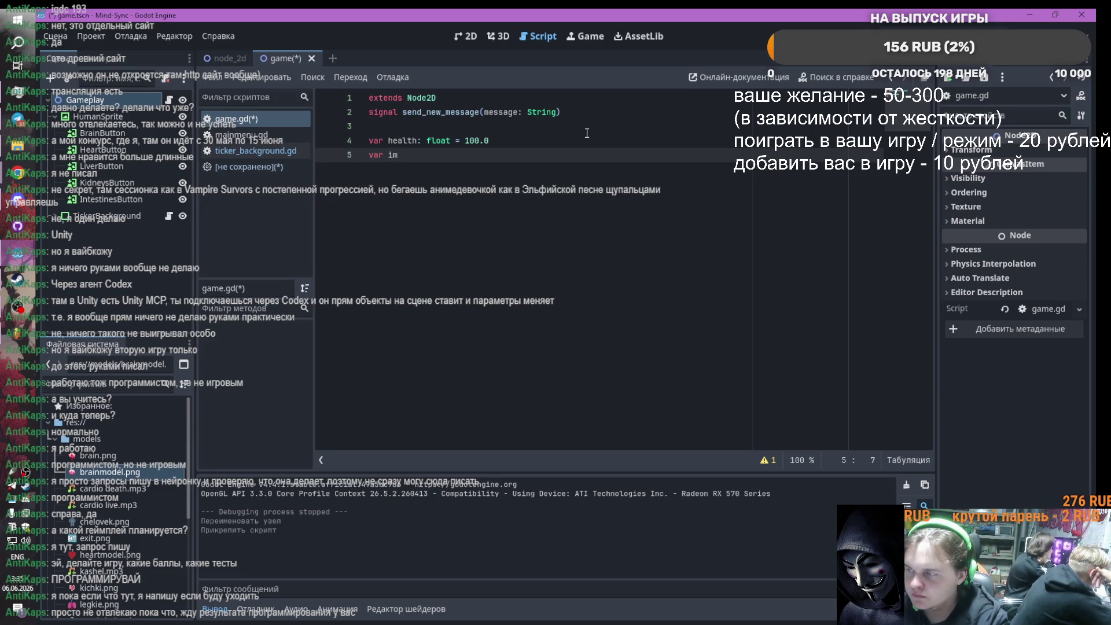
pyautogui.write('munity')
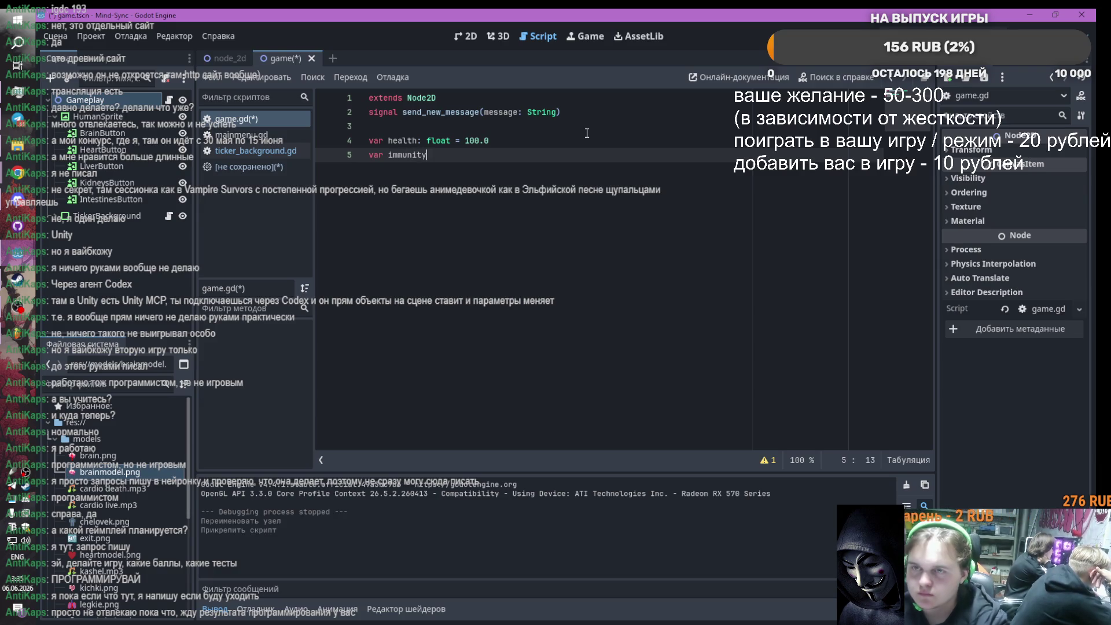
pyautogui.hotkey('alt', 'Tab')
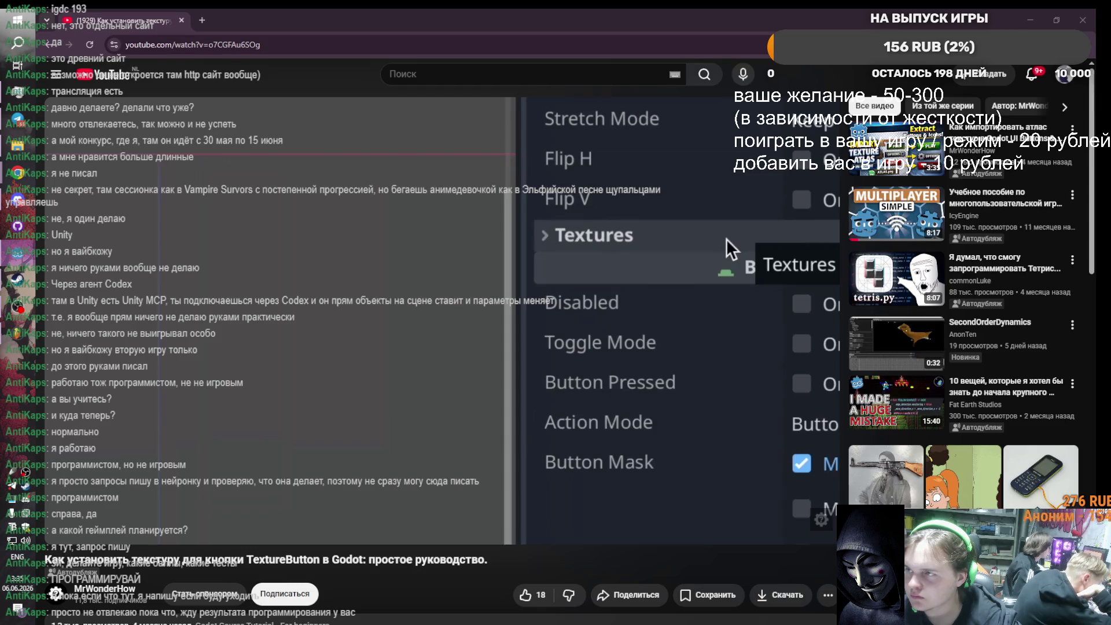
# - Jump the tutorial to 0:48, pause it, and minimize the browser to reveal Godot
pyautogui.hotkey('alt', 'Tab')
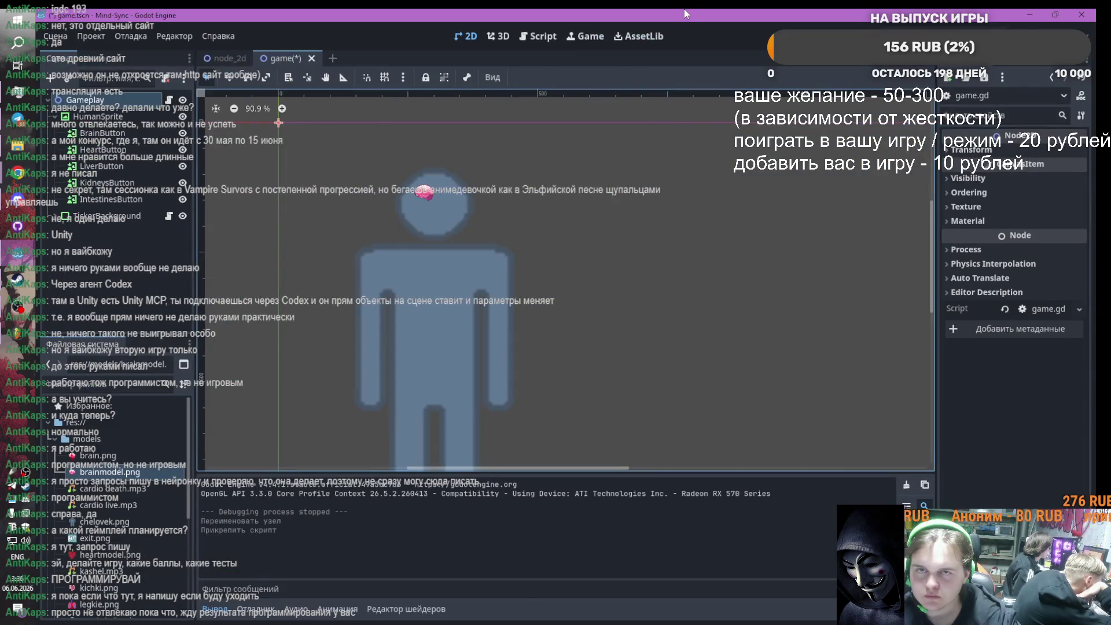
pyautogui.hotkey('alt', 'Tab')
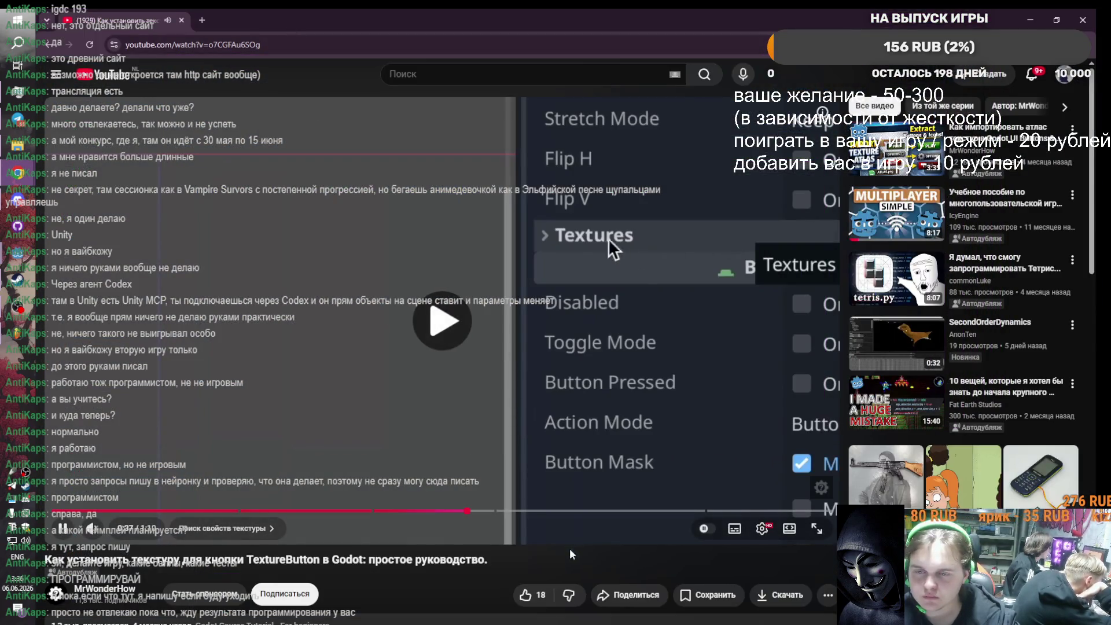
pyautogui.click(595, 511)
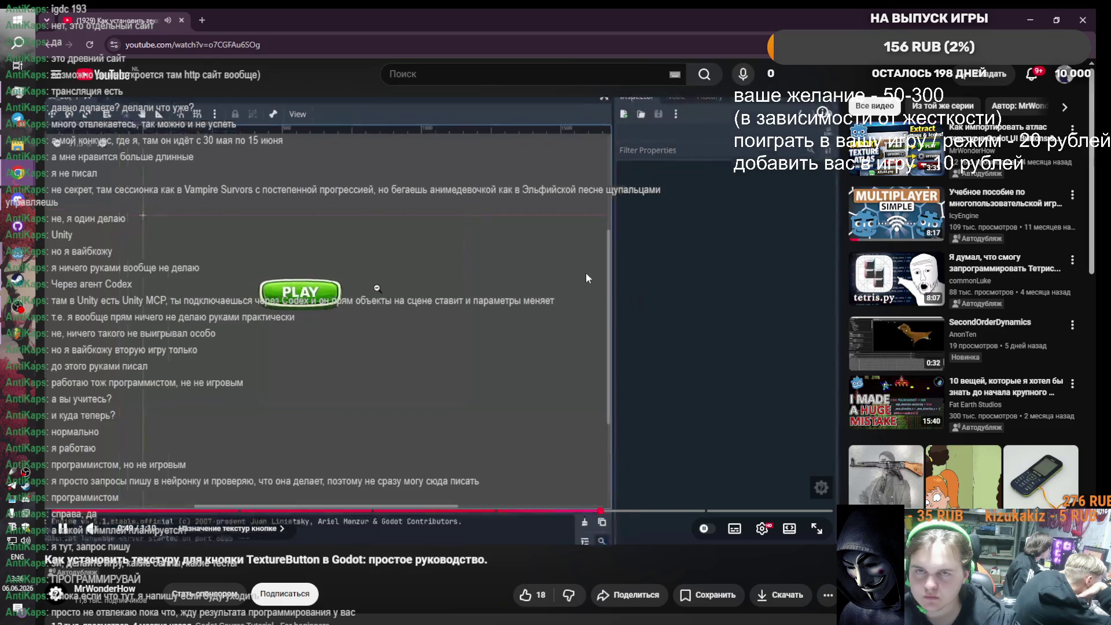
pyautogui.click(582, 276)
pyautogui.click(1028, 21)
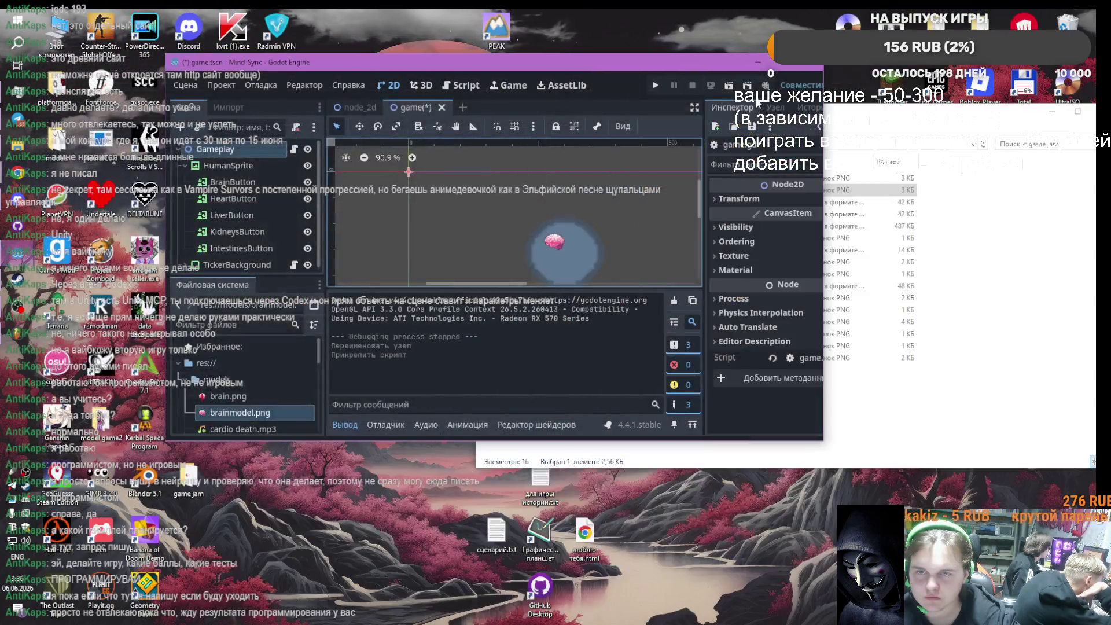
pyautogui.scroll(-2, 358, 180)
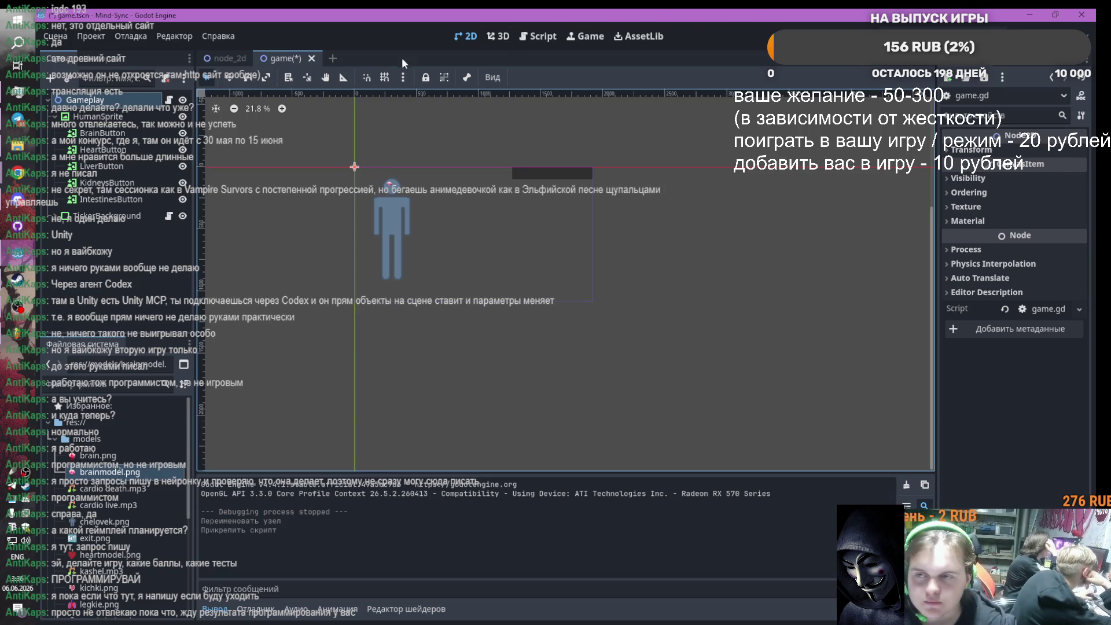
# - Run the project with F5, enter gameplay via START, then close the Mind-Sync debug window
pyautogui.press('F5')
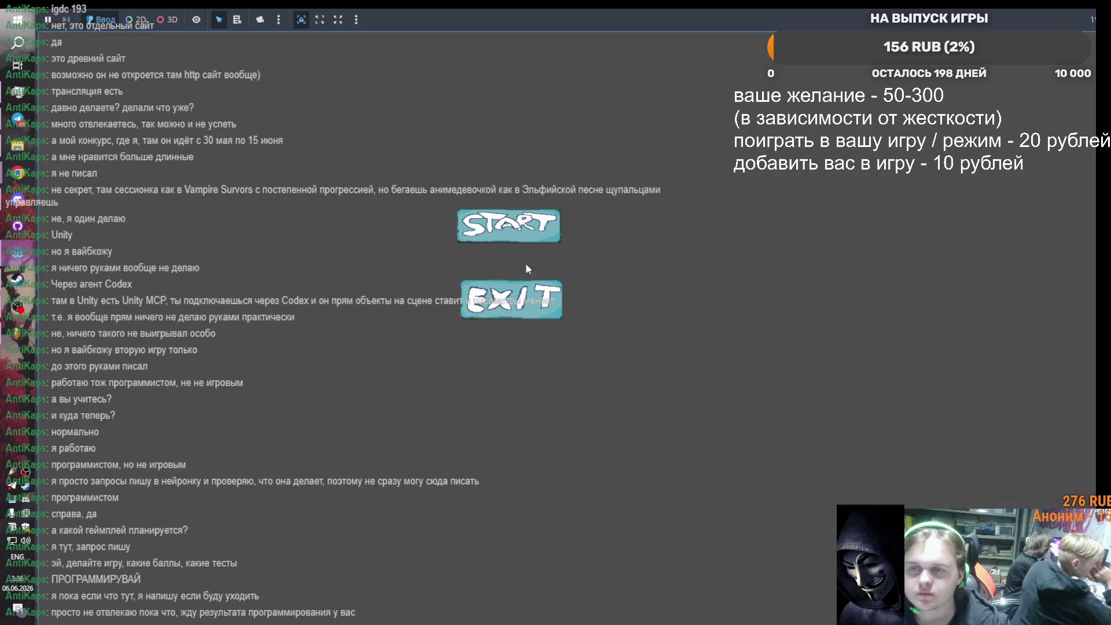
pyautogui.click(486, 235)
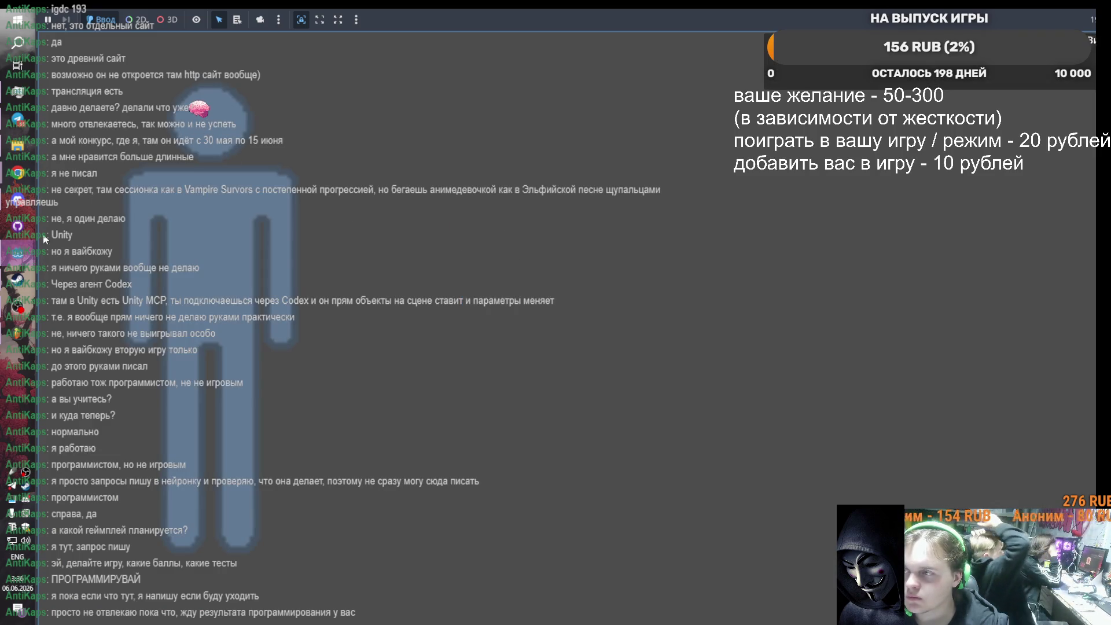
pyautogui.moveTo(17, 252)
pyautogui.click(149, 307)
pyautogui.moveTo(28, 174)
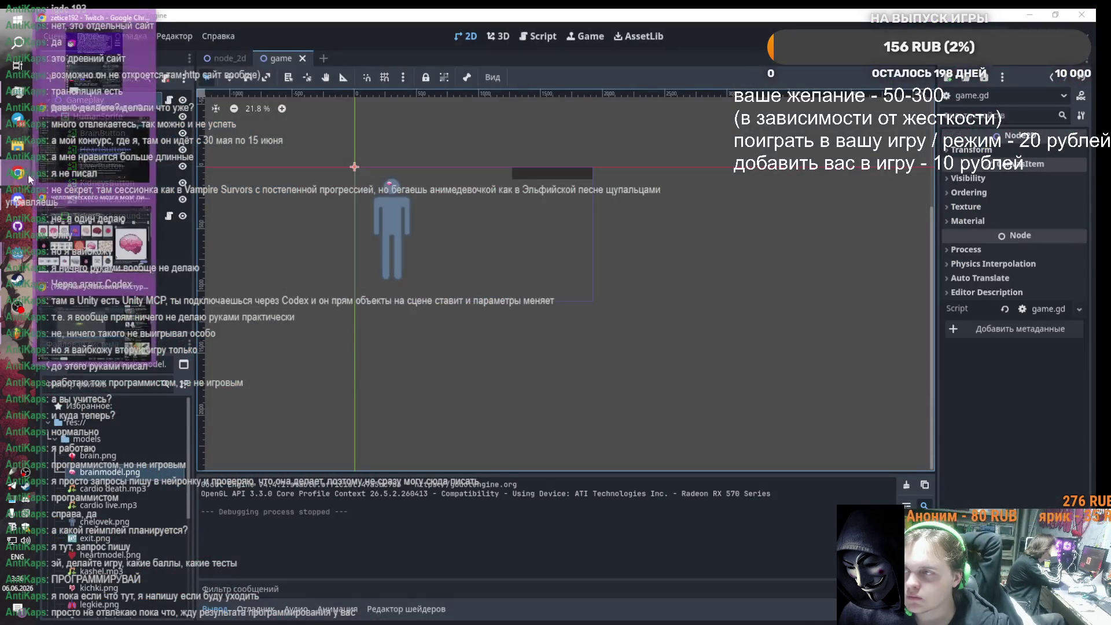